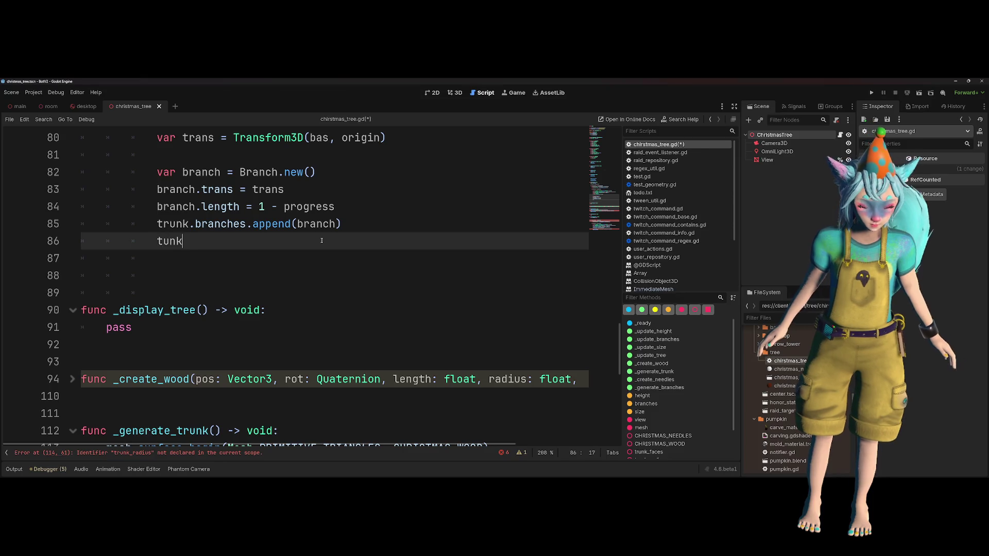
- Delete the half-typed trunk.trans line after trunk.branches.append(branch)
key("BackSpace")
key("BackSpace")
key("BackSpace")
type("runk,.")
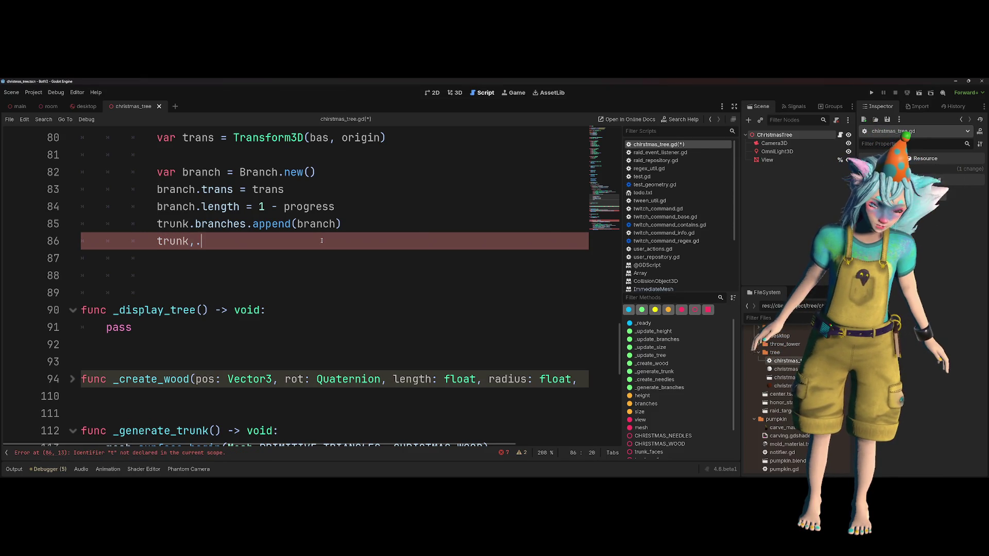
key("BackSpace")
type(".trans.")
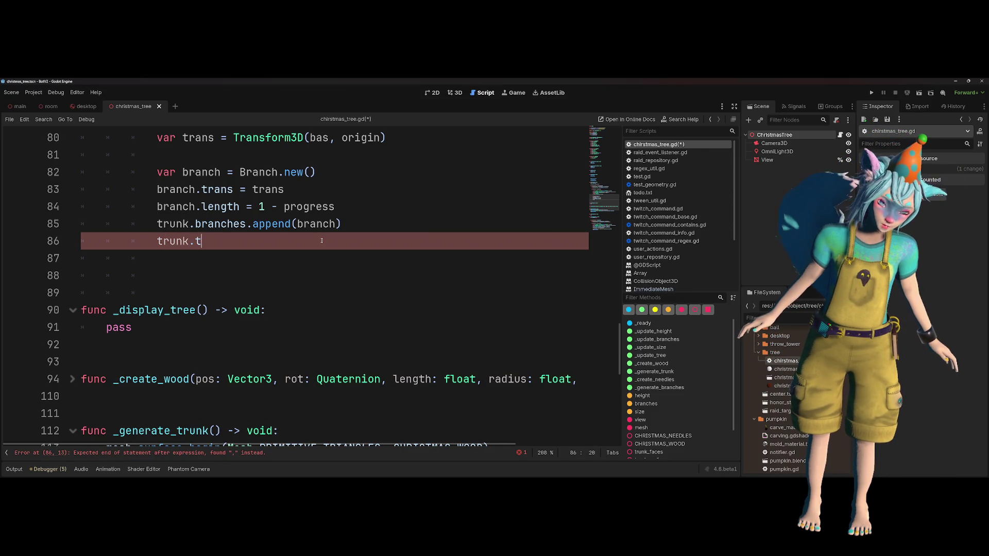
type("sc")
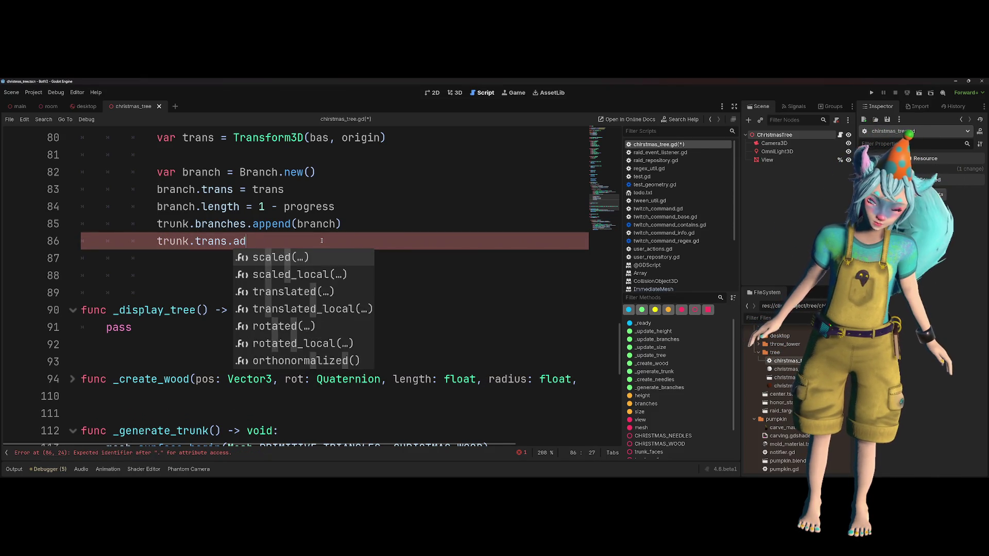
type("a")
key("BackSpace")
key("BackSpace")
key("BackSpace")
key("Down")
key("Down")
key("Down")
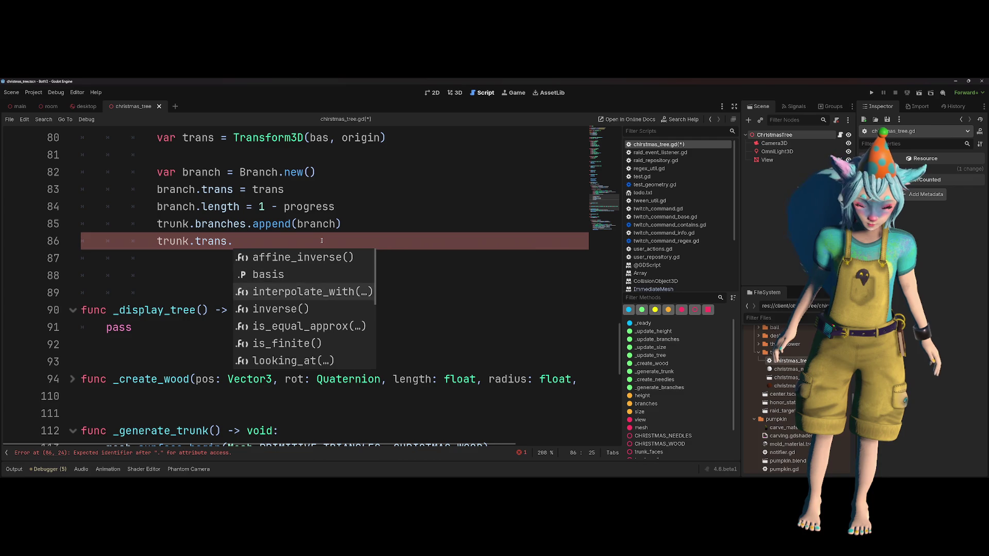
key("Down")
key("Down")
key("Down")
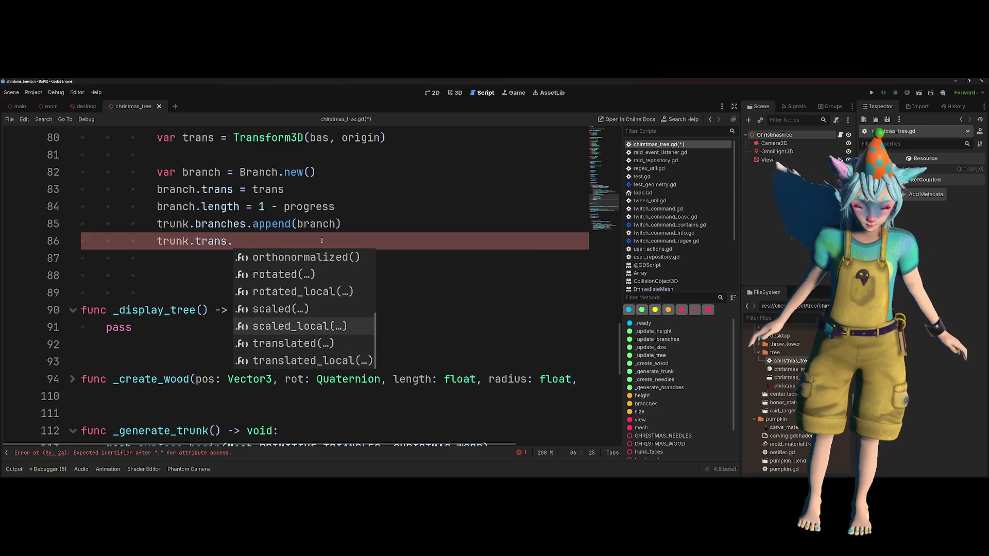
key("Escape")
key("BackSpace")
key("BackSpace")
key("BackSpace")
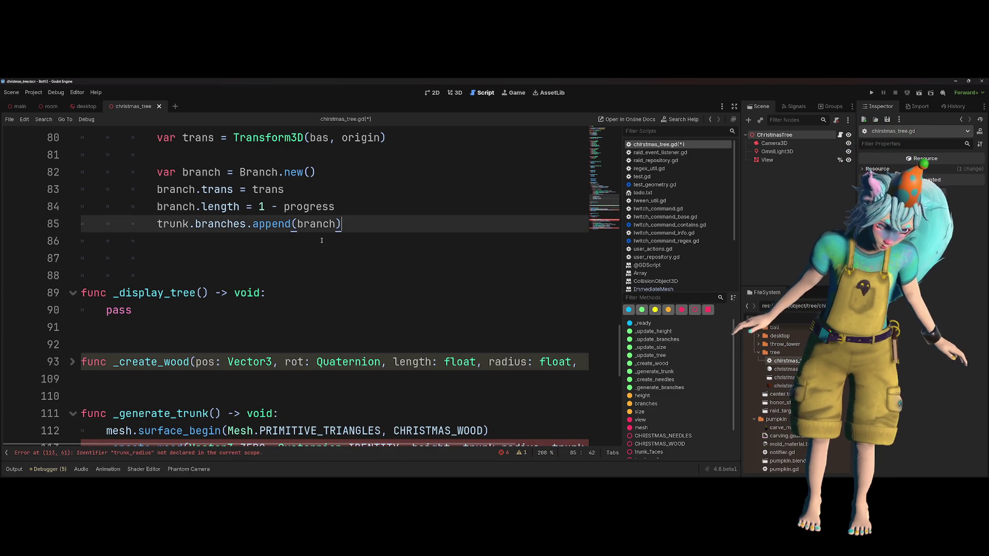
- Review the branch loop, checking where branch_amount is used, then return to empty line 75
scroll(321, 240, "up", 1)
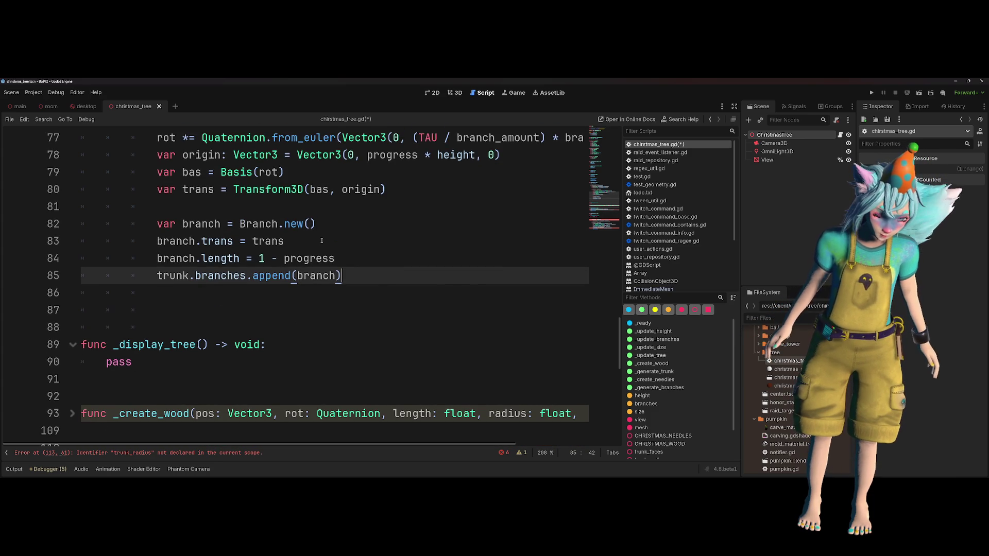
left_click(237, 223)
scroll(315, 212, "up", 2)
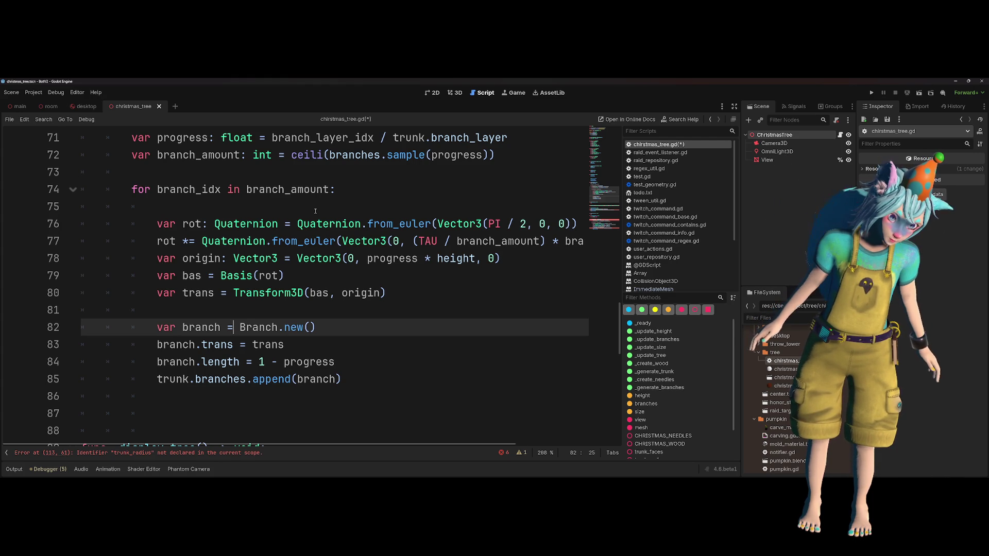
scroll(315, 211, "down", 1)
scroll(315, 211, "up", 1)
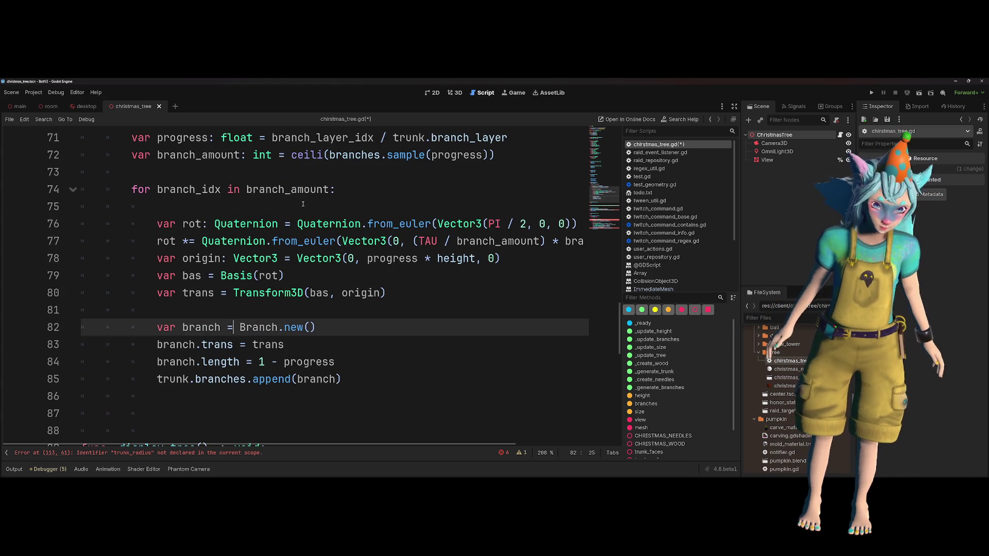
double_click(311, 210)
mouse_move(353, 244)
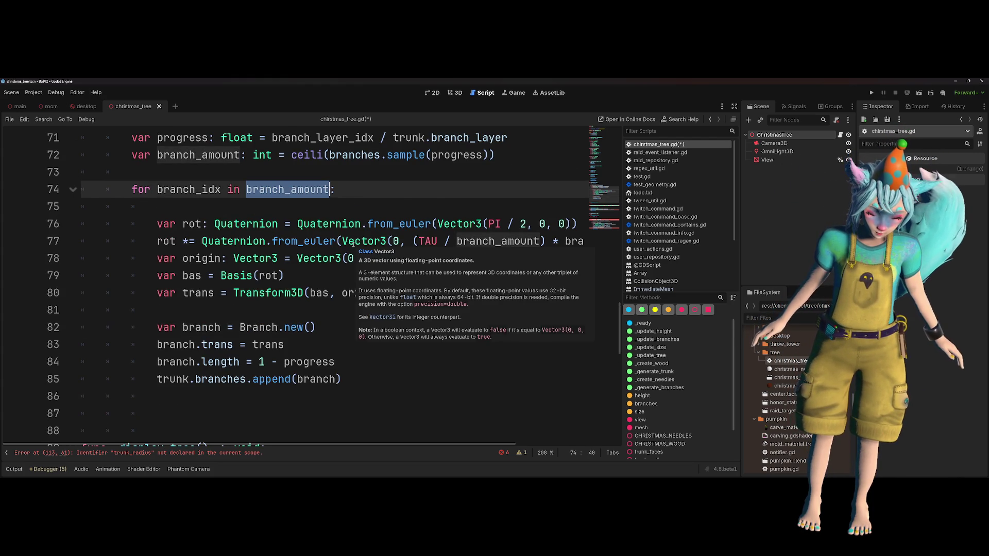
left_click(448, 379)
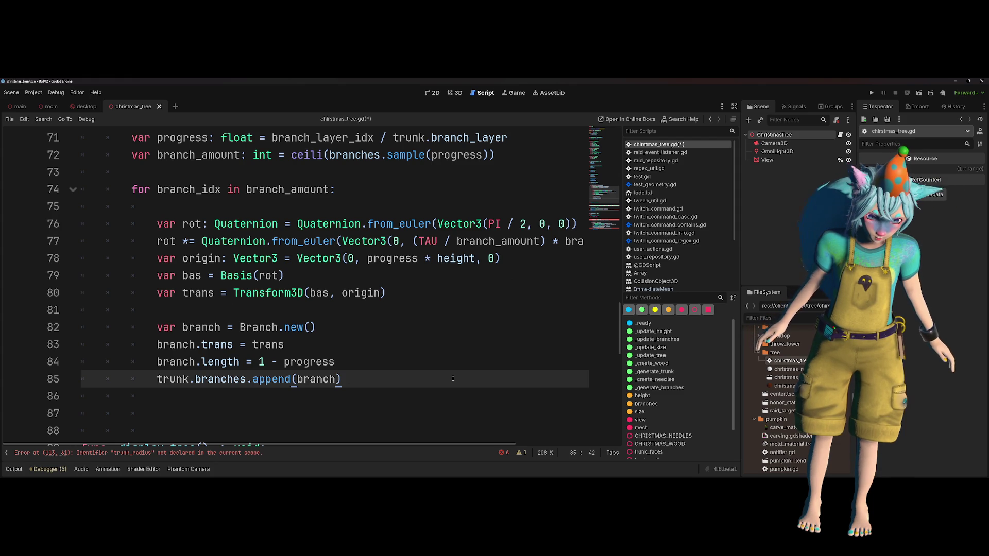
left_click(260, 212)
- Turn the typed func_create_branch into a plain _create_branch() call on line 75
type("func")
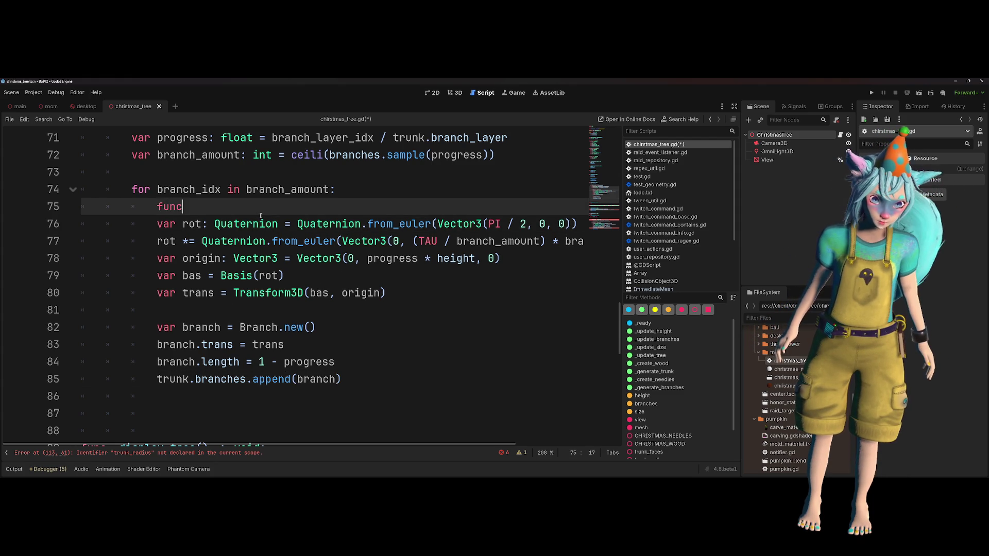
type(" _create")
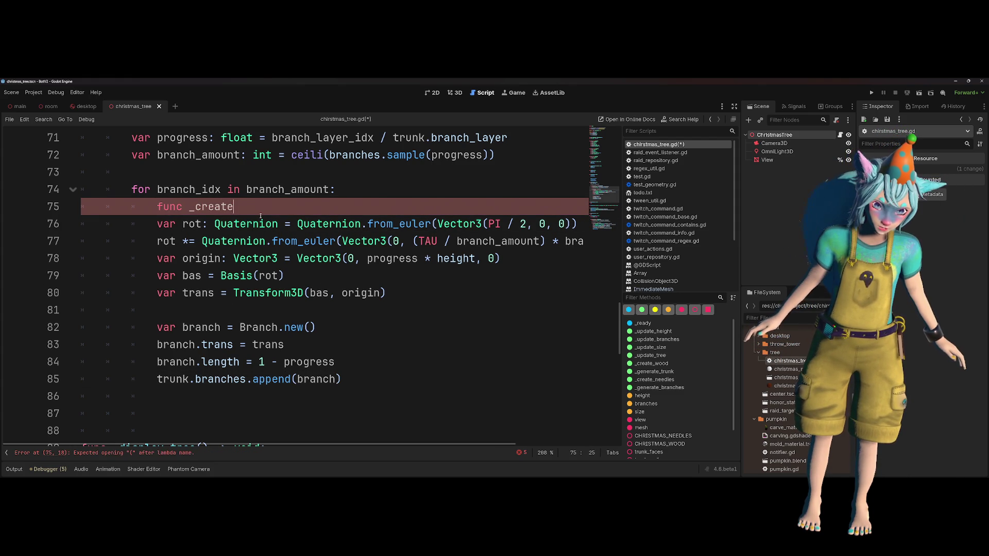
type("_branch")
key("ctrl+Left")
key("ctrl+shift+Left")
key("BackSpace")
type("()")
- Pass branch_idx, copied from line 74, and trunk as the call's arguments
key("Up")
key("ctrl+Left")
key("ctrl+Left")
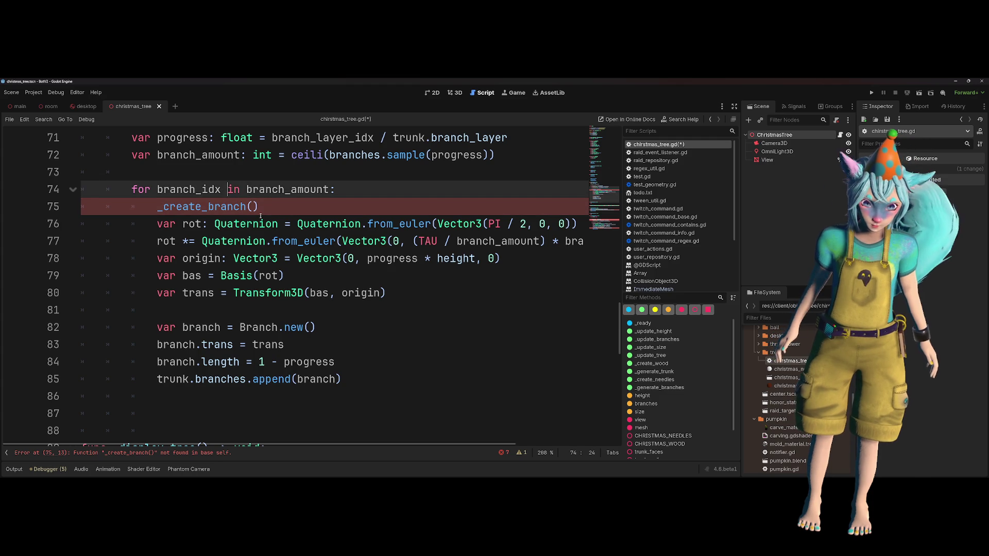
key("ctrl+shift+Left")
key("ctrl+c")
key("Down")
key("End")
key("Left")
key("ctrl+v")
type(",")
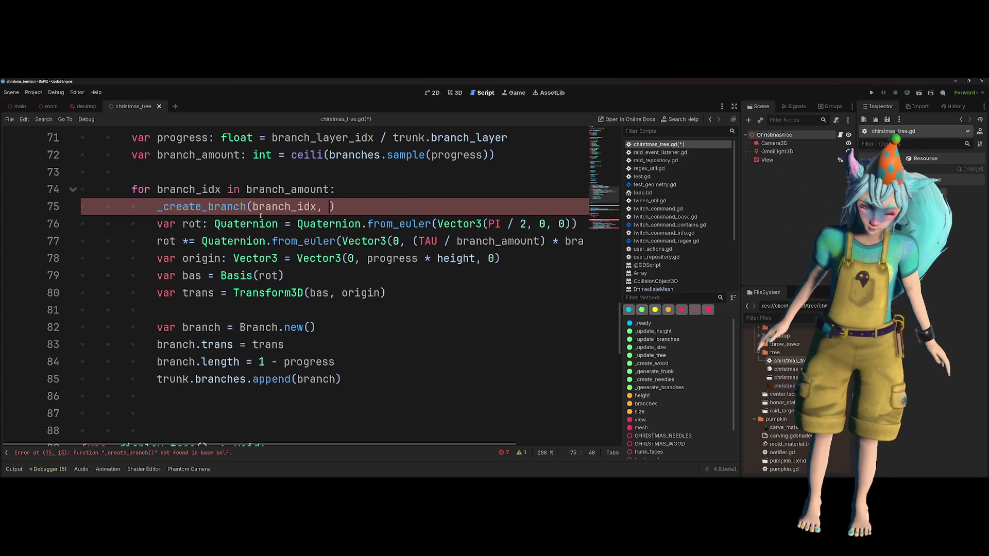
scroll(361, 297, "up", 2)
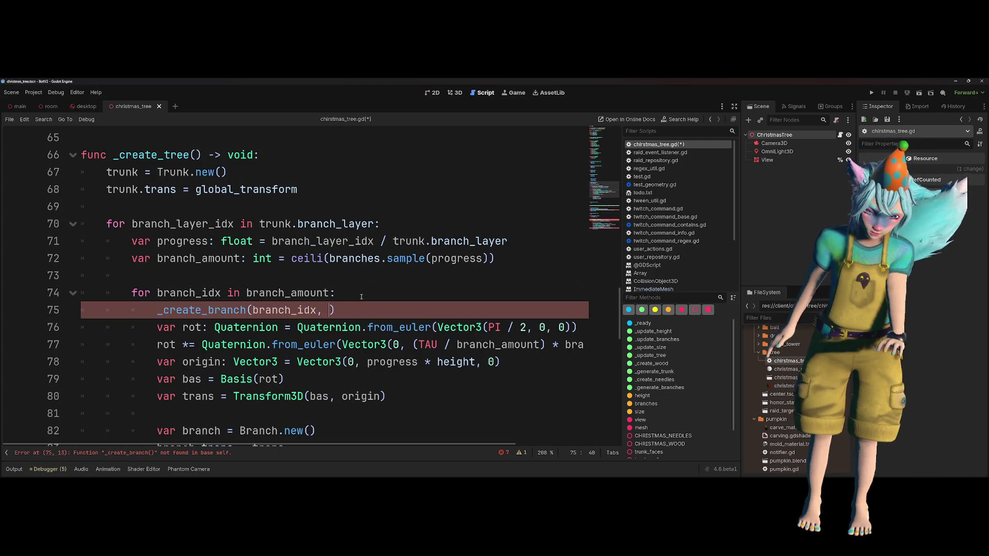
type("trunk")
key("Escape")
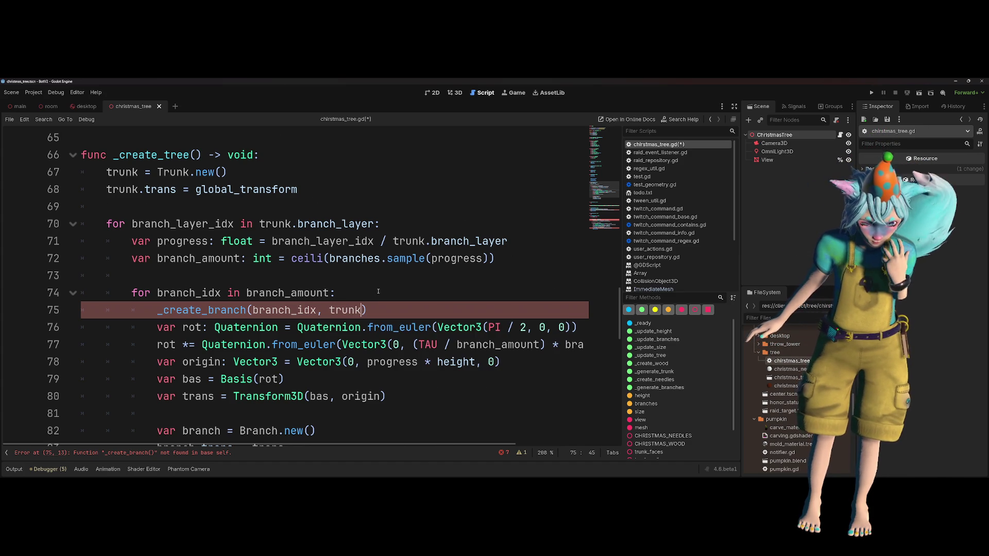
- Clear the indentation on empty line 87 below the loop
scroll(263, 309, "down", 3)
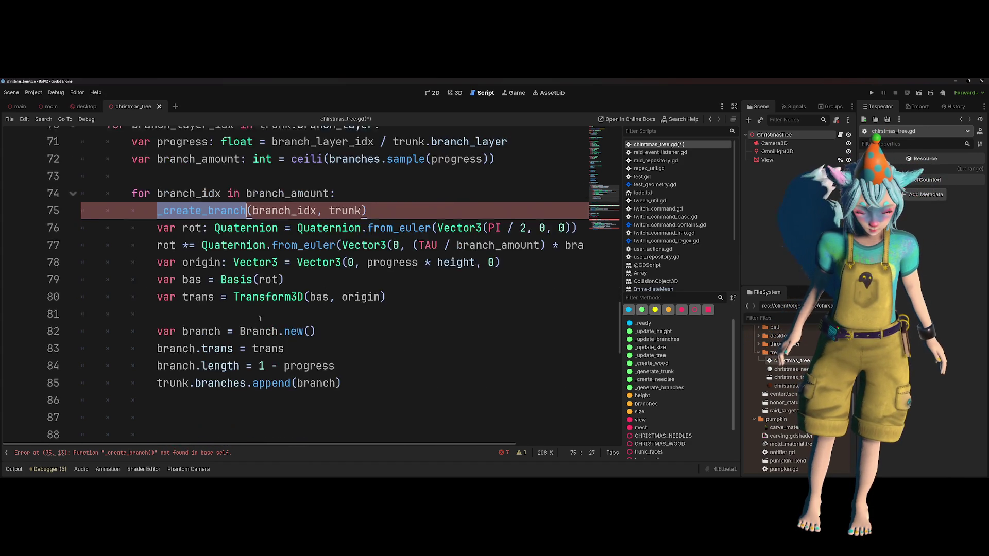
left_click(175, 361)
key("BackSpace")
key("BackSpace")
key("BackSpace")
- Declare func _create_branch(idx: int, parent: Object) -> void: on line 87 with an empty body line
type("func _create_branch(")
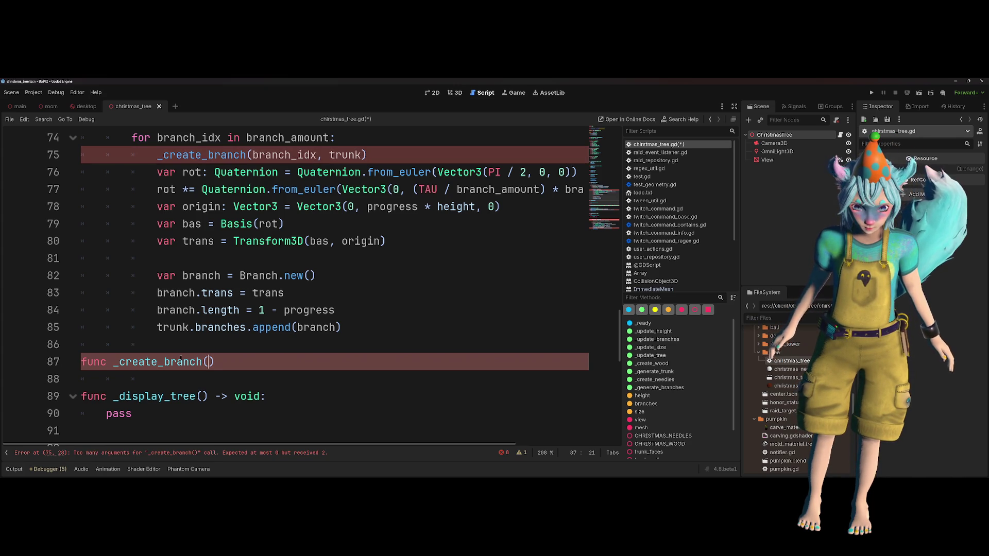
type("branch")
key("BackSpace")
key("BackSpace")
key("BackSpace")
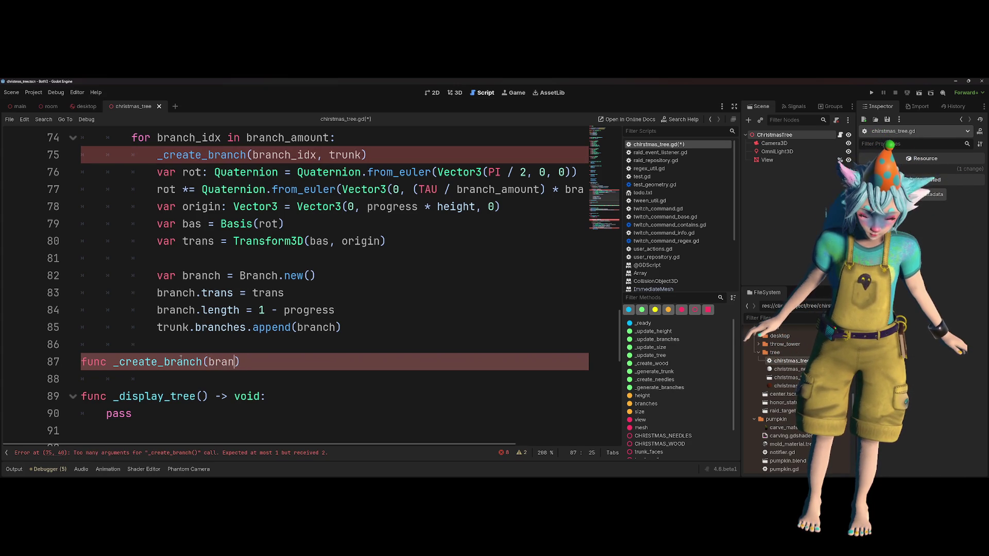
type("idx: i")
type("nt, pa")
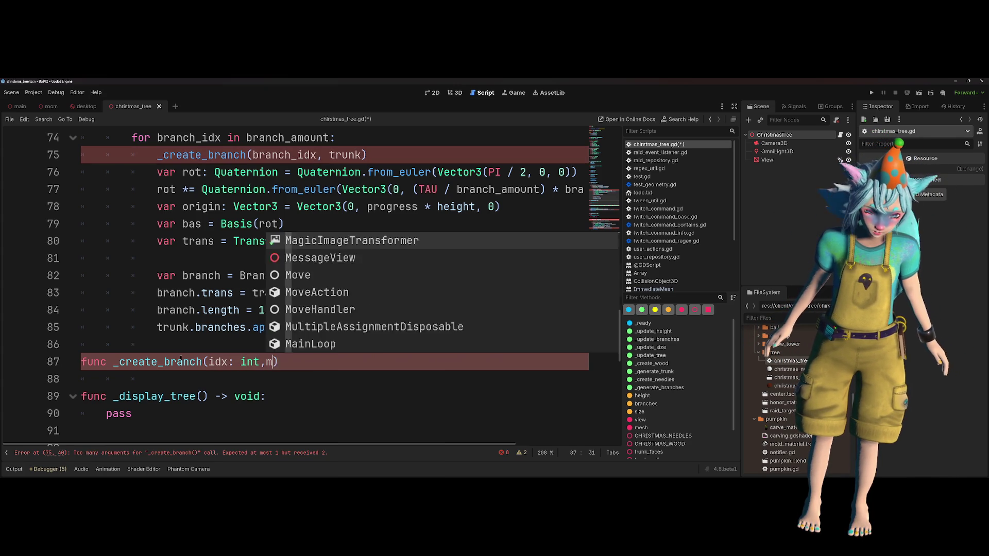
type("rent: ")
type("Ref")
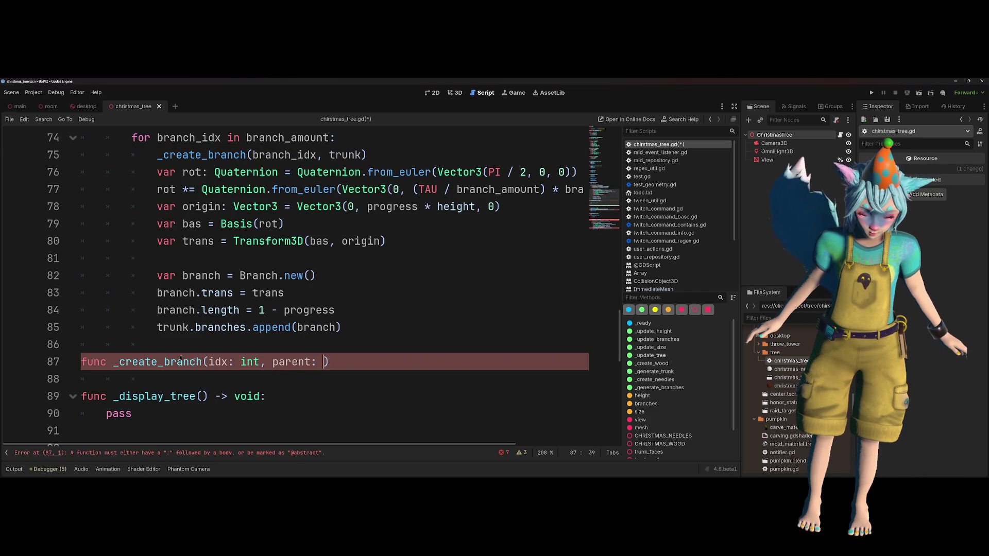
type("C")
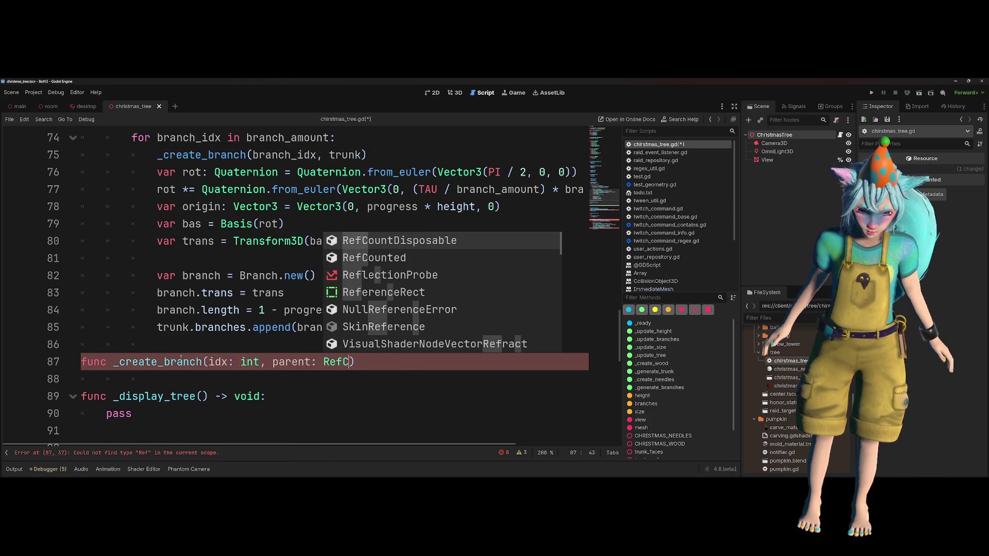
key("Down")
key("Return")
key("ctrl+shift+Left")
type("Object")
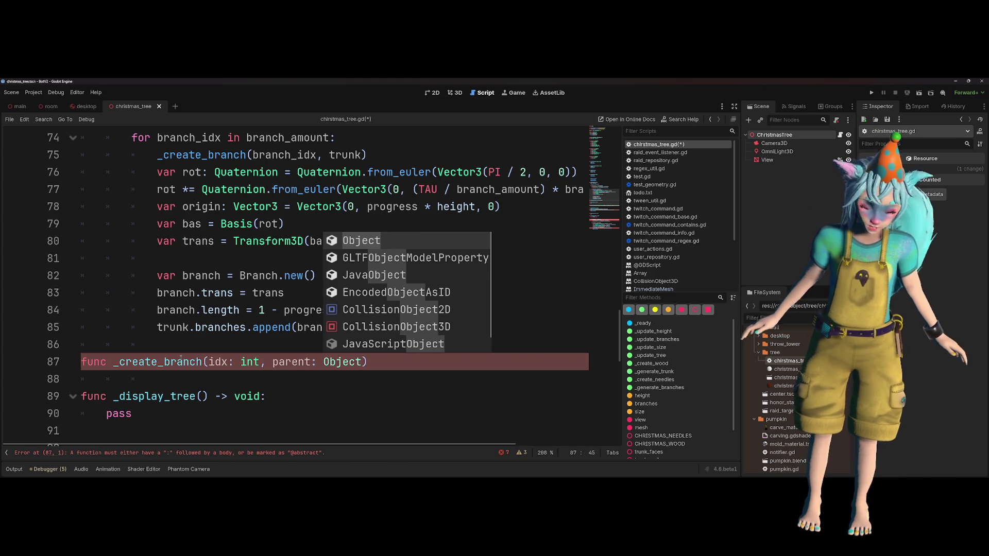
type(") -> voi:")
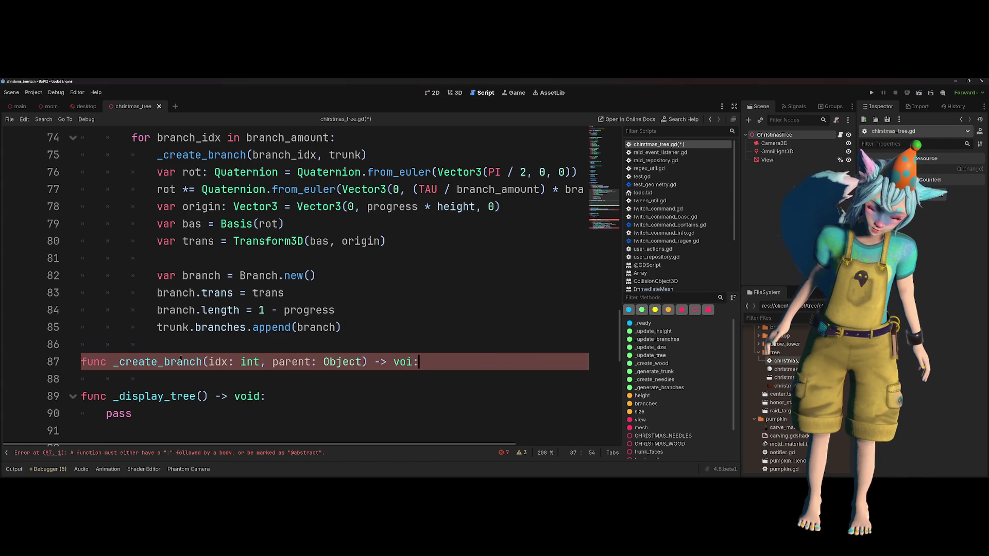
type(":")
key("Return")
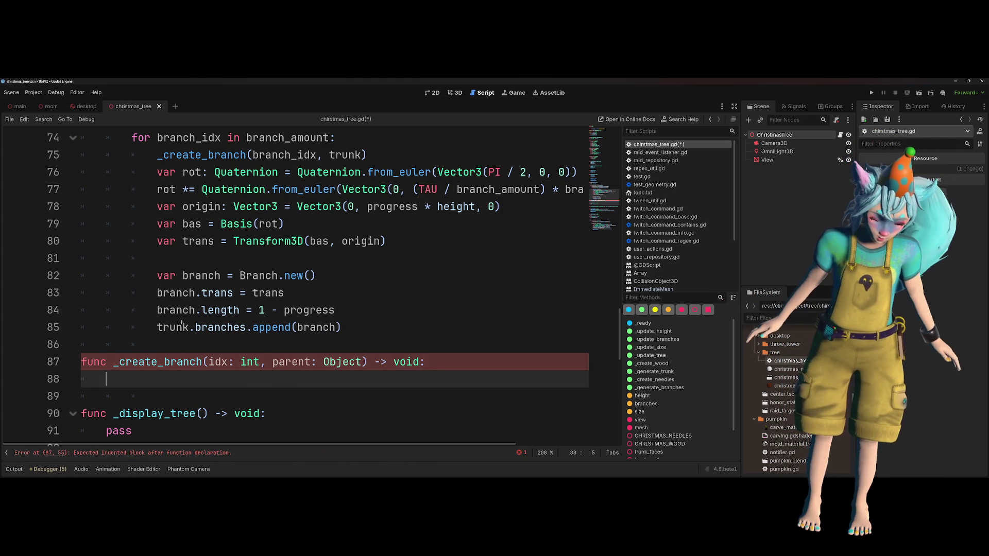
scroll(266, 269, "up", 2)
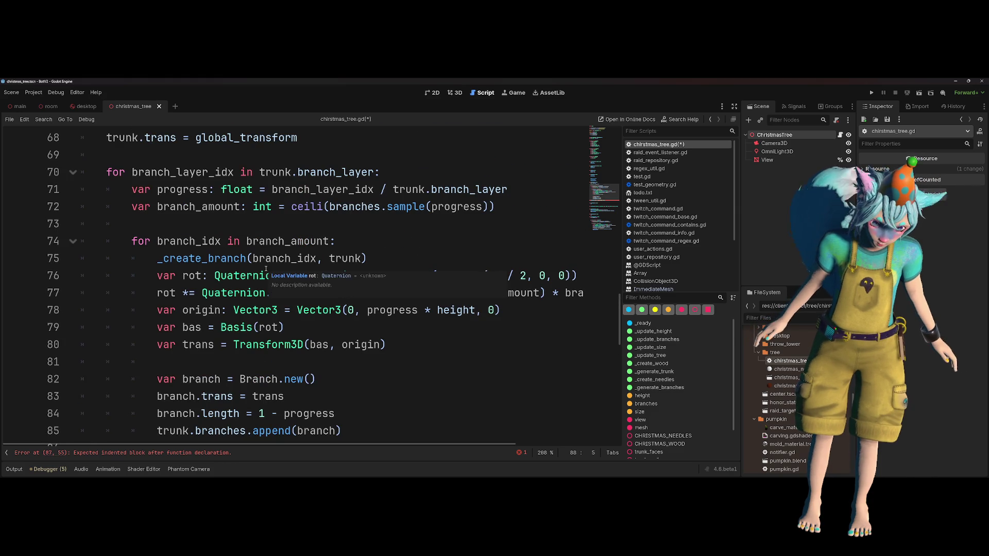
- Move the branch-building lines from the loop into _create_branch's body and dedent them two levels
mouse_move(156, 276)
left_mouse_down()
mouse_move(155, 309)
mouse_move(288, 344)
mouse_move(362, 381)
left_mouse_up()
scroll(222, 325, "down", 1)
key("ctrl+x")
left_click(194, 276)
key("ctrl+v")
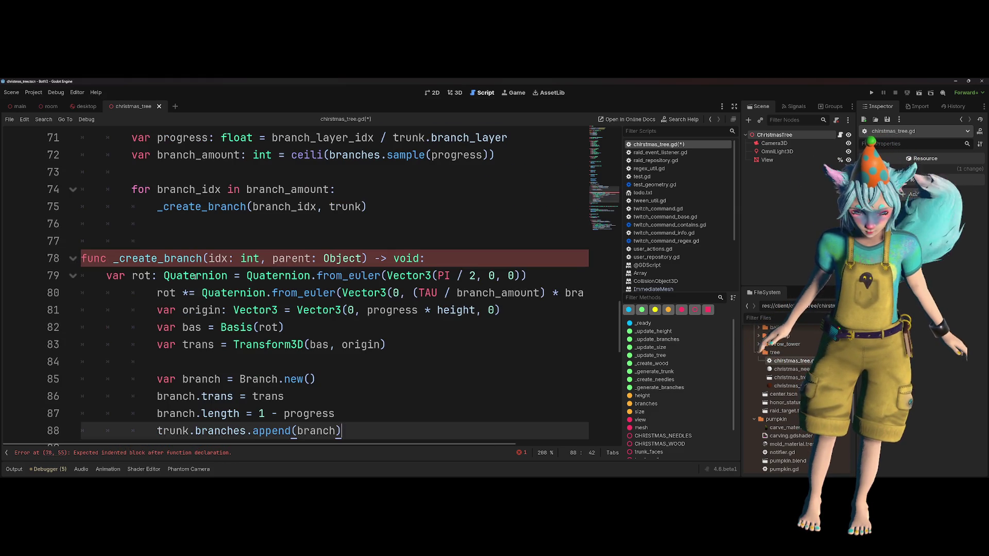
left_click_drag(82, 430, 222, 293)
key("shift+Tab")
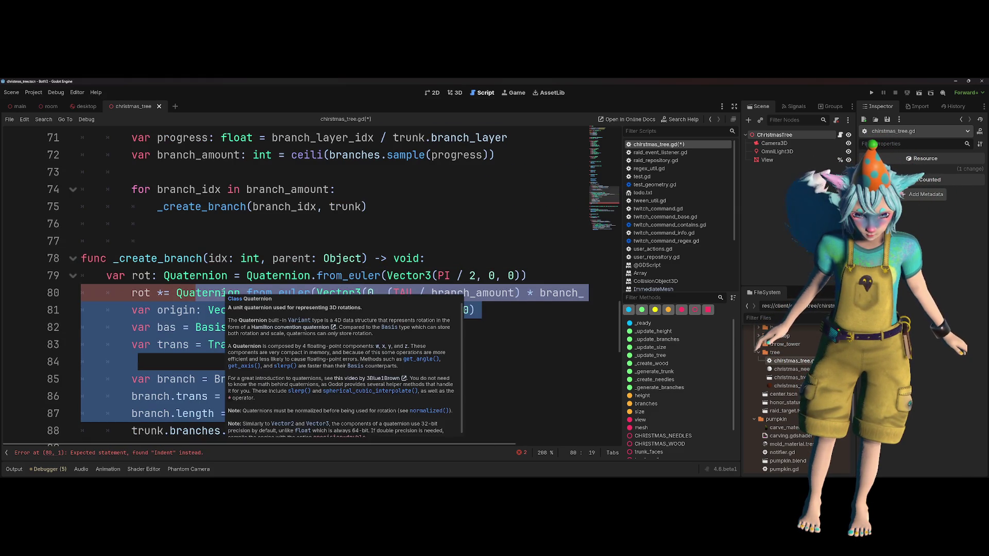
key("shift+Tab")
left_click(265, 245)
scroll(222, 309, "down", 1)
left_click(202, 396)
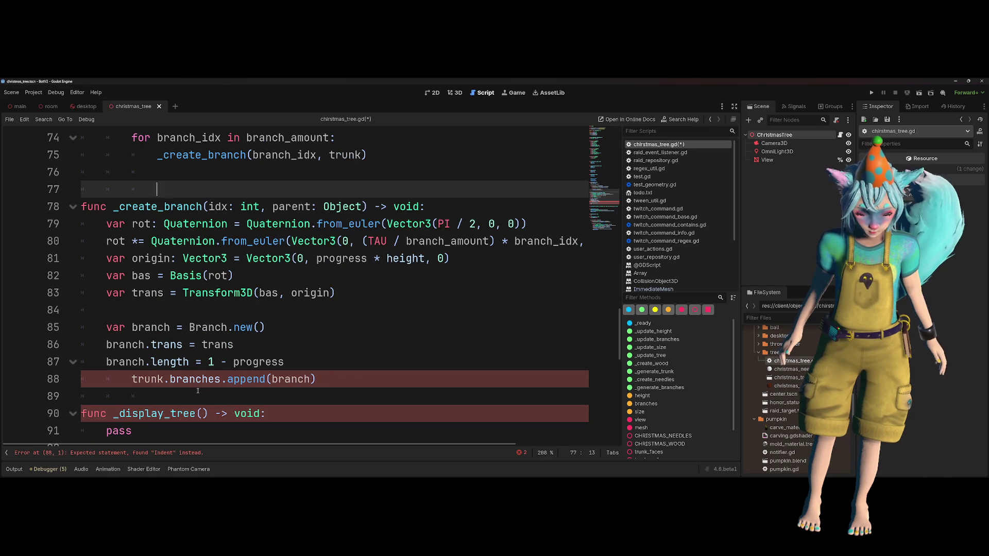
key("Return")
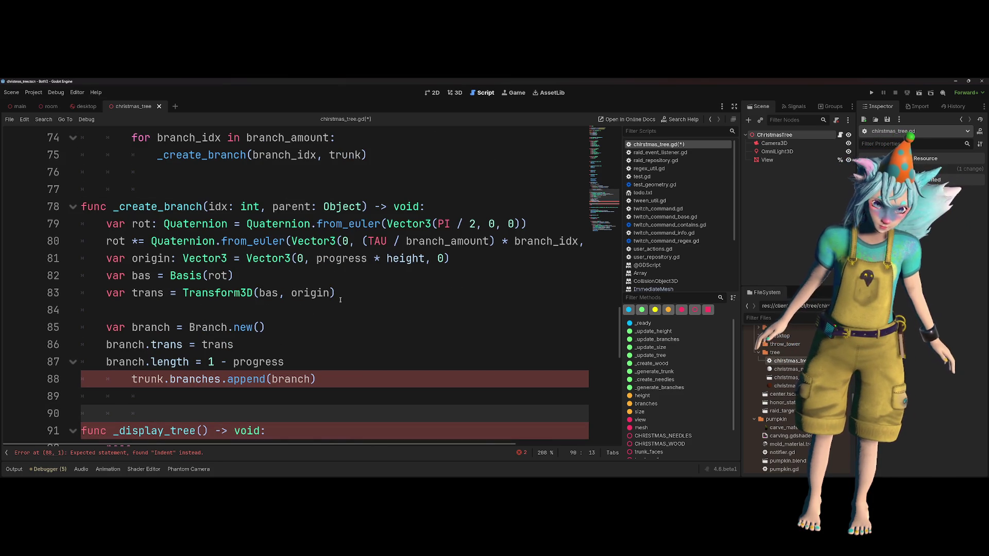
- Replace trunk with parent on line 88 and branch_idx with idx on line 80
double_click(286, 206)
key("ctrl+c")
double_click(150, 379)
key("ctrl+v")
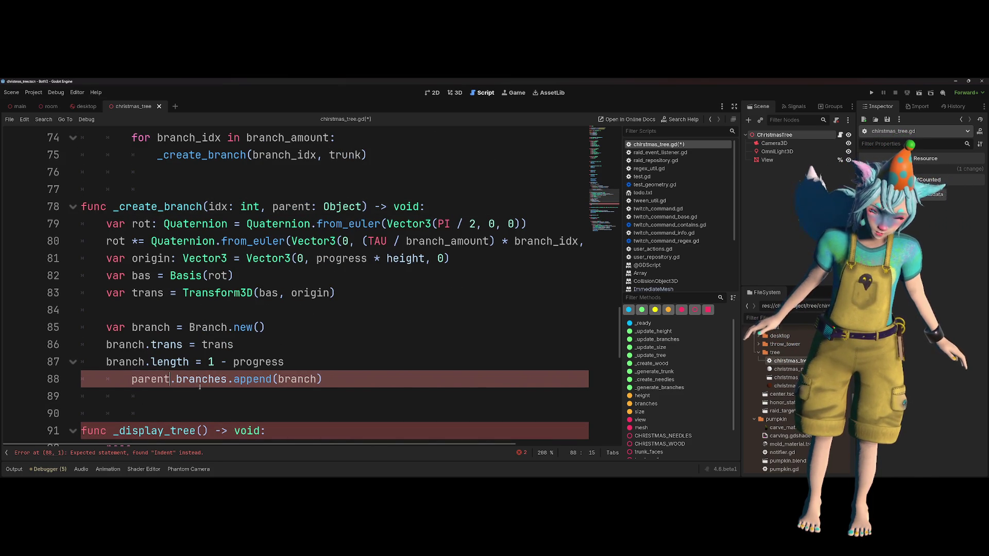
key("shift+Tab")
left_click(366, 345)
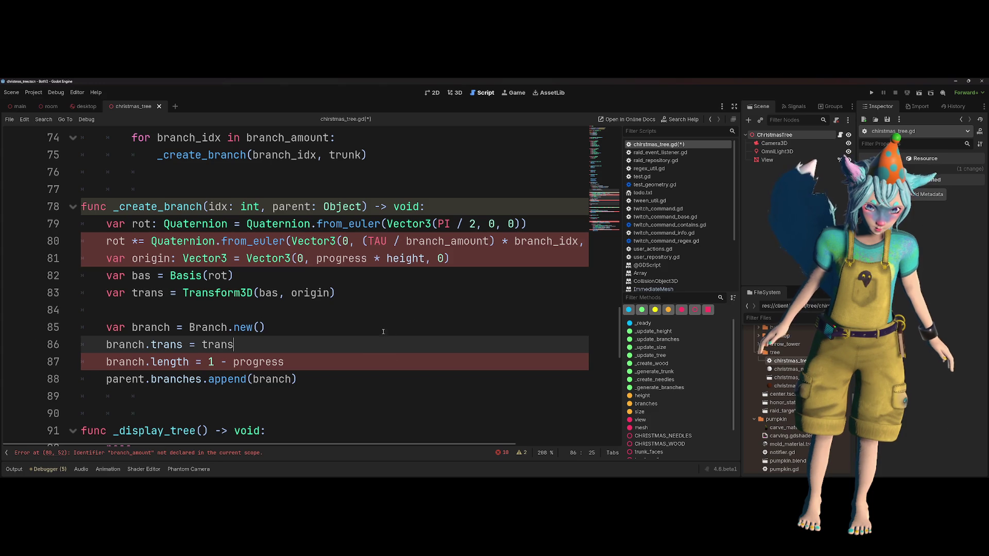
scroll(397, 325, "up", 2)
double_click(218, 310)
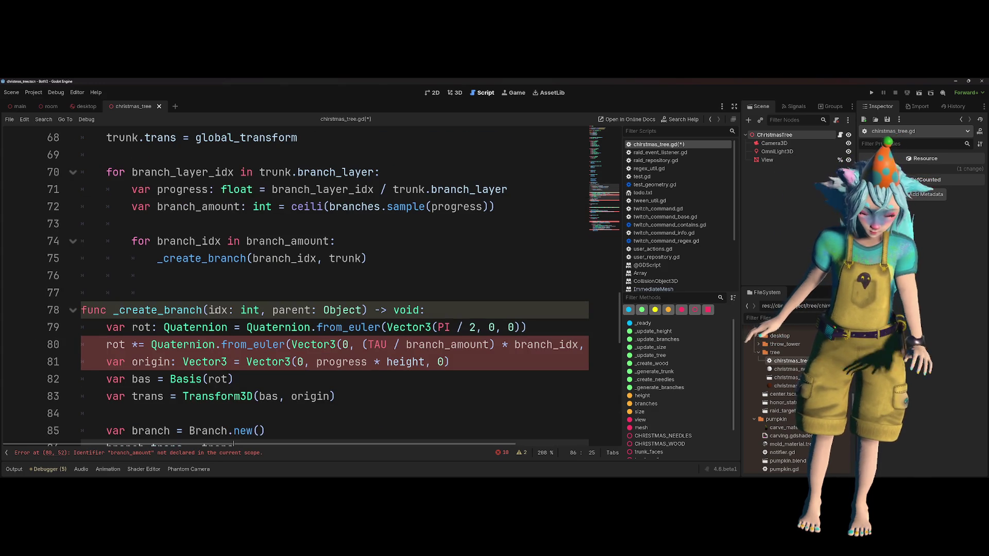
double_click(545, 345)
key("ctrl+v")
left_click(364, 291)
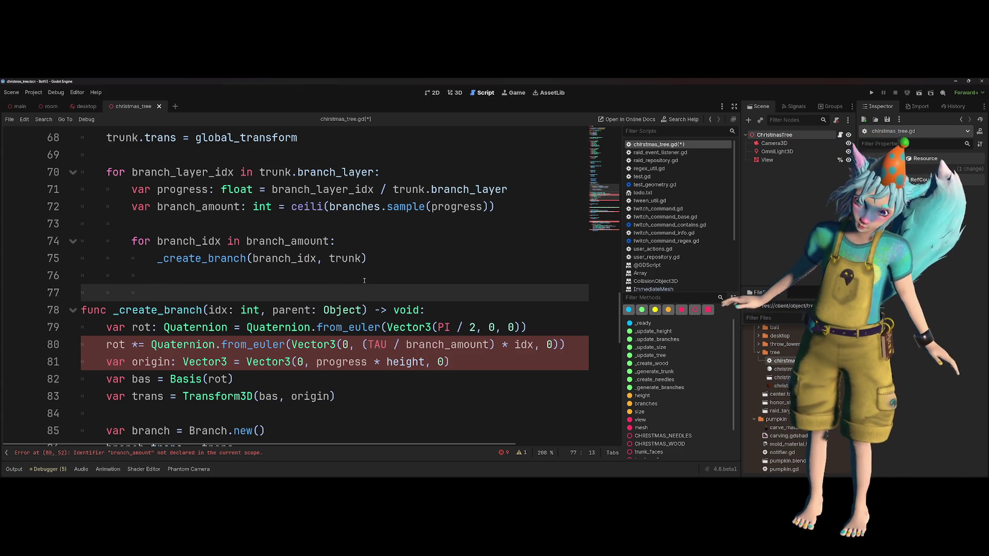
scroll(361, 285, "down", 1)
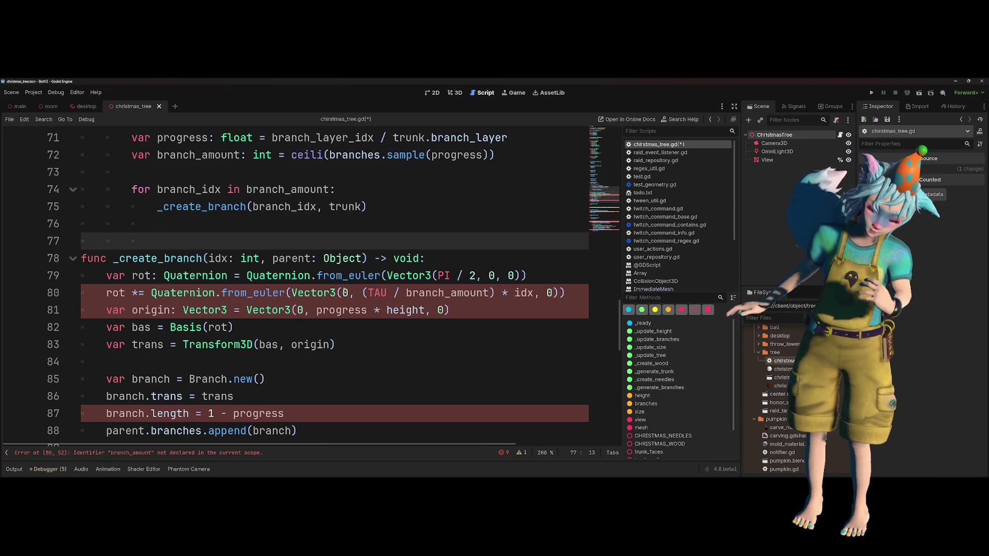
- Trace where branch_amount is declared and used in the rotation formula and loop
double_click(443, 292)
scroll(354, 269, "up", 1)
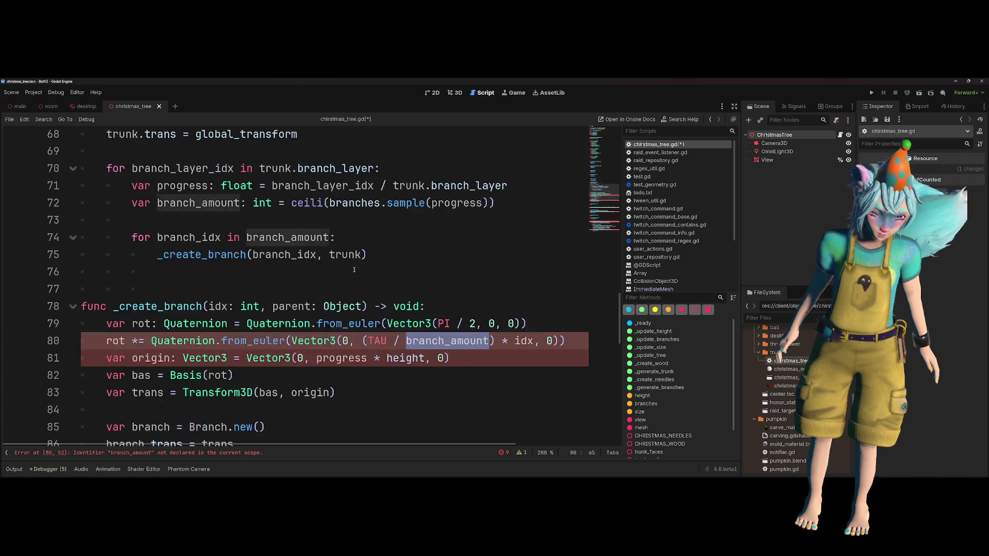
scroll(354, 269, "up", 1)
double_click(227, 259)
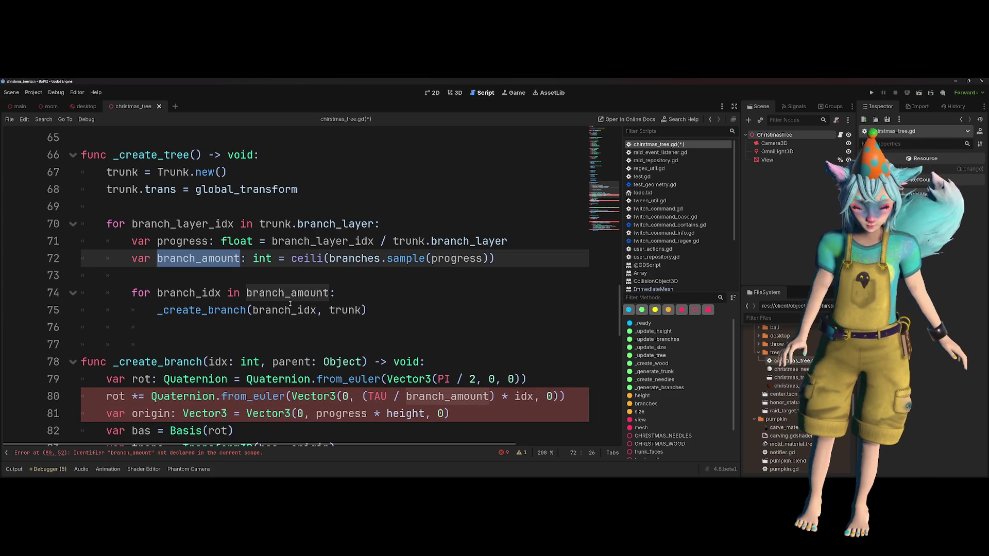
mouse_move(290, 303)
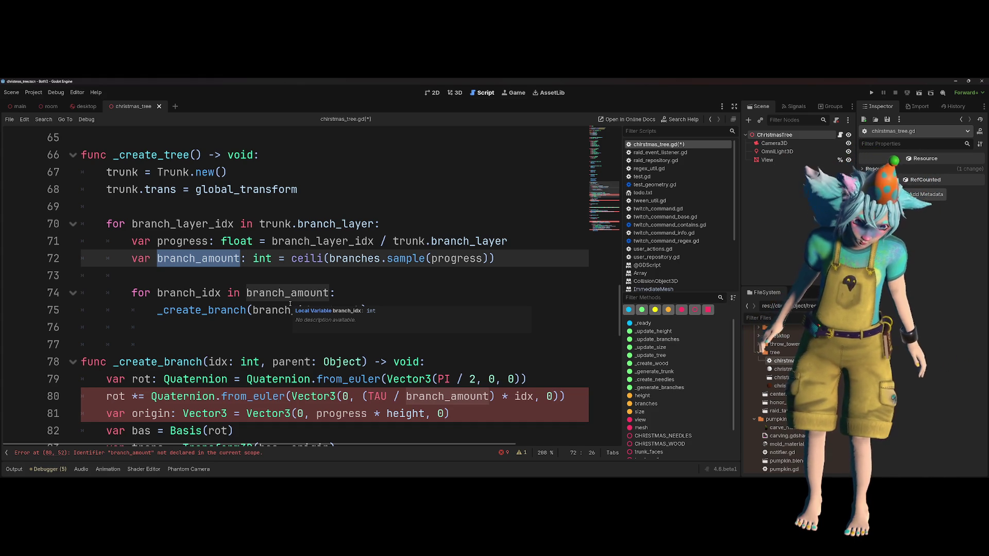
double_click(311, 293)
- Add branch_amount to the line 75 call and branch_amount: int after idx in the signature
left_click(322, 310)
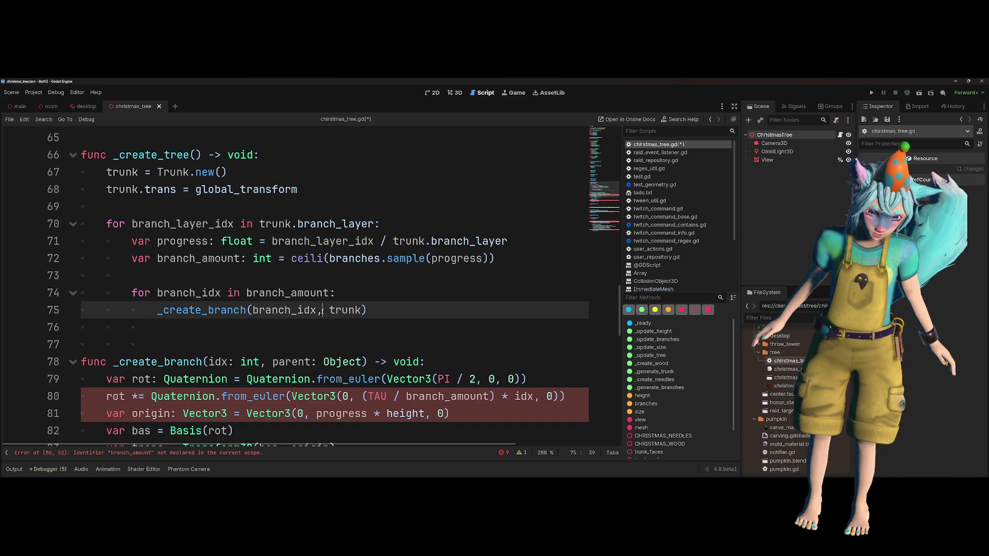
type("branch_amount,")
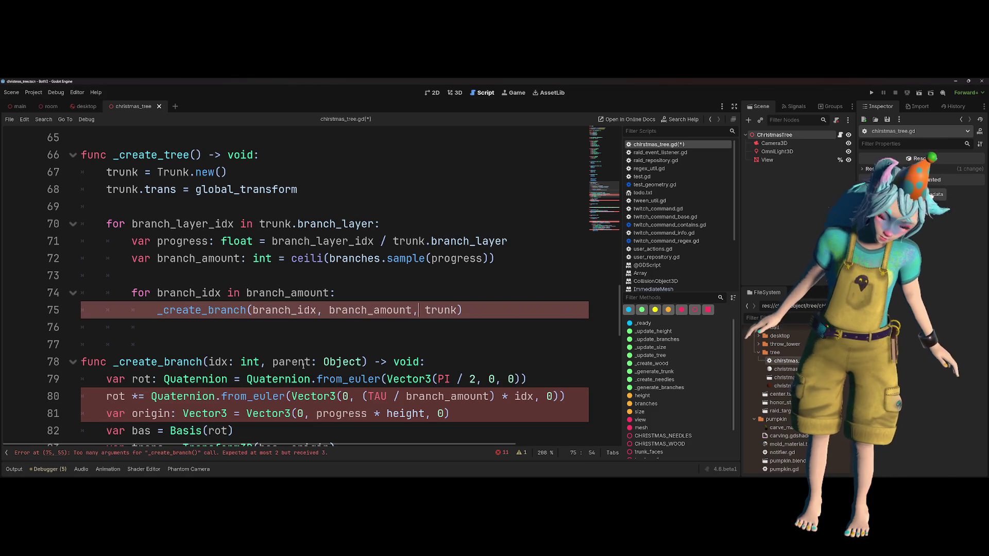
left_click(267, 362)
type("branch_amount, ")
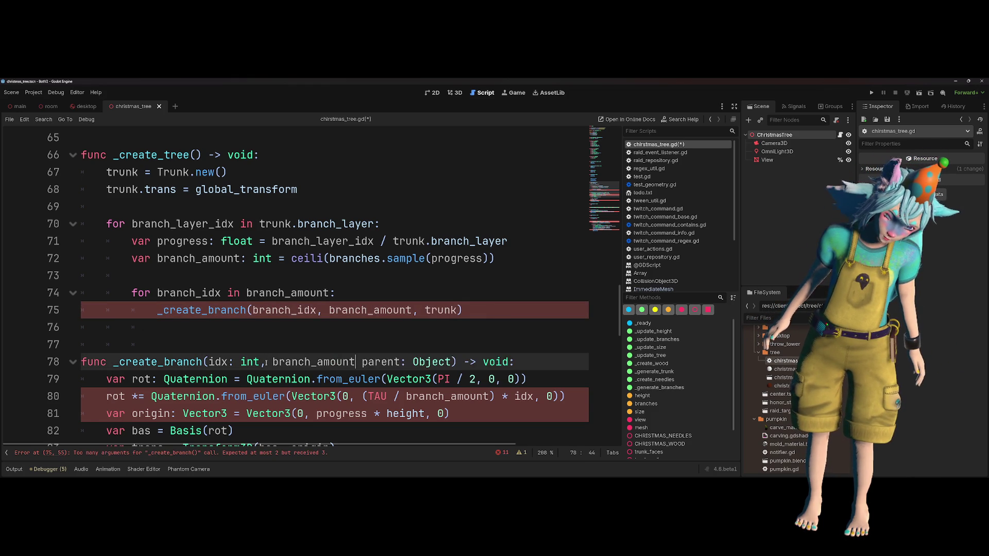
type("int")
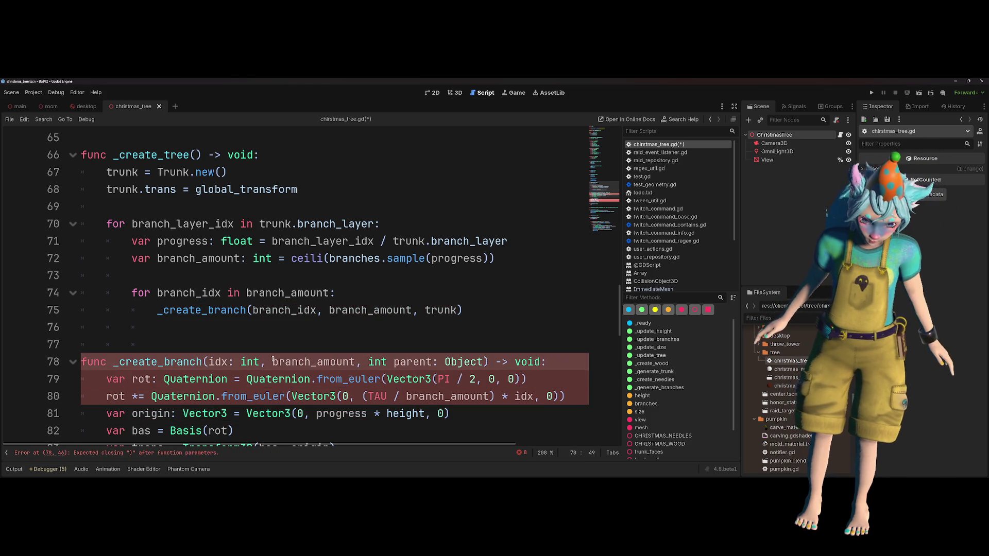
key("BackSpace")
key("BackSpace")
type(":")
key("Right")
key("Right")
key("Right")
type(",")
scroll(273, 360, "down", 1)
left_click(387, 361)
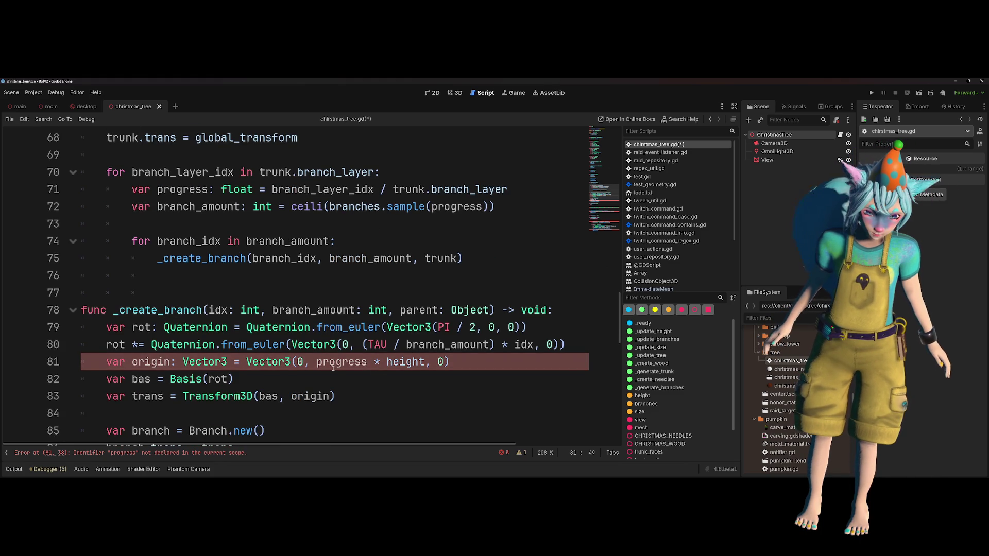
scroll(333, 368, "up", 1)
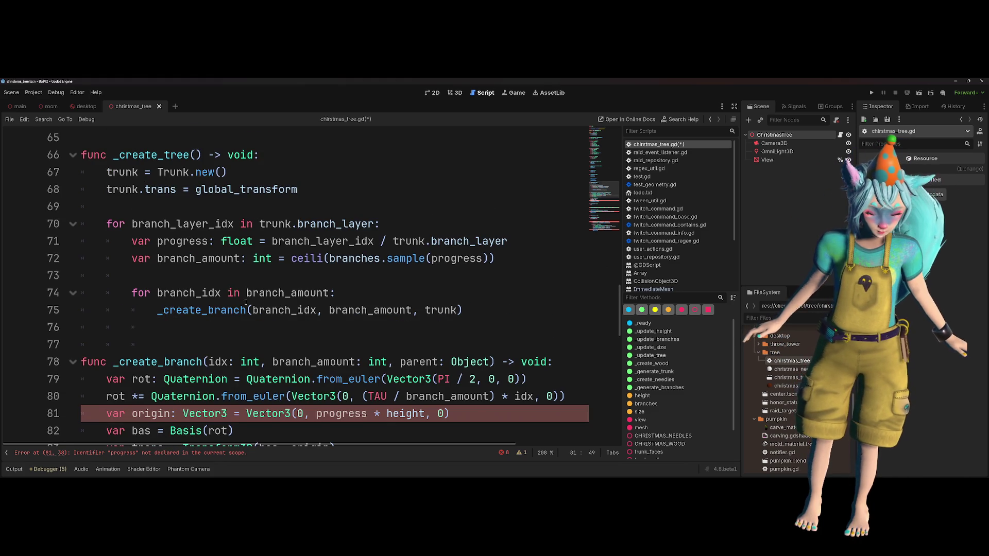
- Pass progress after branch_amount in the _create_branch call on line 75
double_click(189, 238)
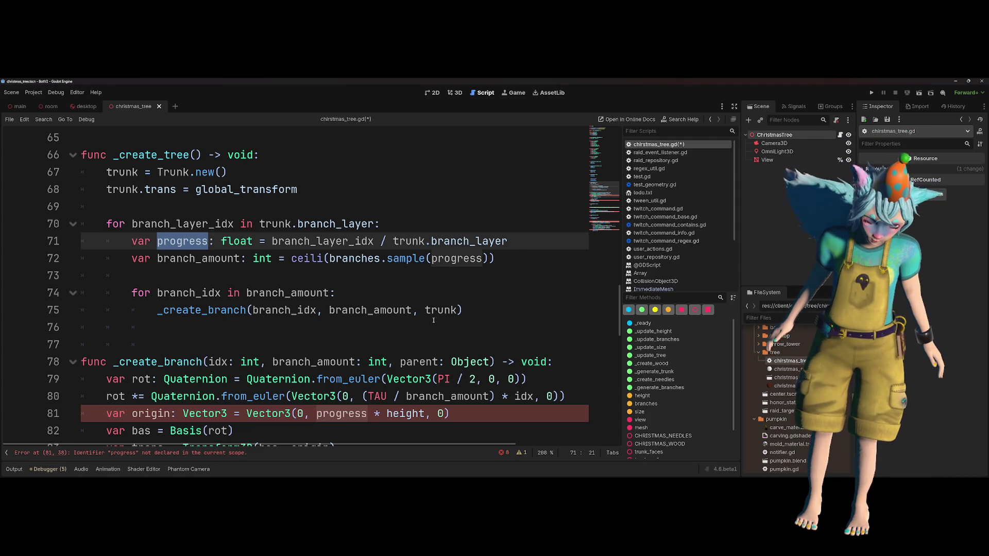
double_click(218, 361)
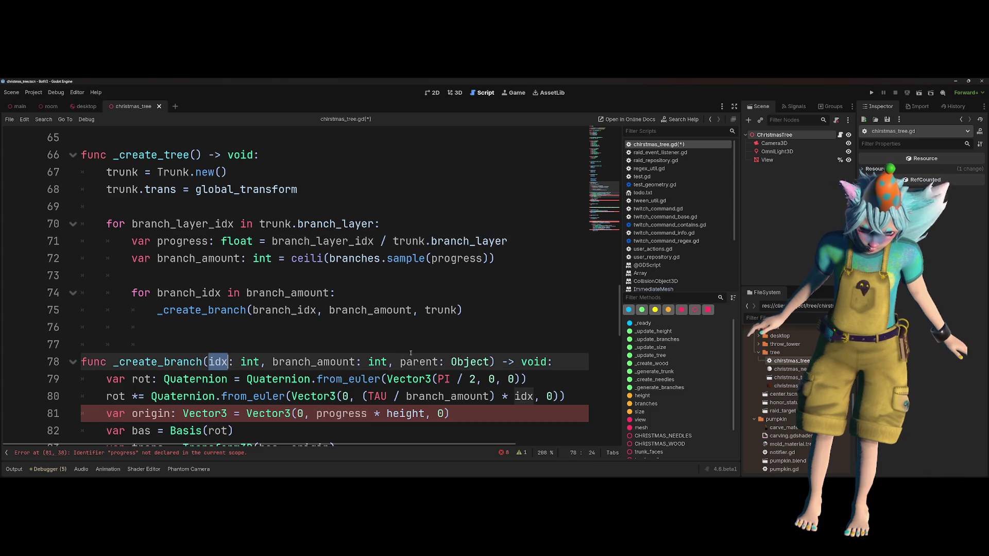
left_click(415, 310)
type("progress,")
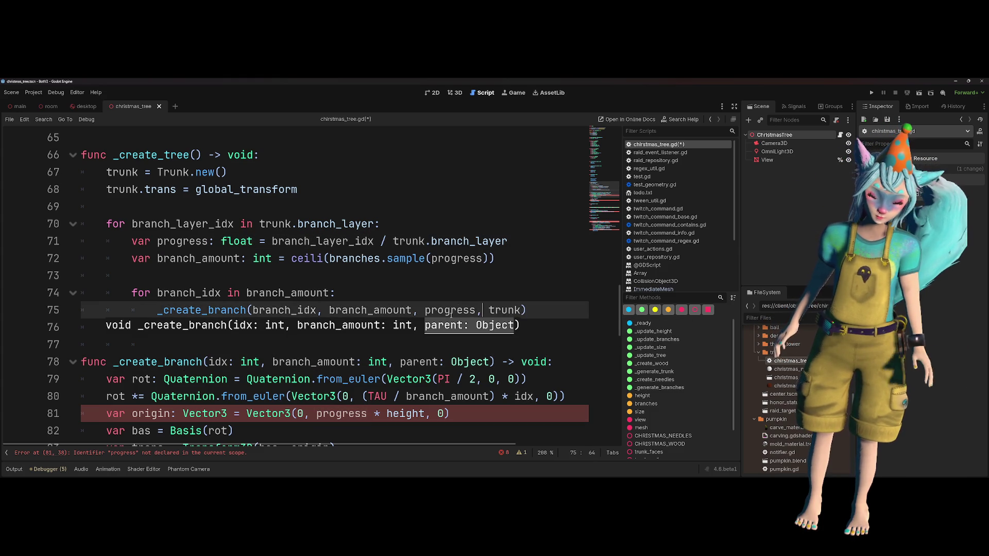
key("Escape")
- Add a progress: float parameter before parent in the _create_branch signature
left_click(397, 362)
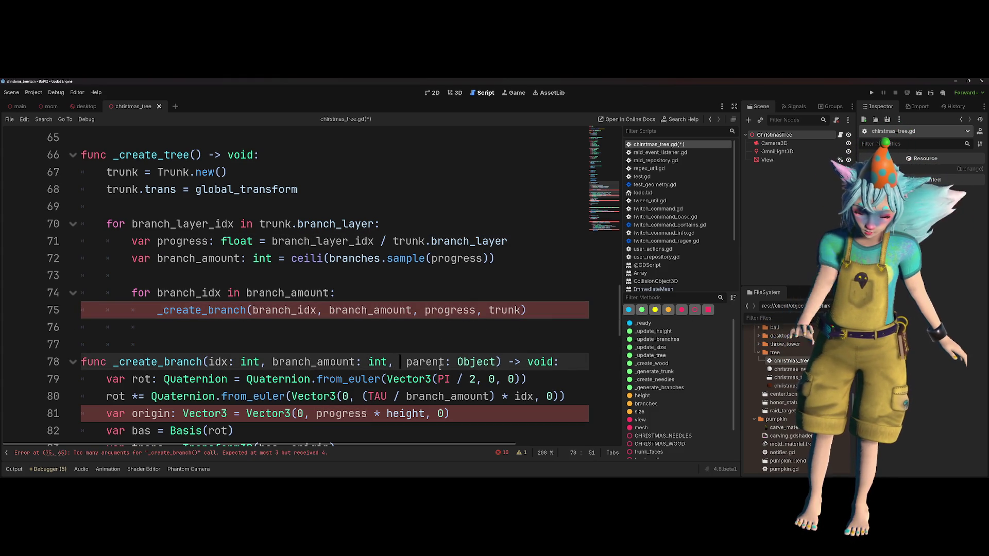
type("height")
key("ctrl+BackSpace")
type("progress: f,")
key("Left")
type(": flaot")
key("BackSpace")
key("BackSpace")
key("BackSpace")
type("loat")
scroll(457, 347, "down", 1)
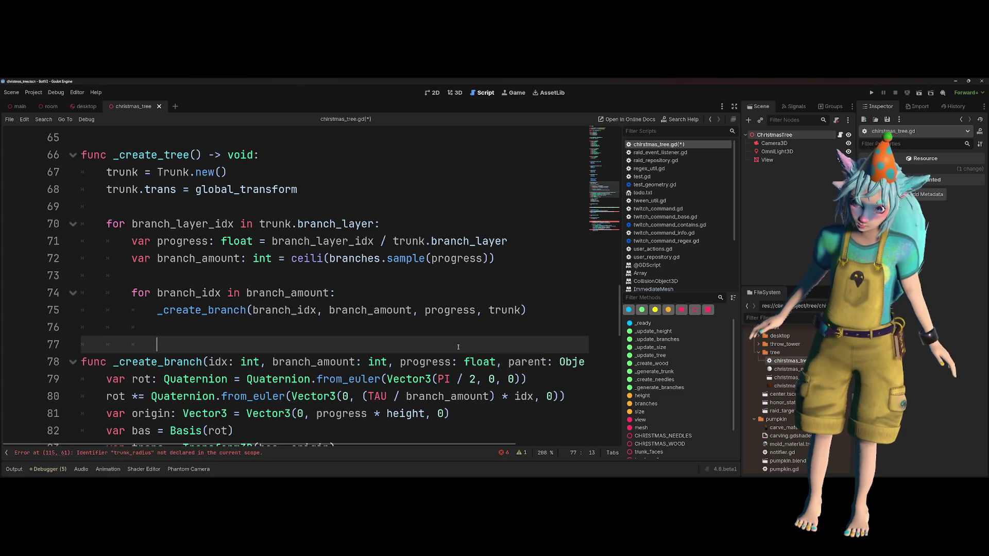
- Review where progress and branch_amount are used around the branch loop
double_click(425, 310)
scroll(459, 360, "down", 1)
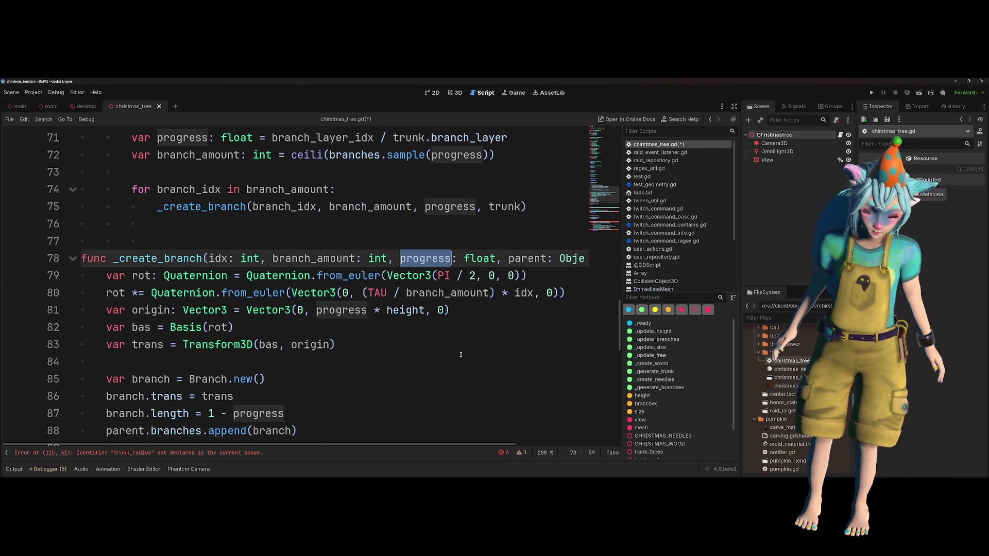
left_click(370, 322)
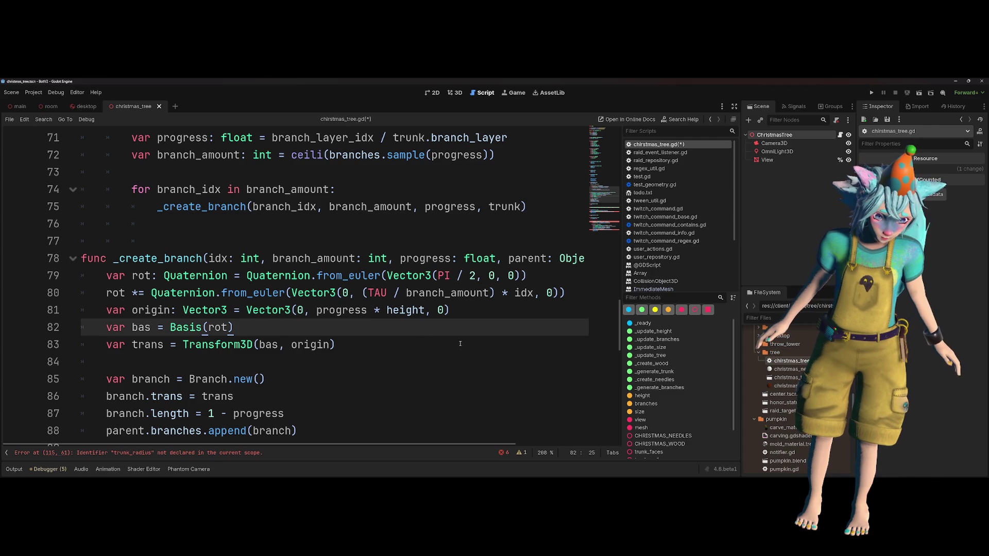
mouse_move(426, 269)
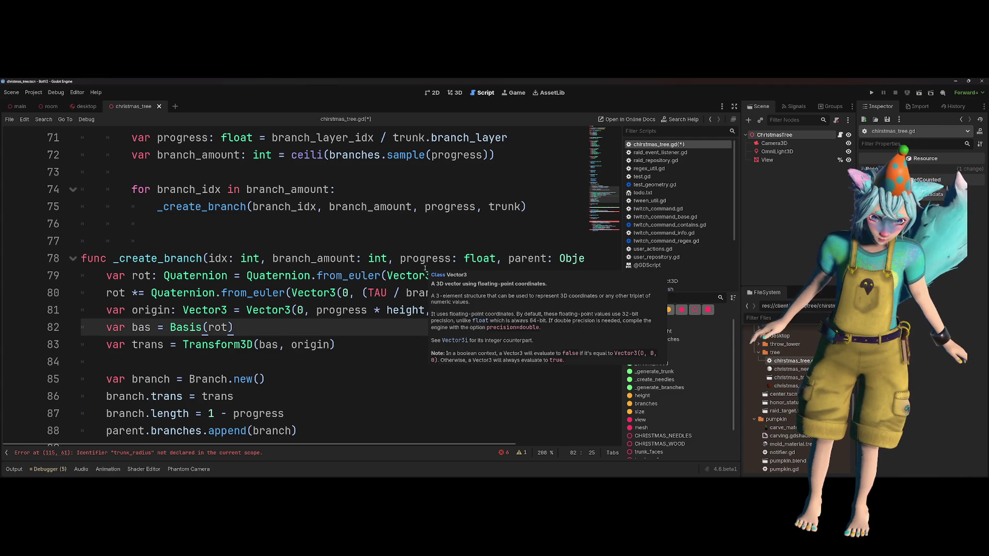
scroll(285, 222, "up", 1)
left_click(285, 220)
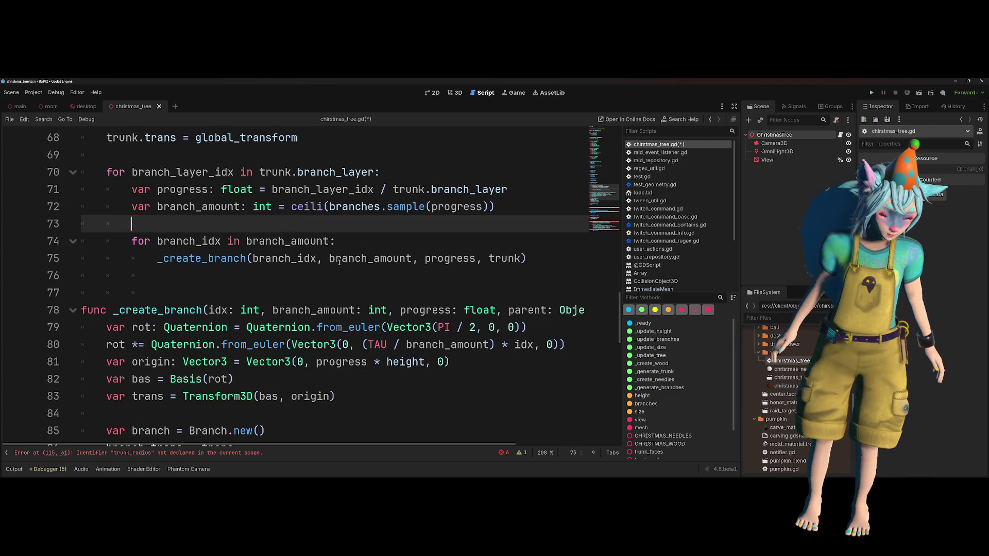
left_click(383, 260)
mouse_move(385, 263)
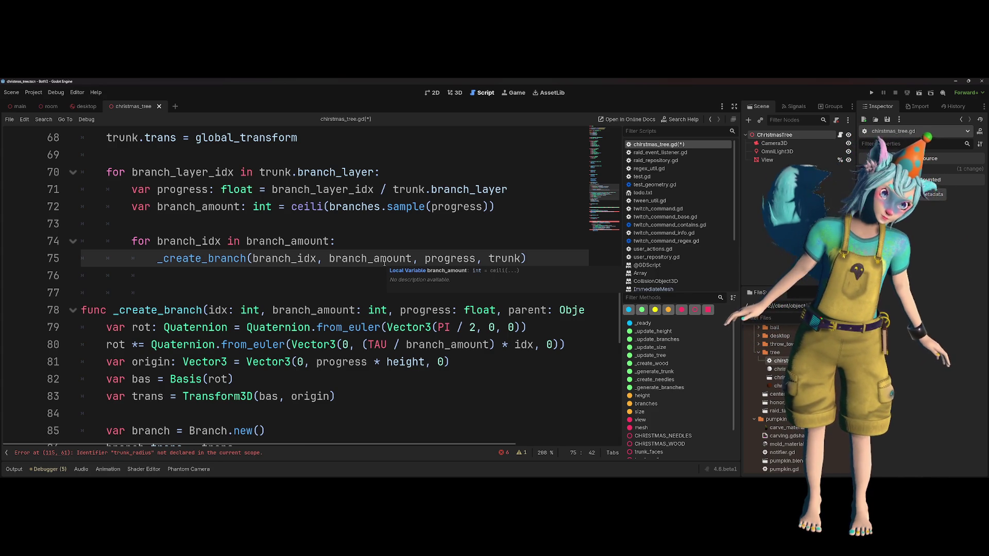
scroll(384, 264, "up", 15)
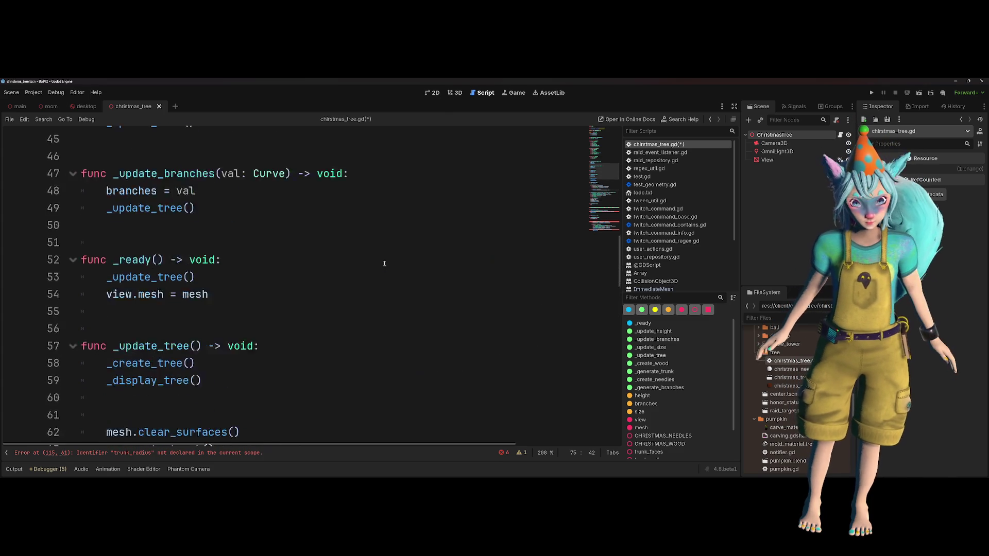
scroll(384, 263, "up", 4)
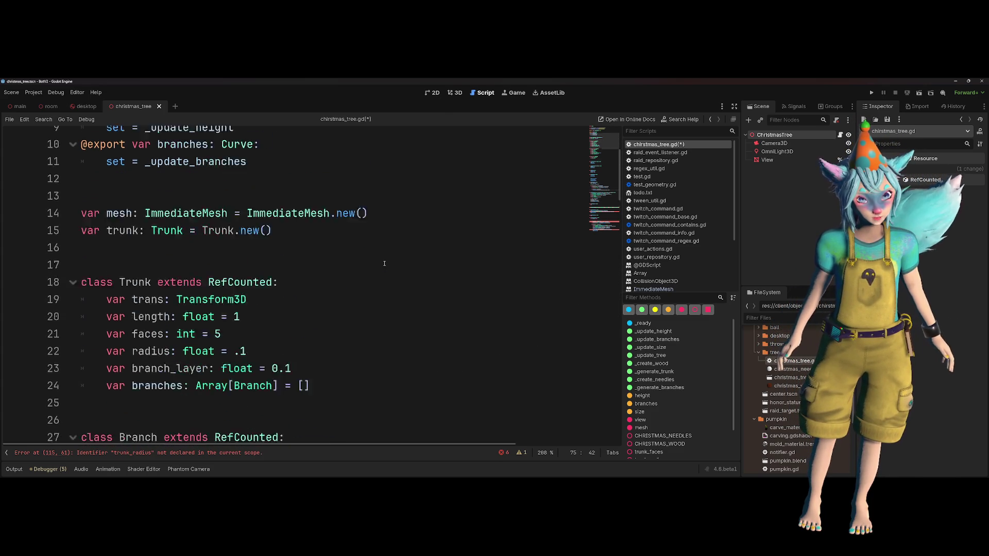
- Add const minimum_branch_length: float = 0.3 on a new line above the Trunk class
left_click(380, 273)
key("Return")
type("const minu")
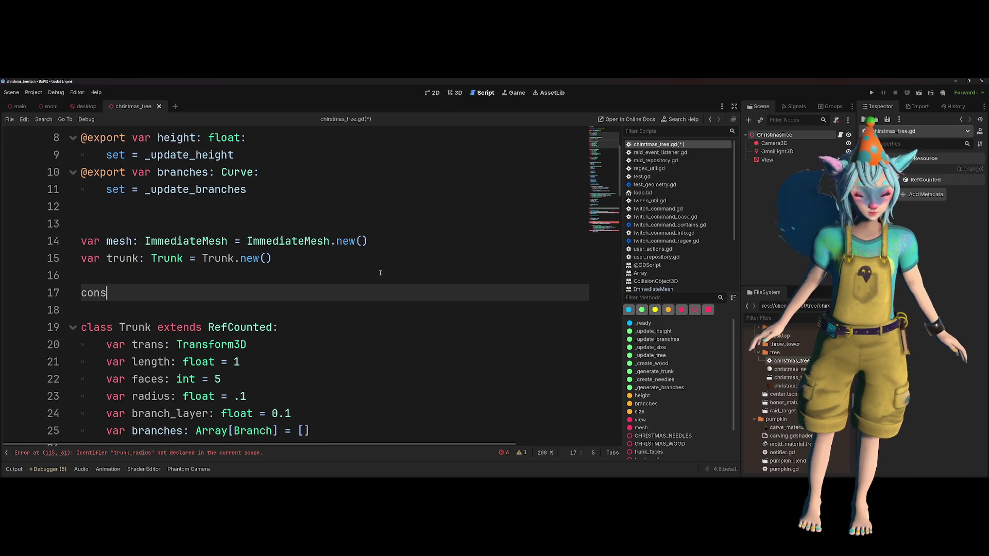
key("BackSpace")
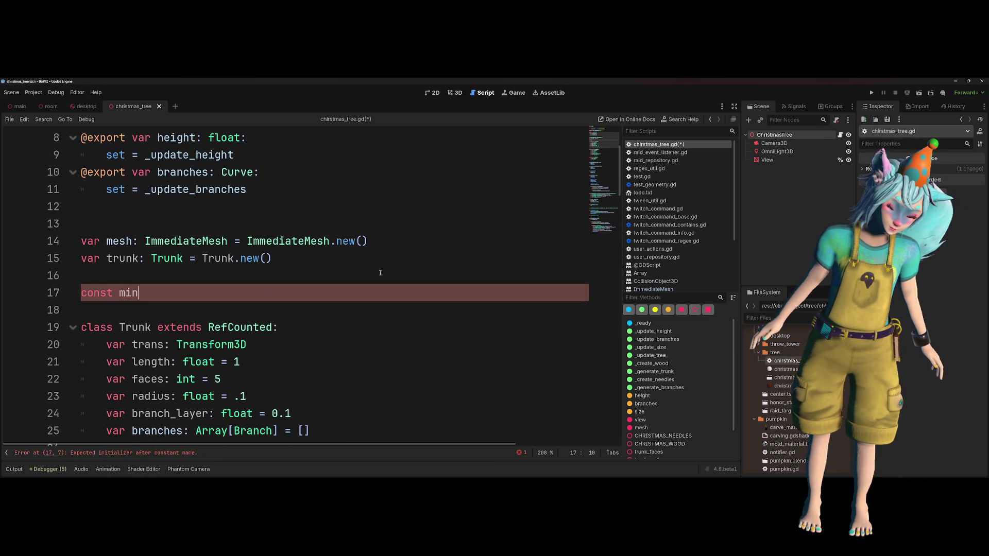
type("imum")
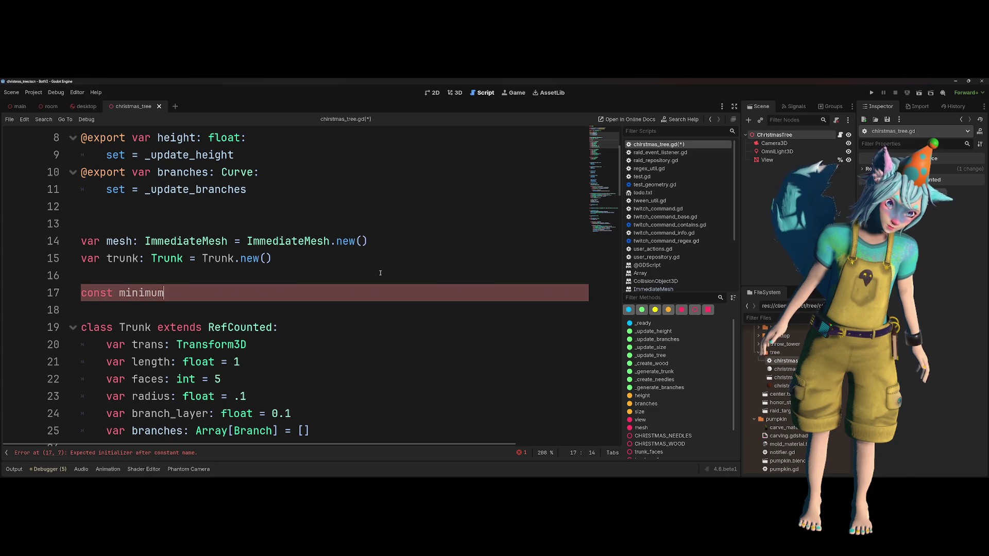
type("_branch_le")
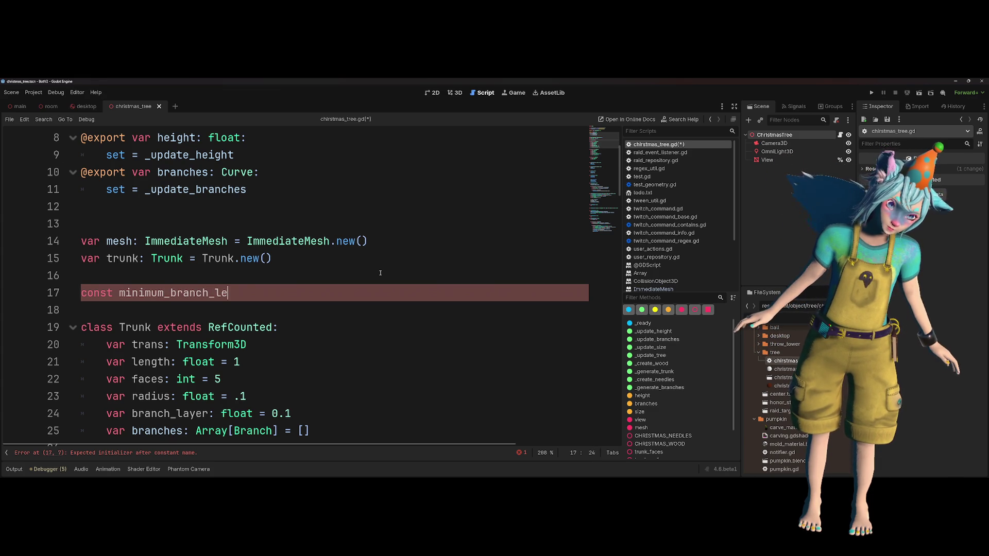
type("ngth: float =")
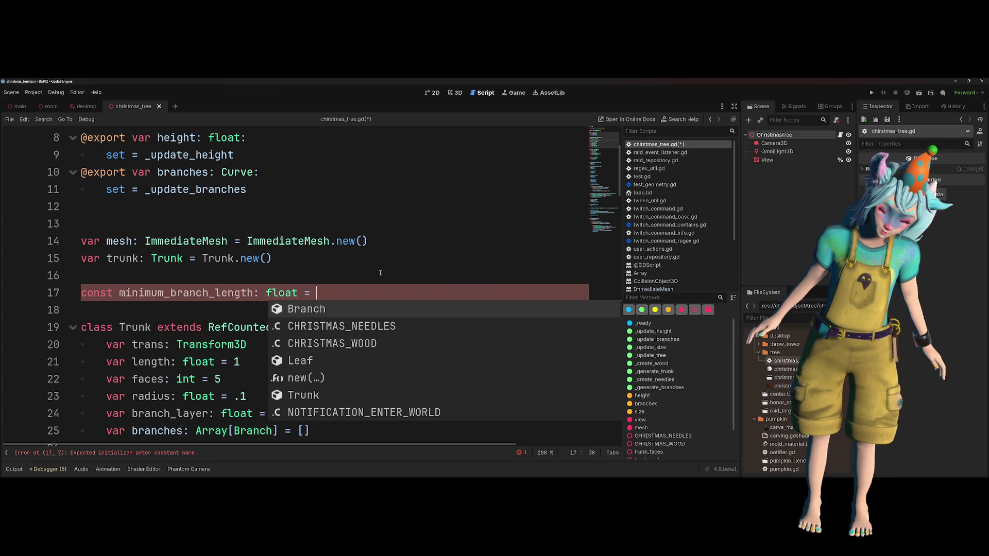
key("Escape")
type("0.3")
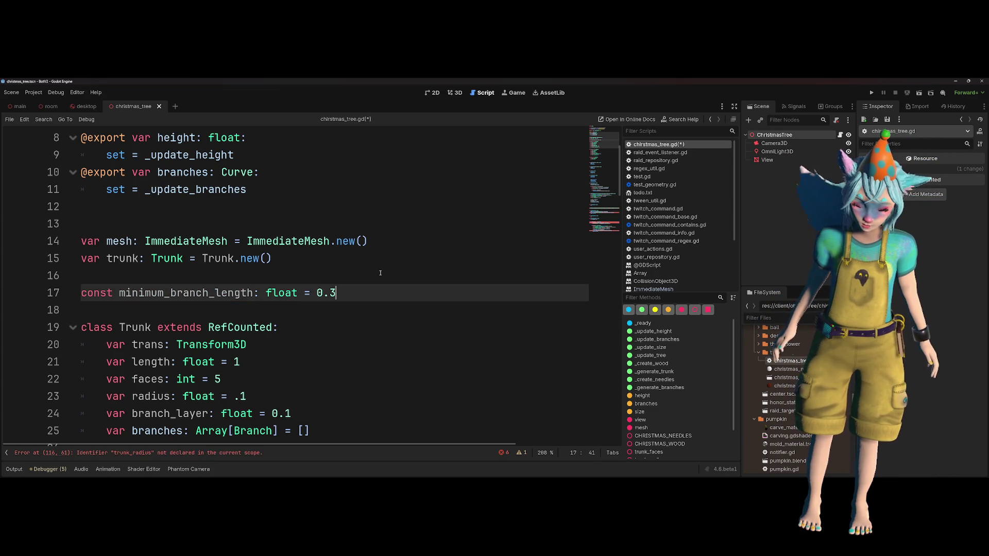
double_click(230, 292)
scroll(361, 309, "down", 20)
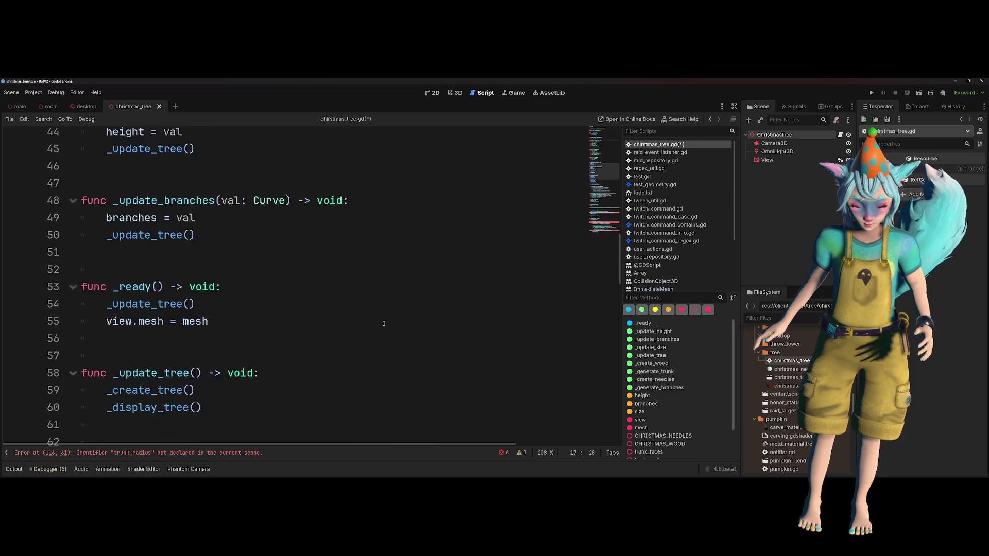
scroll(299, 337, "down", 2)
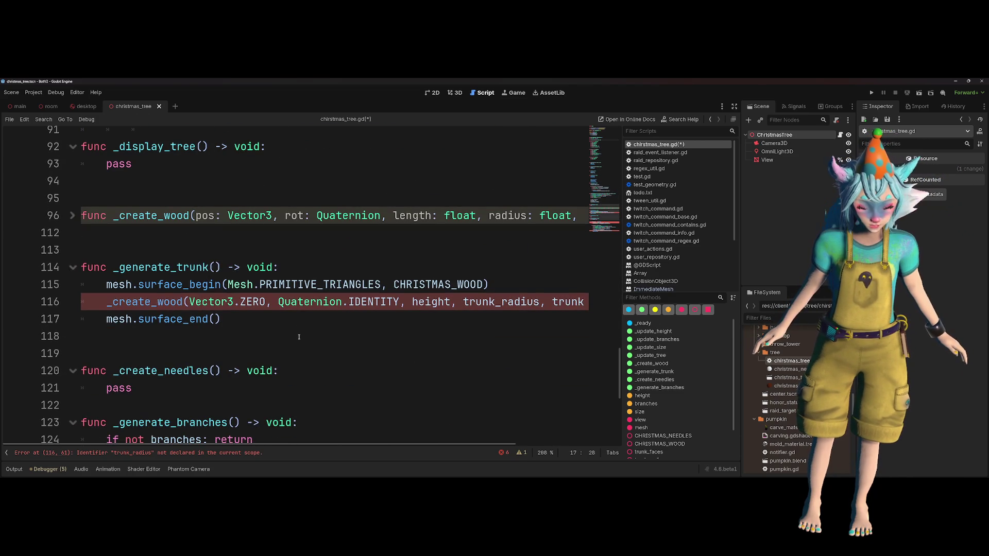
left_click(296, 337)
scroll(297, 337, "up", 4)
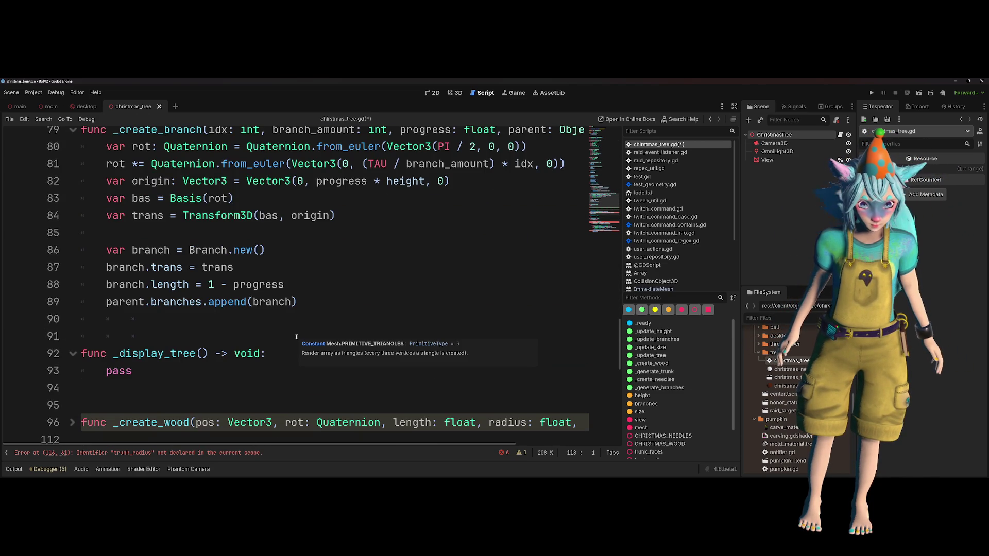
scroll(331, 311, "up", 1)
left_click(332, 315)
left_click(349, 355)
key("Return")
key("Return")
type("if ")
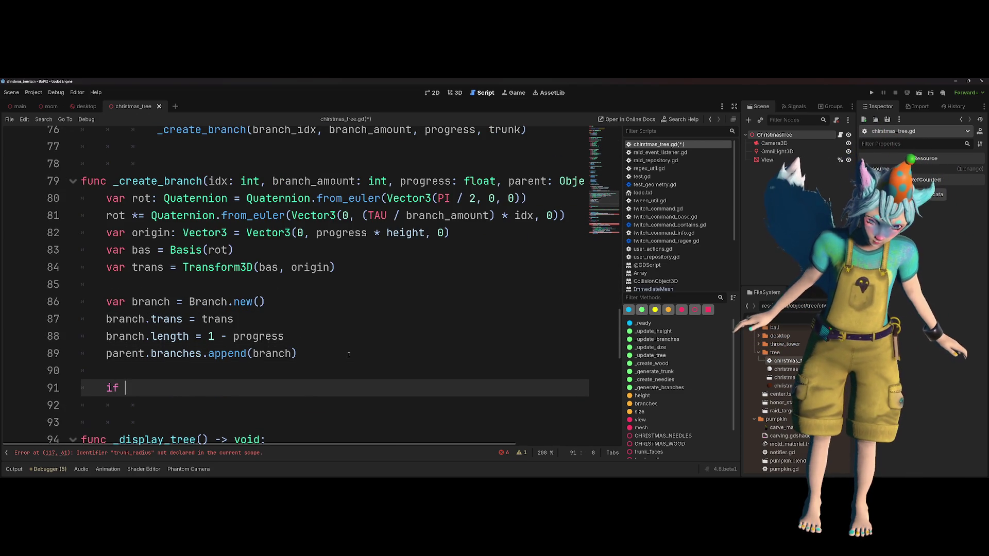
type("branch.length")
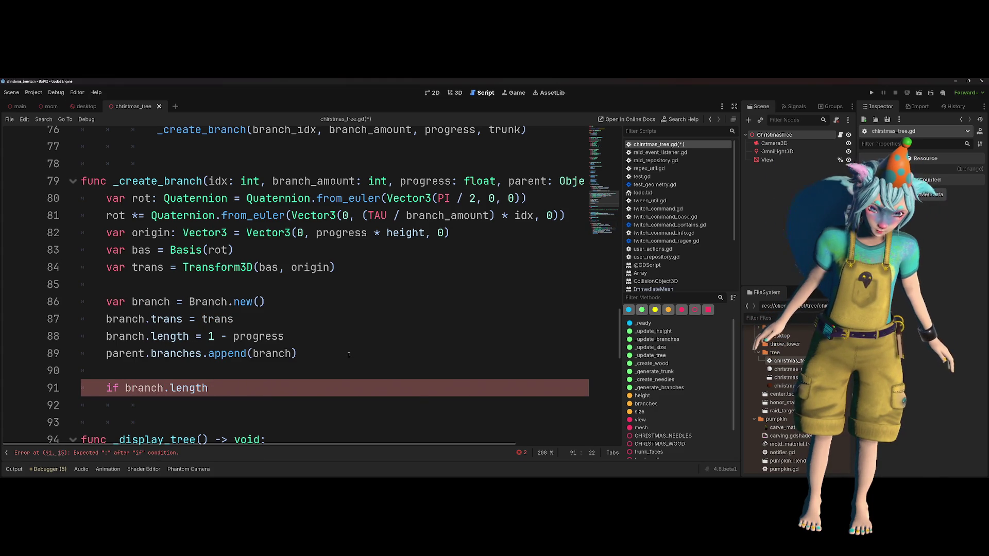
left_click_drag(286, 337, 208, 335)
key("ctrl+c")
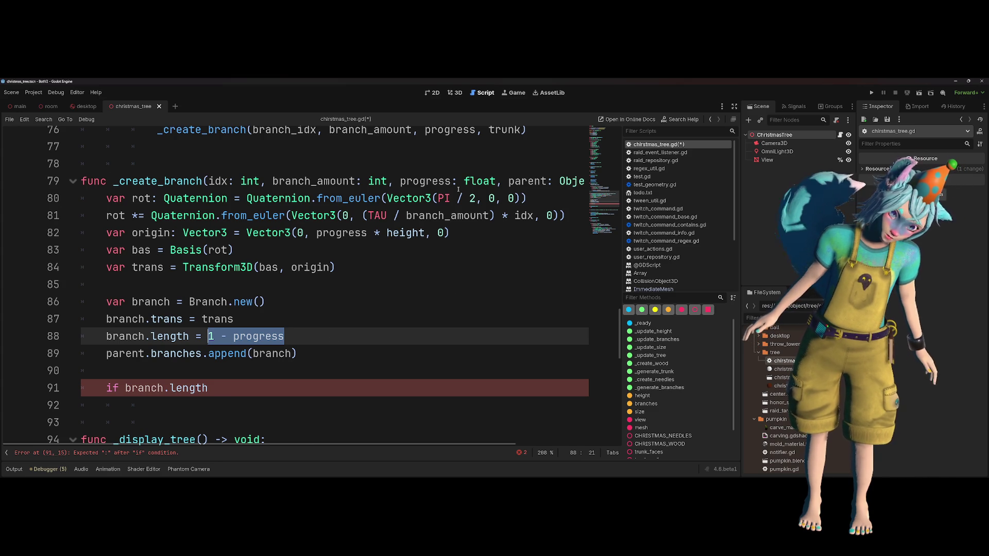
mouse_move(252, 353)
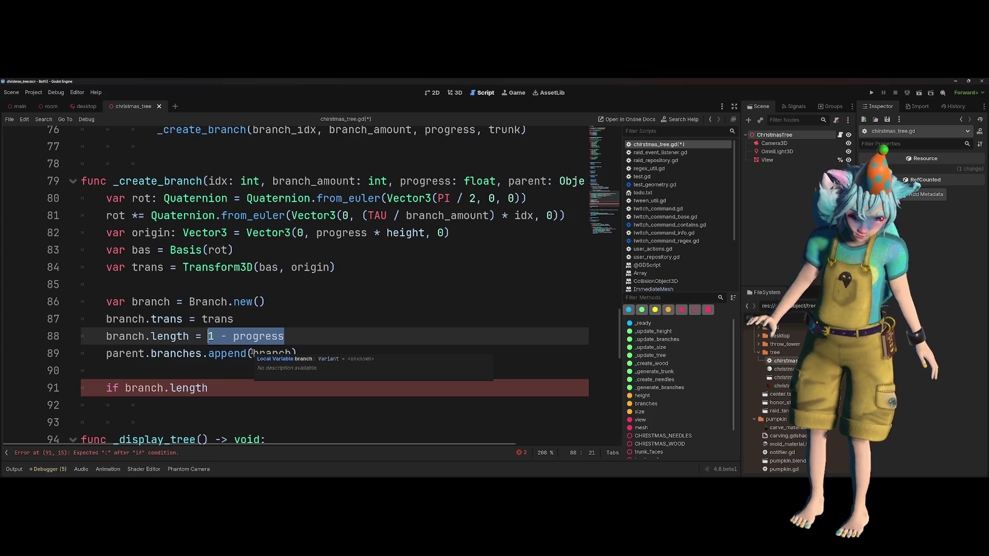
key("Left")
left_click(311, 389)
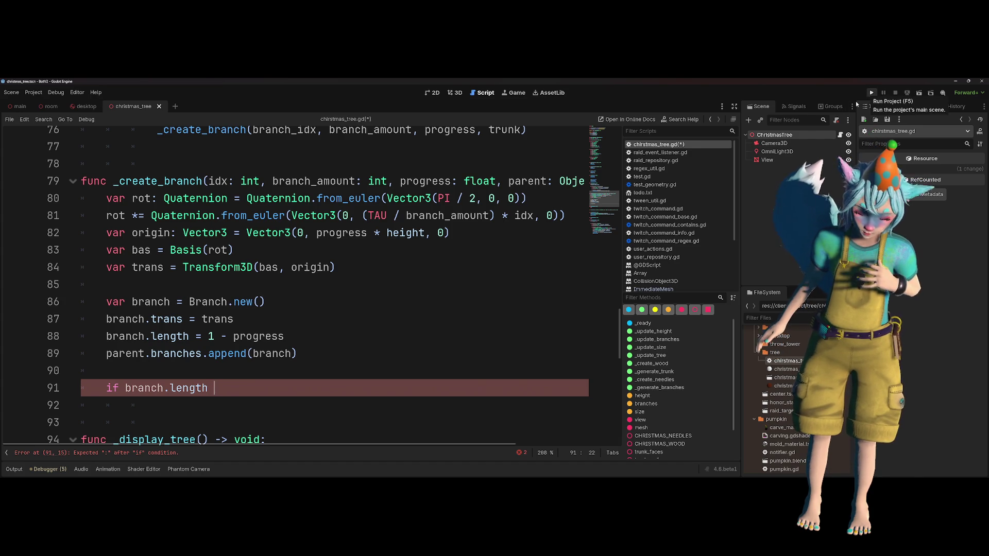
key("shift+Up")
key("BackSpace")
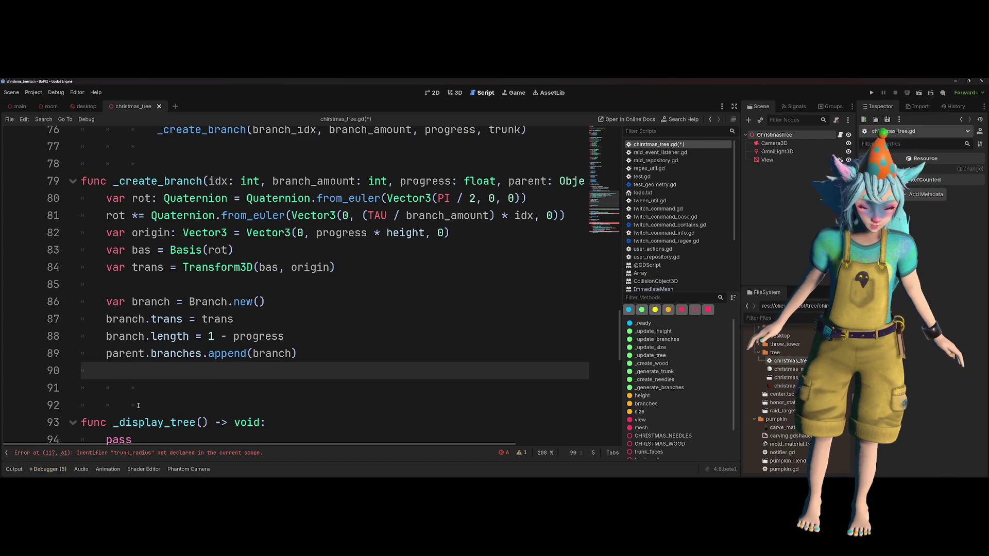
- Run the project and inspect the 1 - progress term in the branch length line
left_click(881, 93)
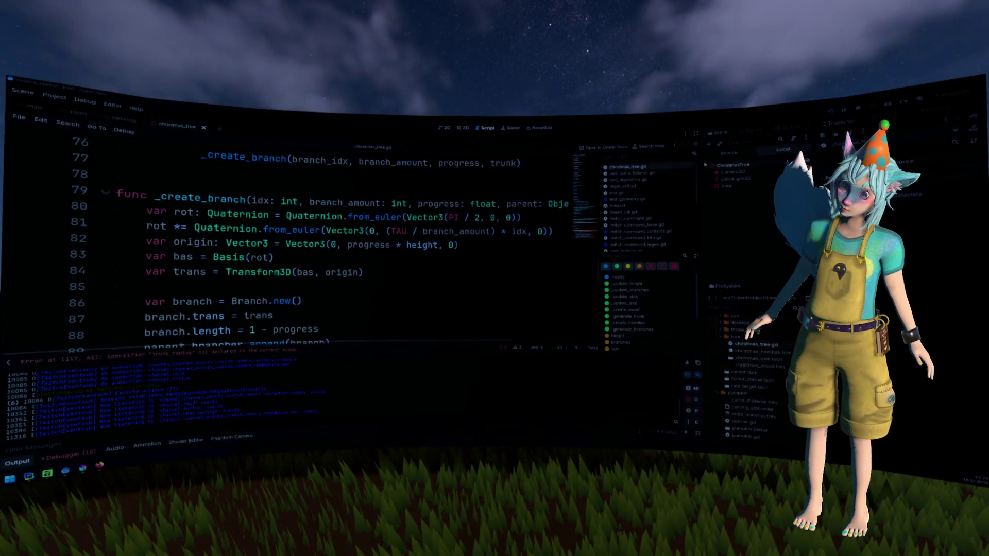
left_click(366, 334)
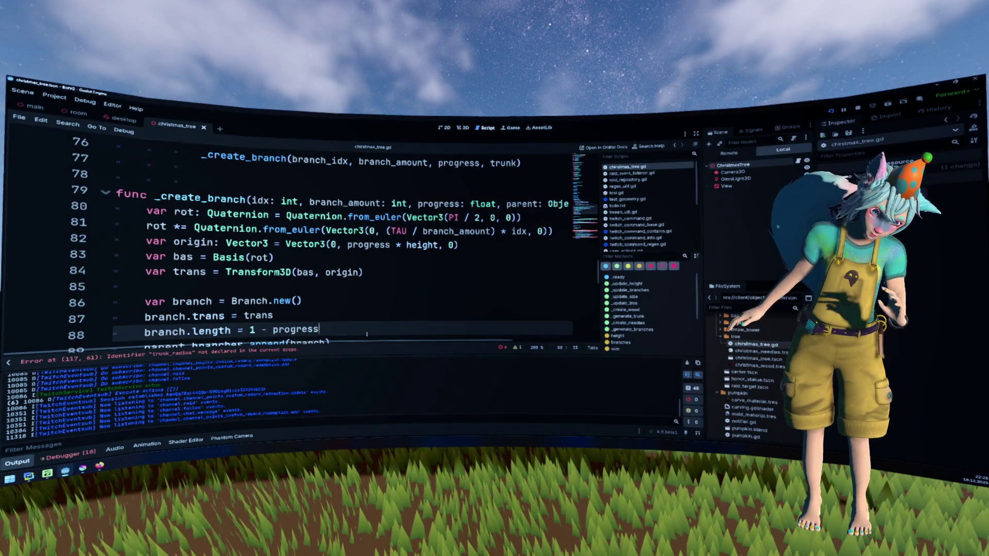
scroll(367, 334, "down", 1)
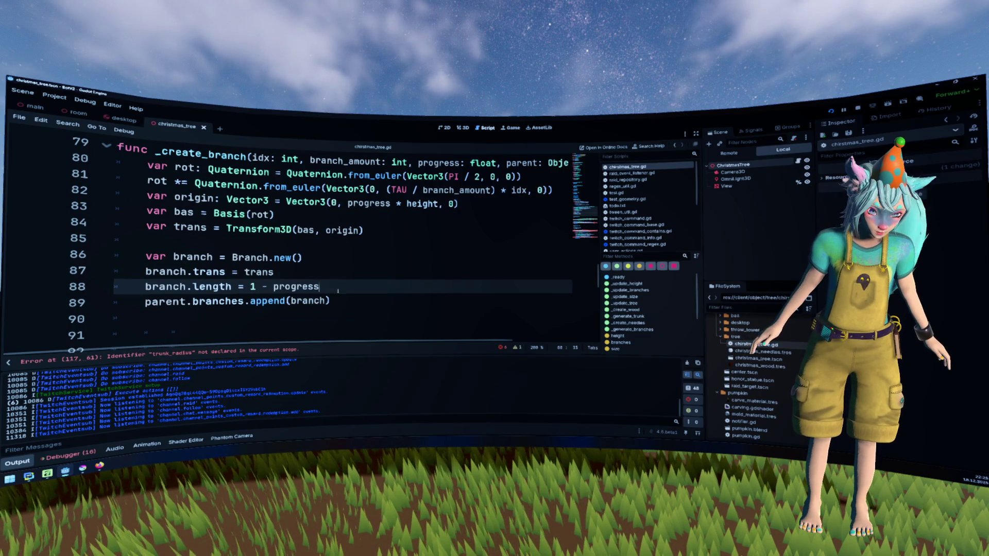
left_click(212, 287, "shift")
left_click(249, 286, "shift")
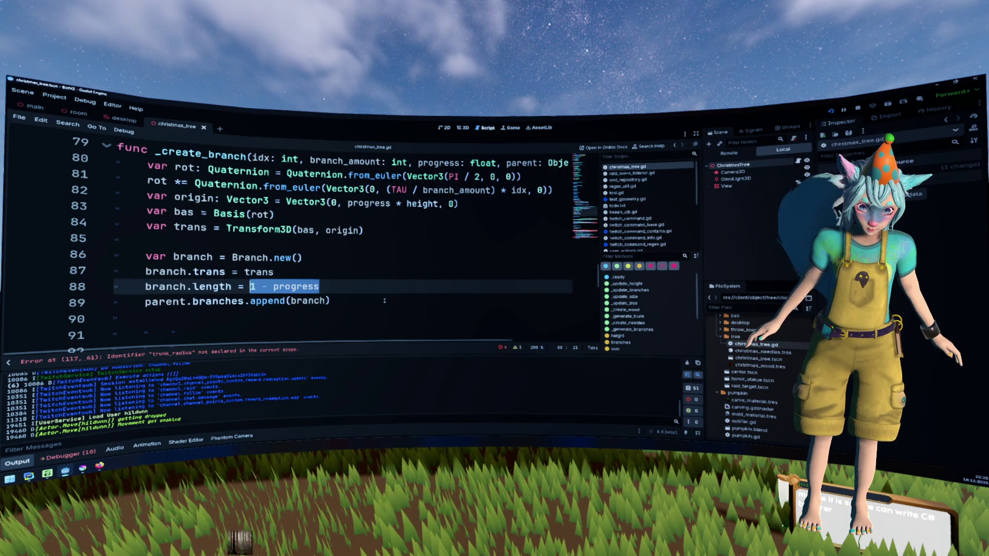
scroll(384, 300, "up", 1)
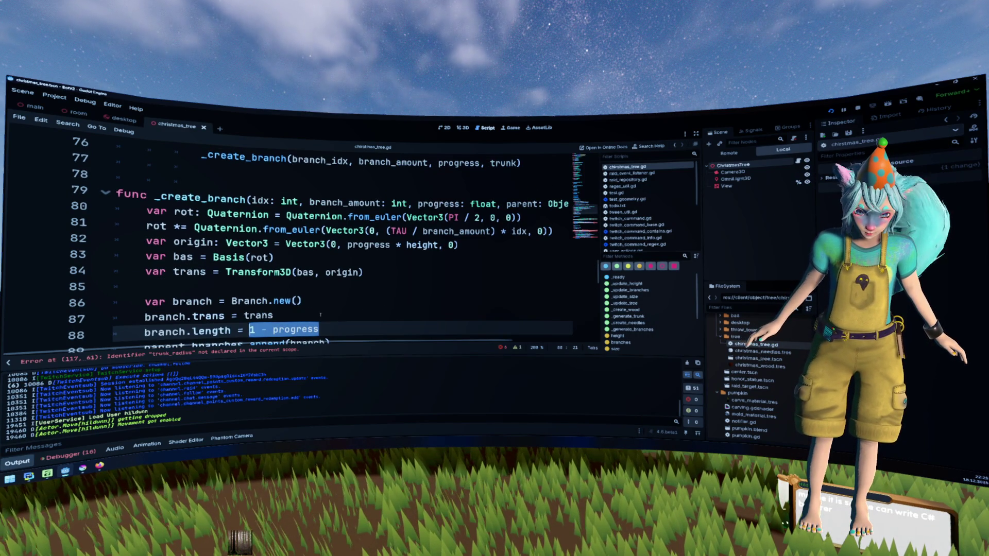
double_click(296, 329)
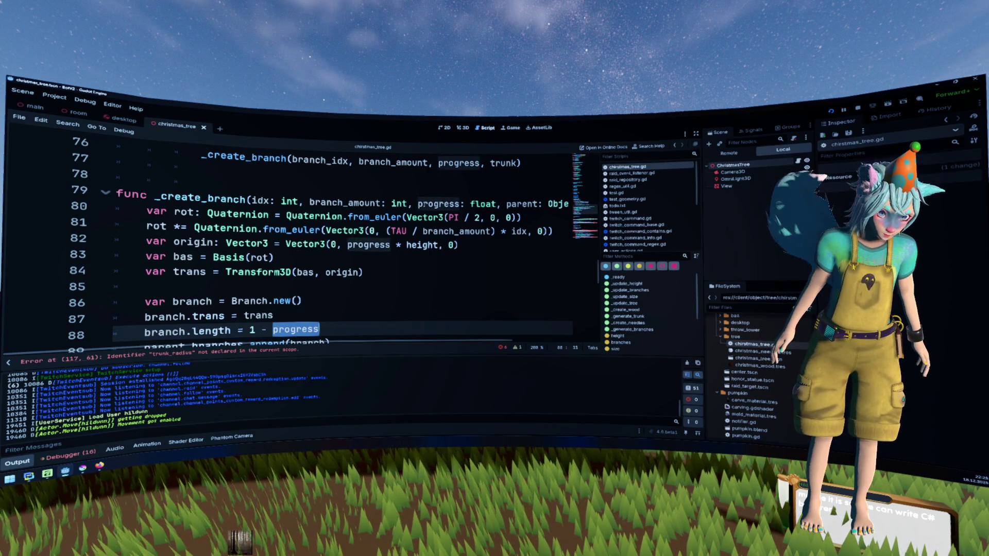
- Replace progress: float in the _create_branch signature with the start of a y_ parameter
left_click(295, 200)
left_click_drag(418, 204, 498, 204)
type("t")
key("BackSpace")
type("y_")
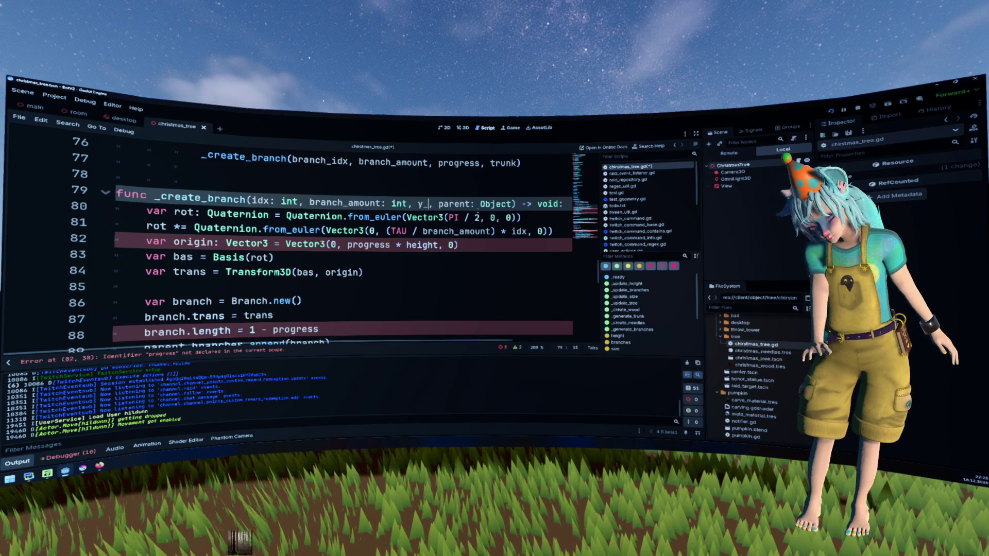
- Add y: float and lenght: float parameters to _create_branch and assign lenght as the branch length
key("BackSpace")
type(": ")
type("float")
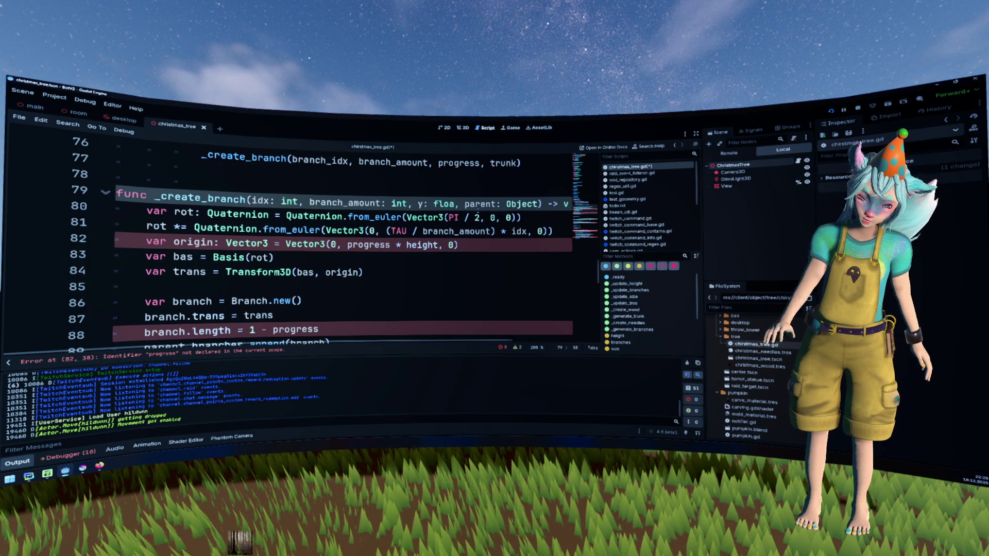
type(", lenght")
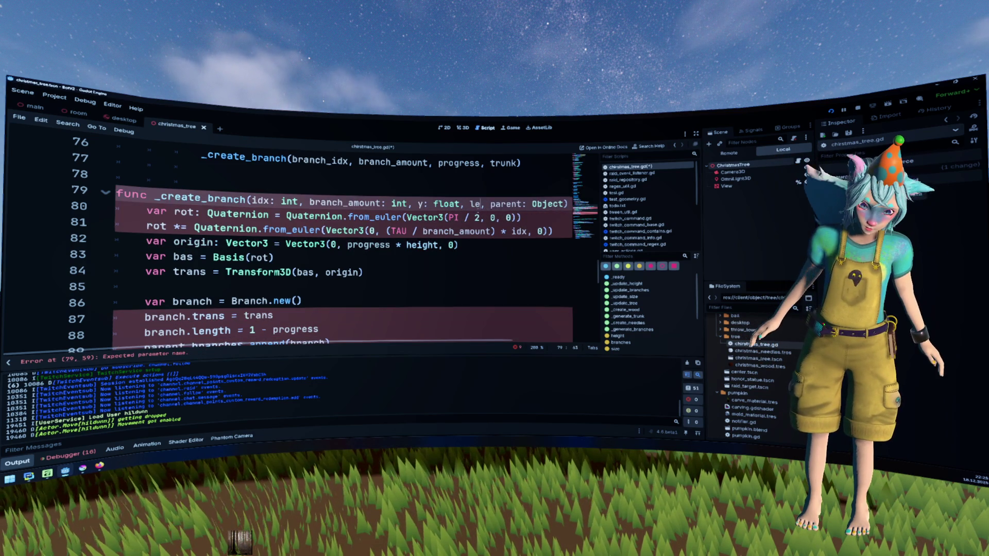
type(": float")
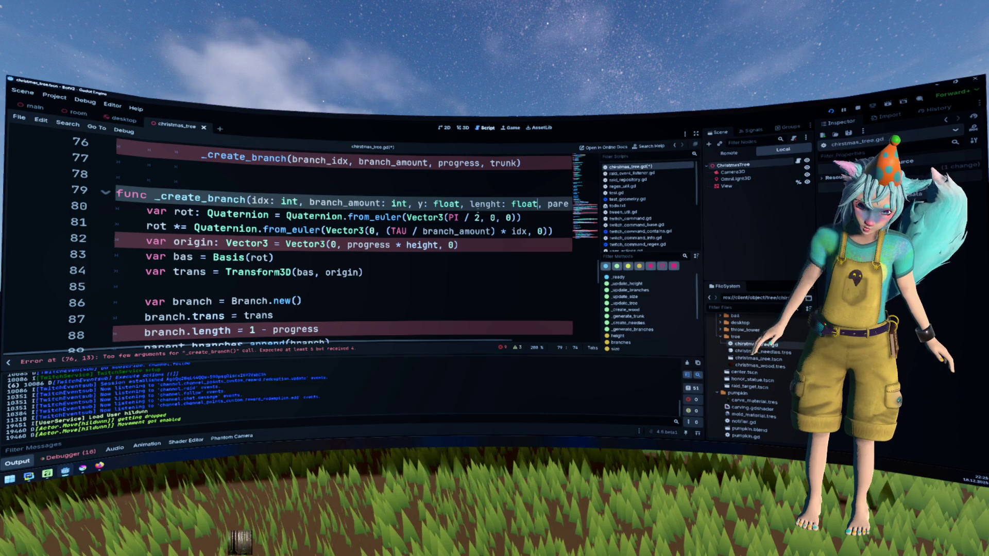
left_click_drag(249, 330, 320, 330)
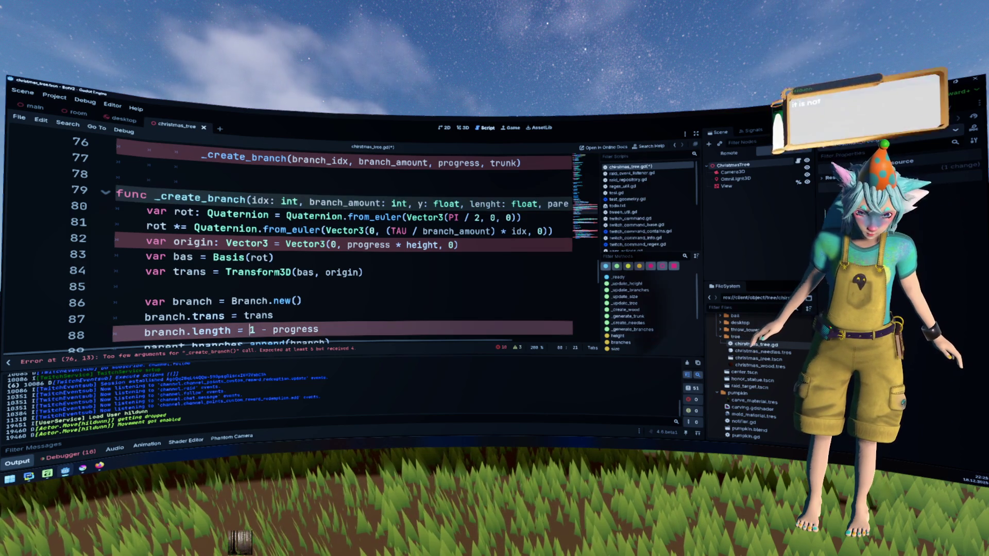
type("lenght")
- Pass progress * height and 1 - progress as the _create_branch call arguments
scroll(340, 242, "up", 1)
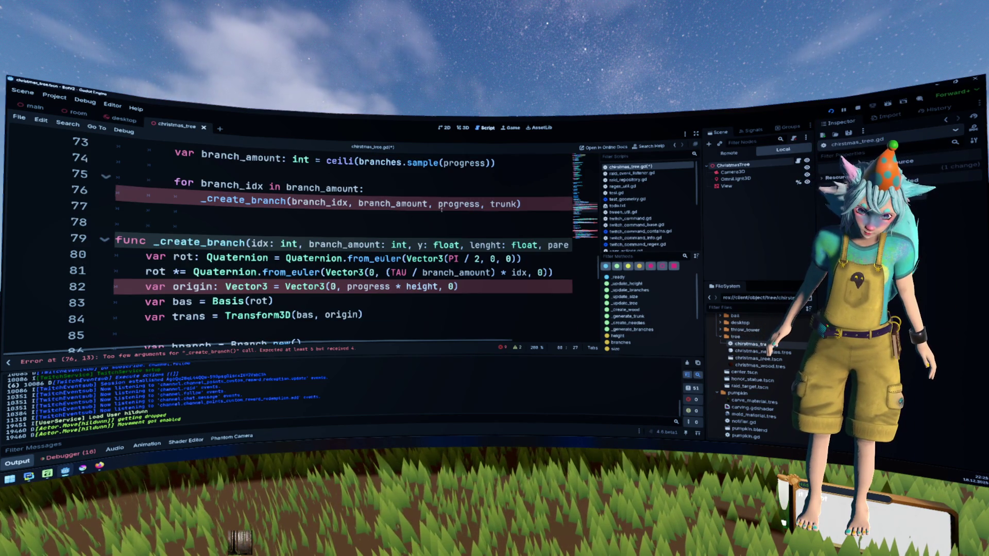
double_click(458, 204)
key("ctrl+v")
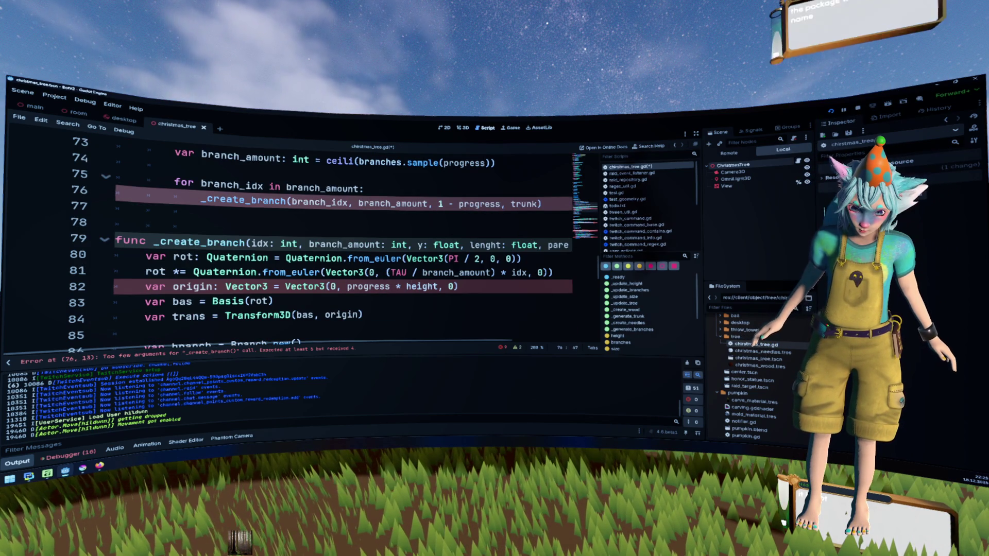
left_click_drag(347, 286, 442, 287)
key("ctrl+c")
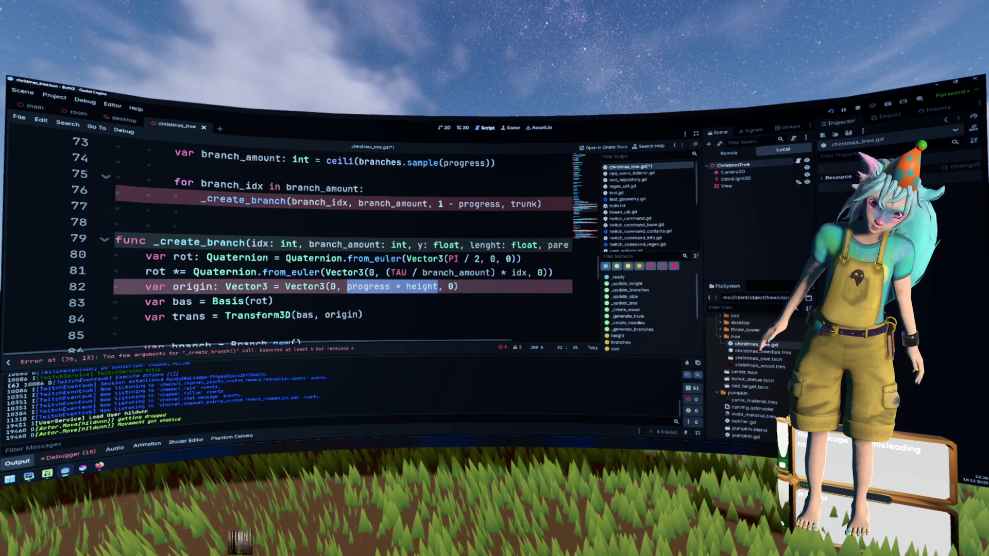
left_click(437, 204)
key("ctrl+v")
type(",")
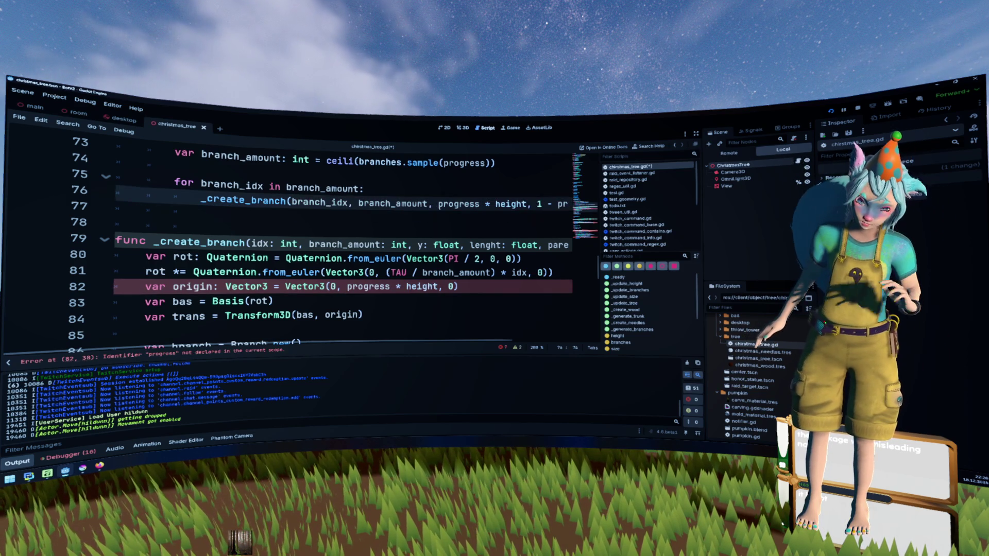
- Replace progress * height with y in the origin vector
left_click_drag(347, 287, 441, 286)
type("y")
left_click(447, 223)
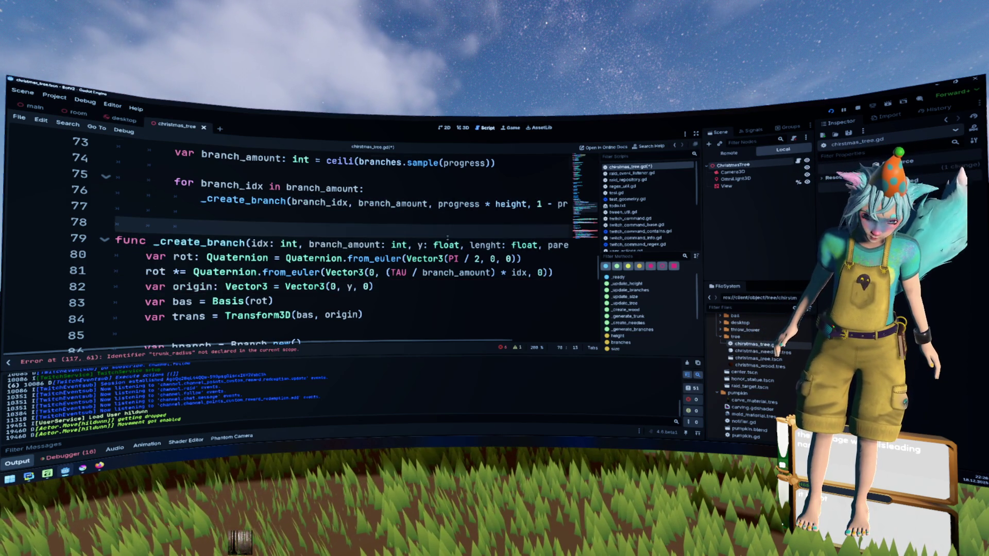
scroll(447, 237, "down", 2)
scroll(447, 238, "up", 1)
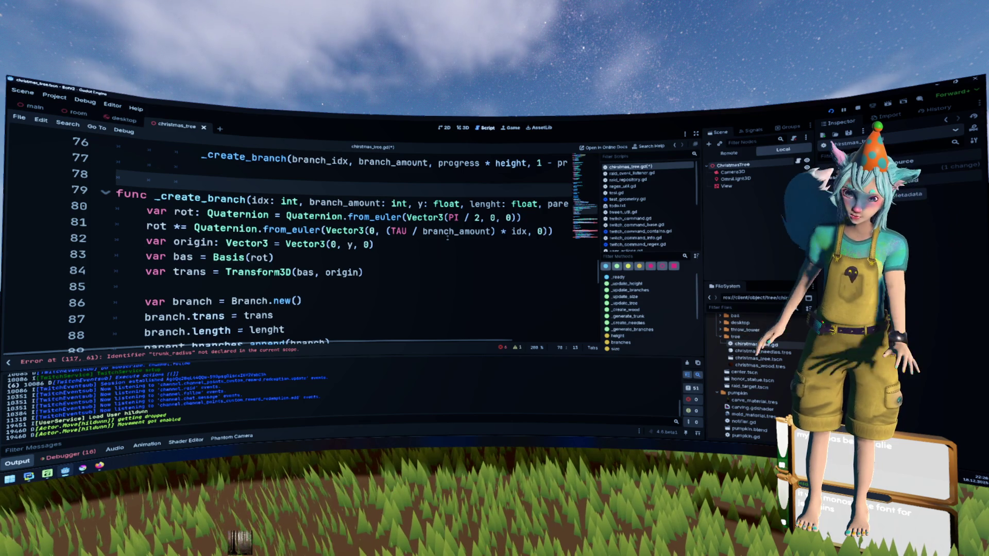
scroll(447, 238, "up", 1)
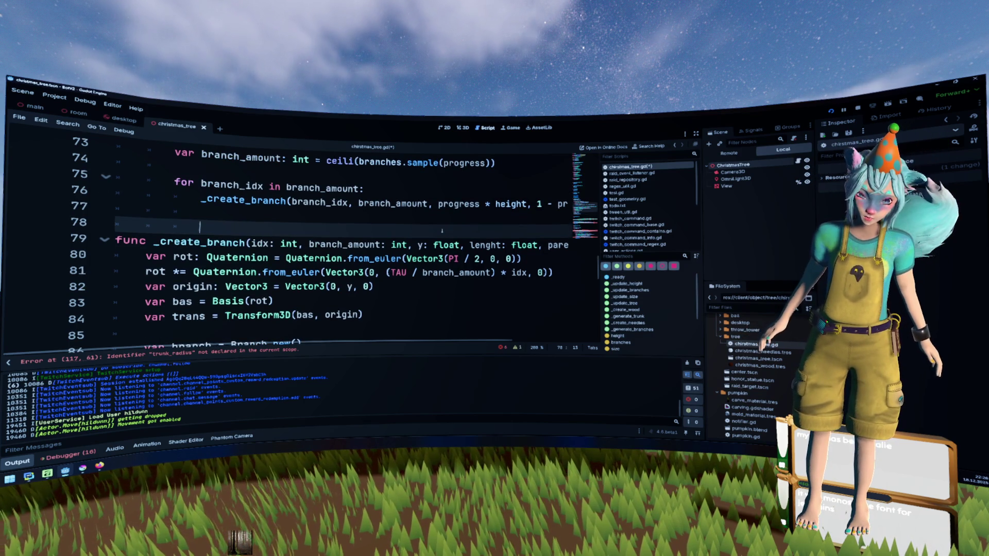
- Declare var origin: Vector3 on a new line above the _create_branch call
key("Up")
key("Up")
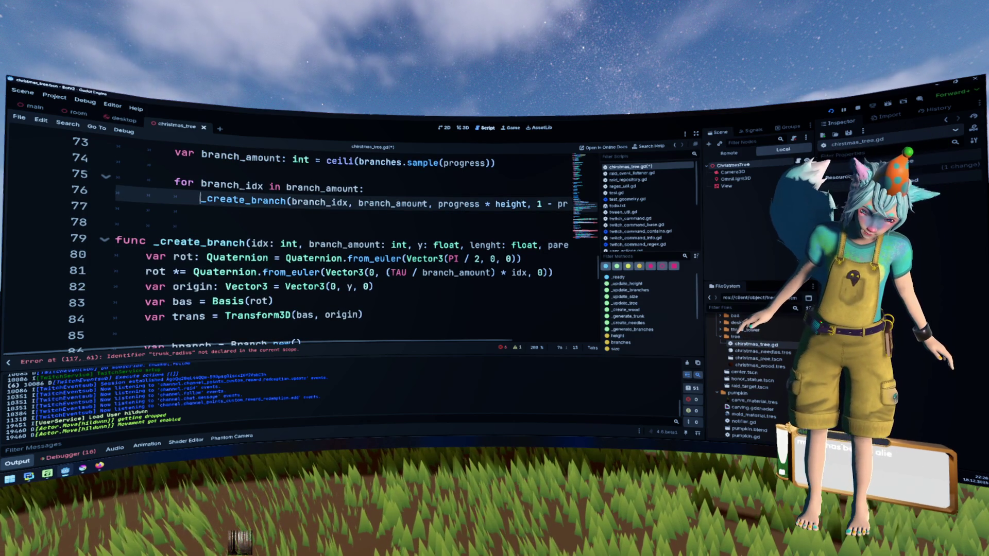
mouse_move(407, 199)
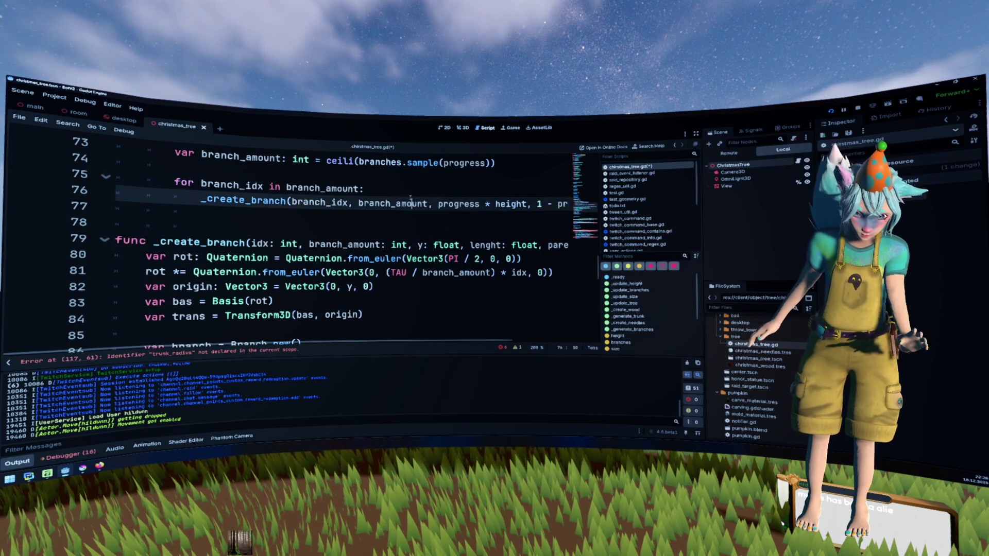
key("ctrl+shift+Return")
type("p")
key("BackSpace")
key("BackSpace")
key("BackSpace")
type("os")
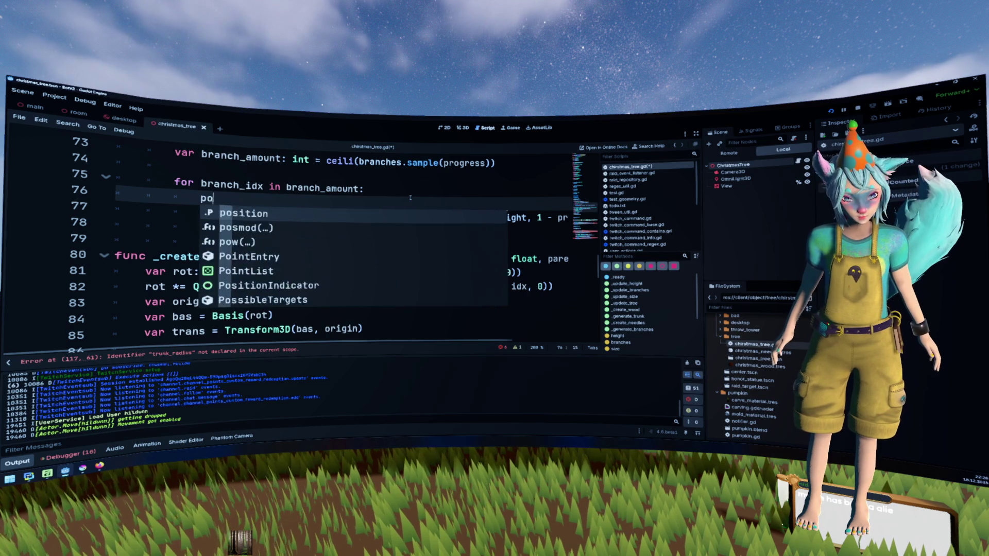
key("Home")
type("var")
key("End")
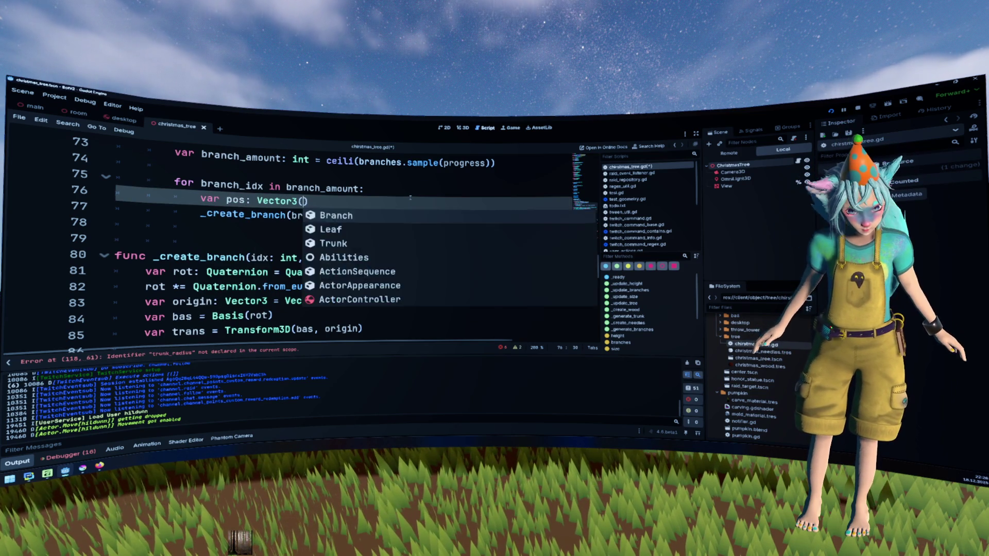
type("(")
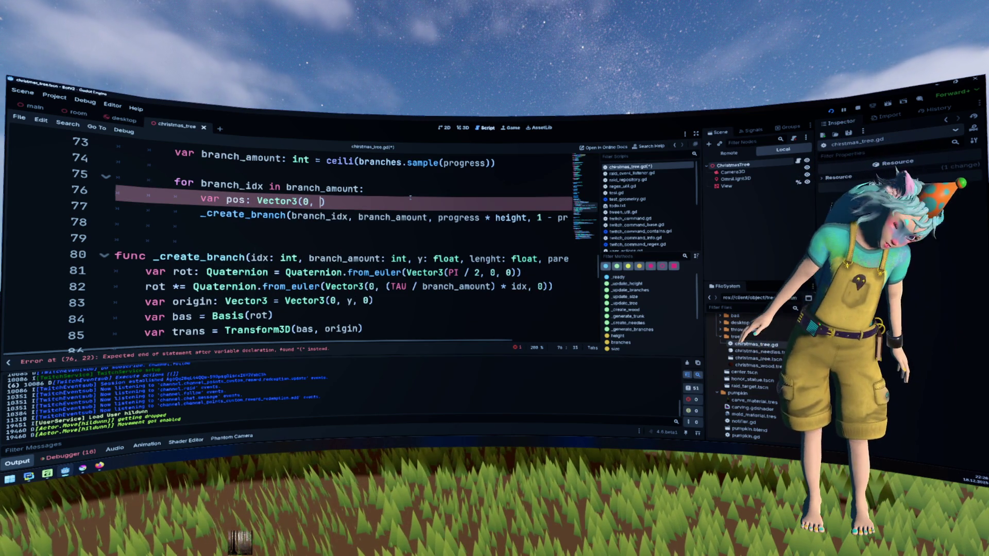
key("BackSpace")
key("Delete")
key("Delete")
type("bas:")
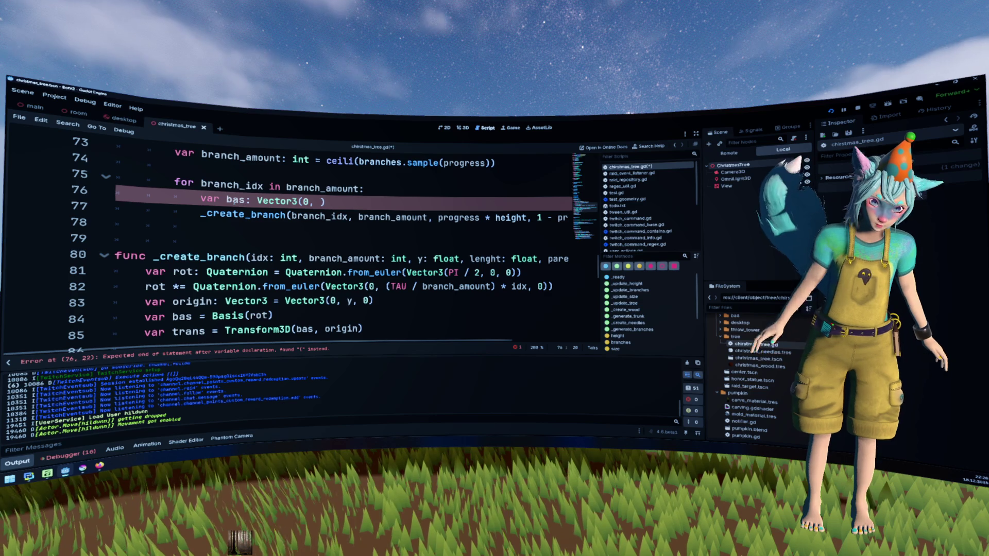
type(" B")
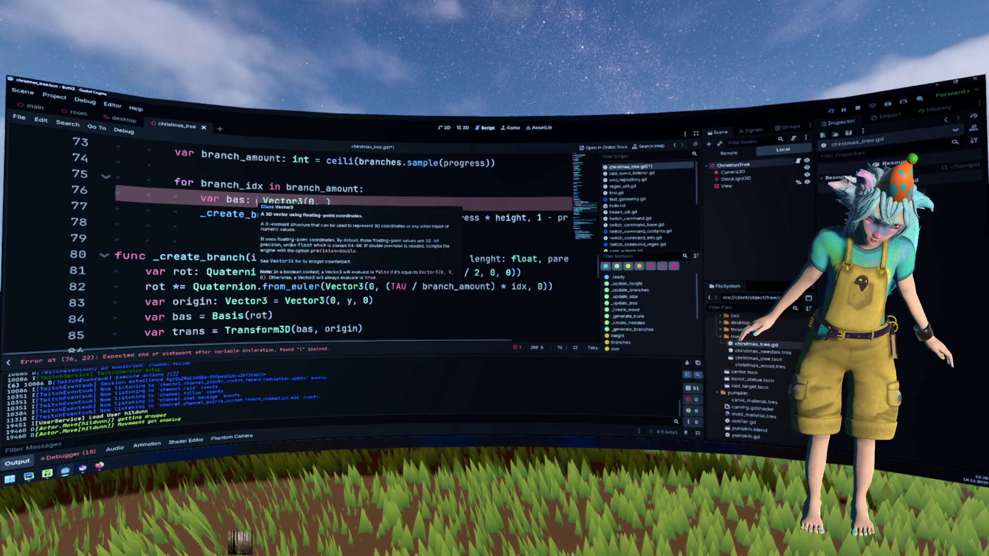
key("Escape")
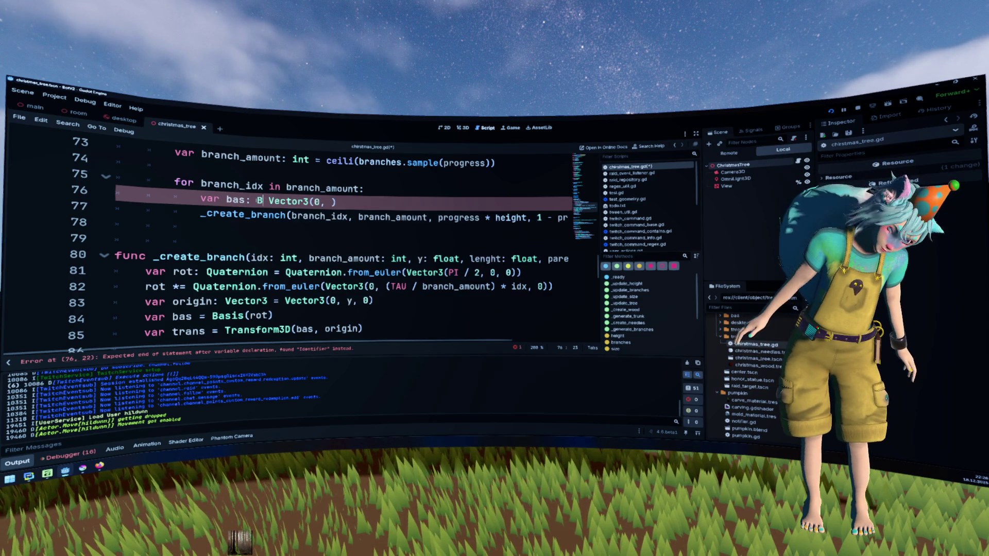
key("BackSpace")
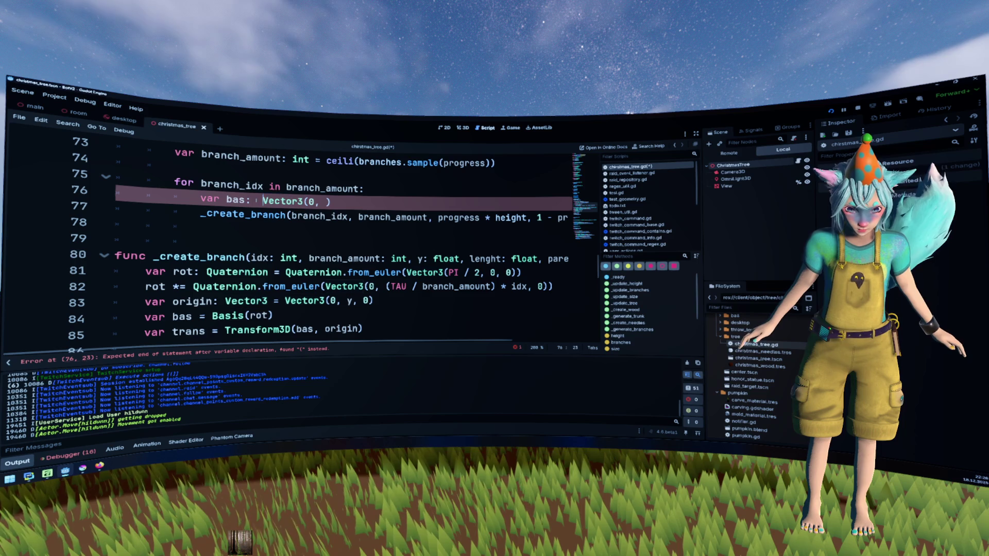
double_click(236, 199)
type("origin: ")
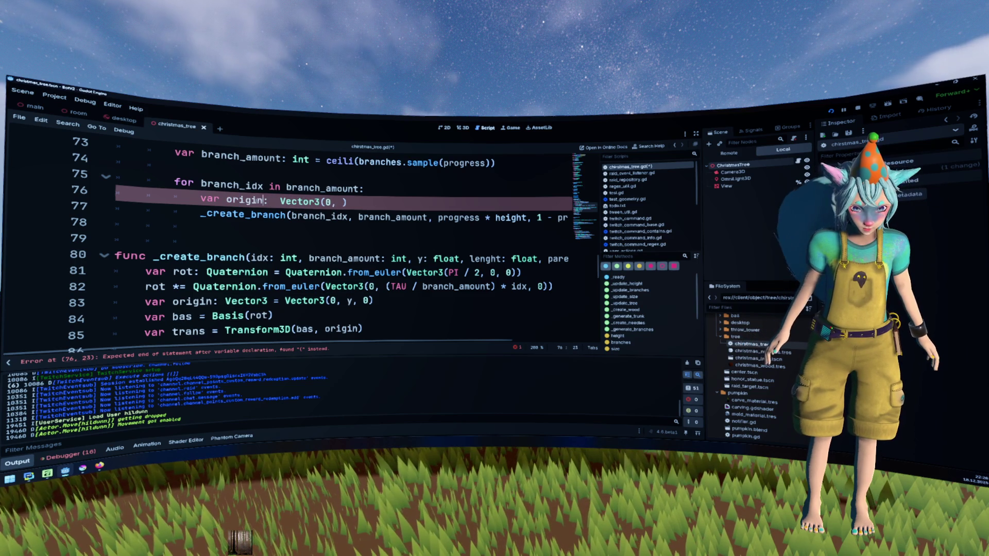
type("Vector3 ")
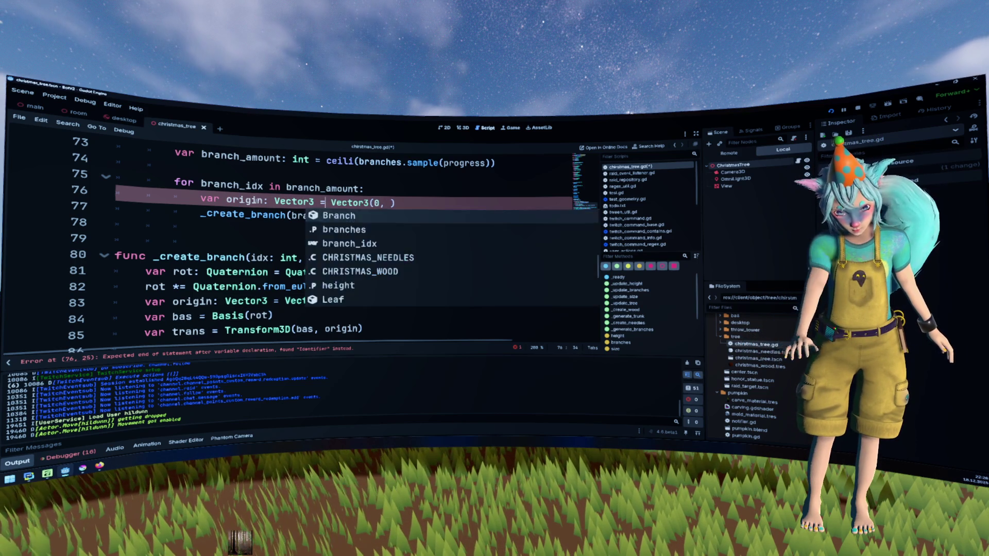
type("=")
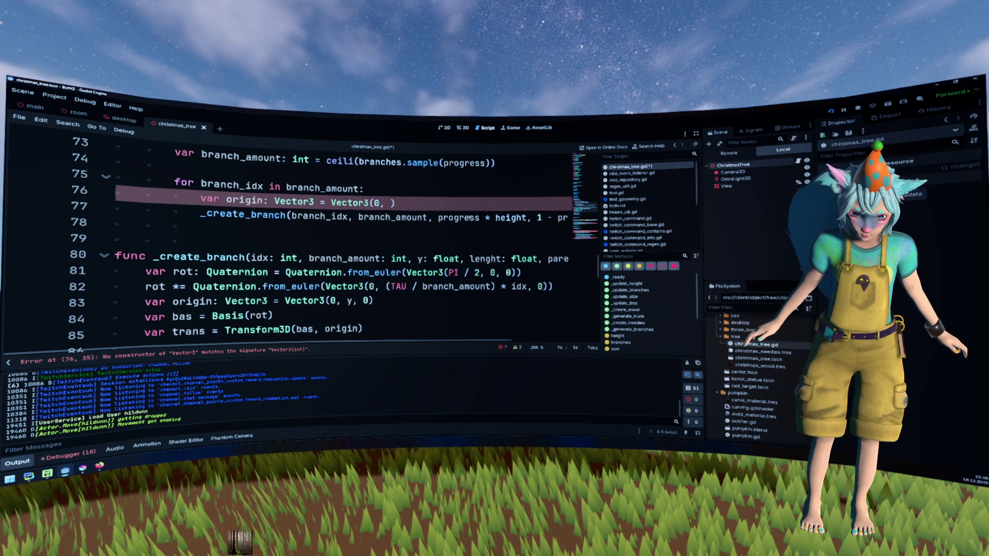
- Move progress * height from the call into Vector3(0, progress * height, 0)
left_click_drag(438, 218, 532, 218)
key("BackSpace")
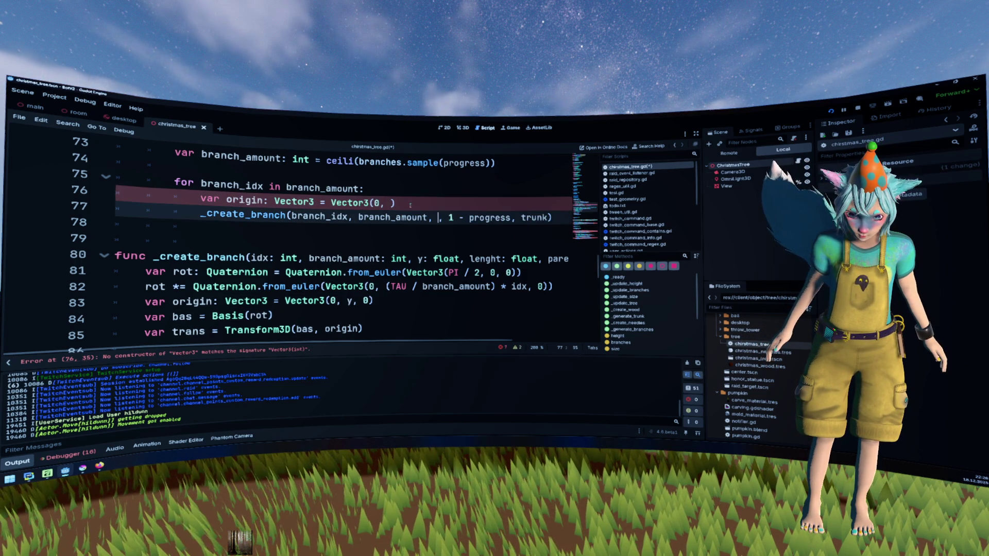
key("ctrl+v")
type(", 0")
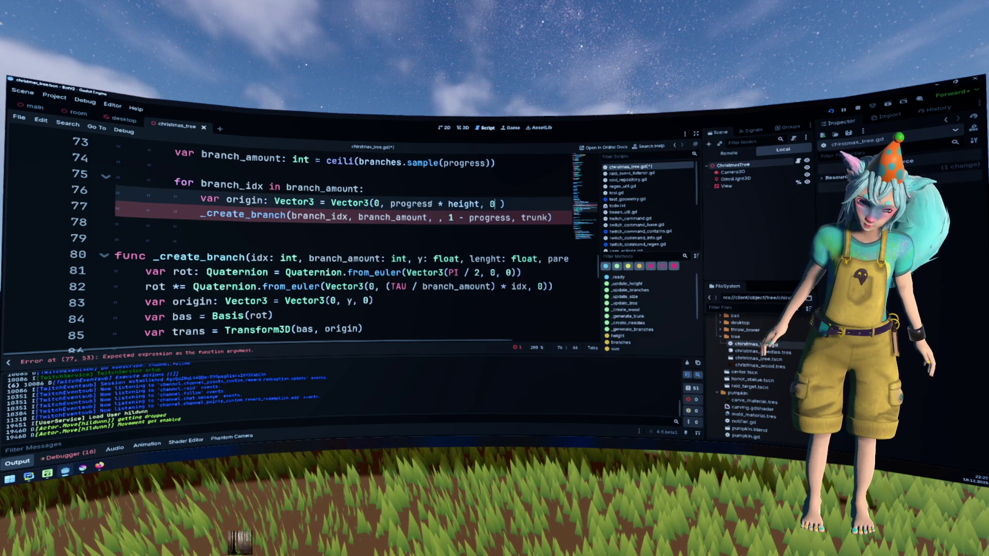
- Pass origin as the _create_branch call argument in place of the height
double_click(252, 200)
key("ctrl+c")
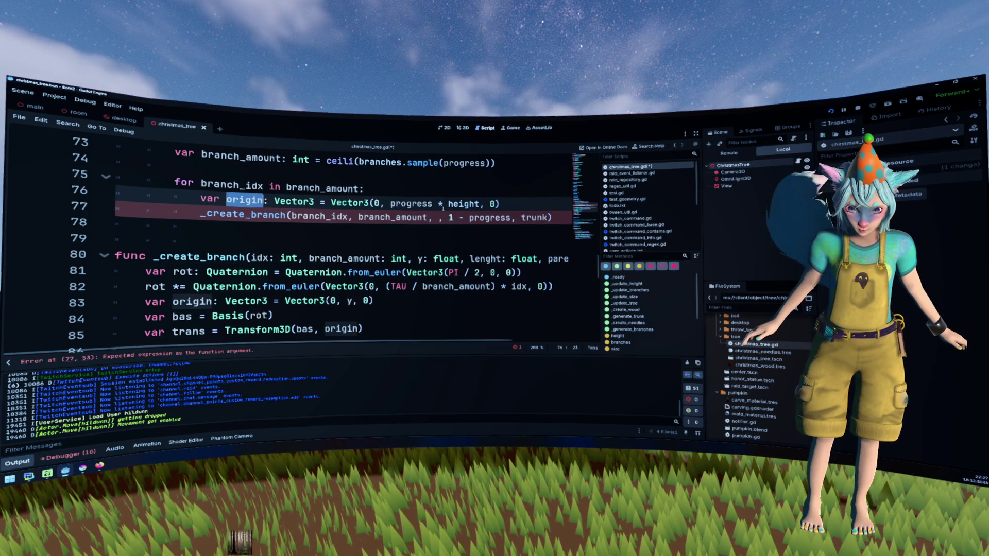
left_click(437, 217)
key("ctrl+v")
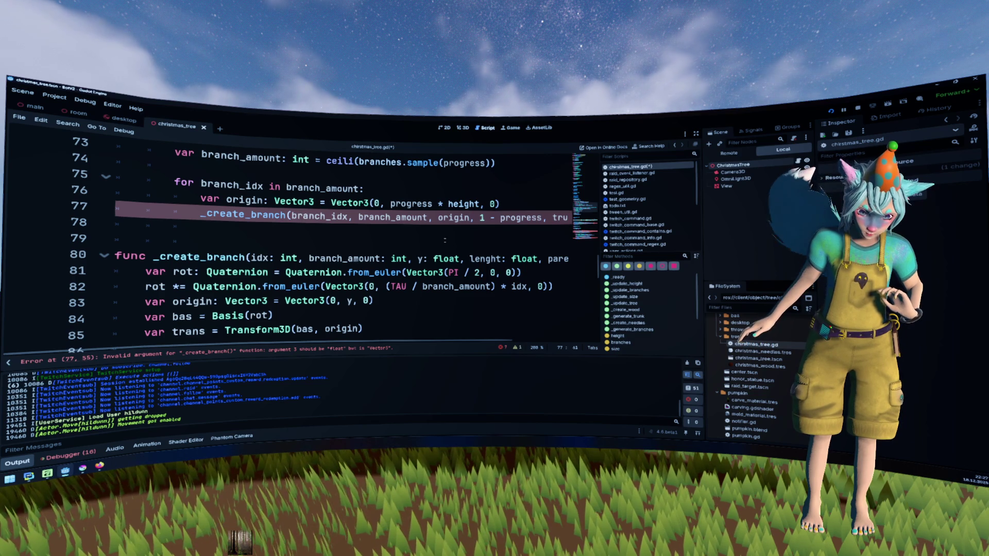
double_click(446, 258)
- Change the _create_branch parameter y: float to origin: Vector3
type("Vector3")
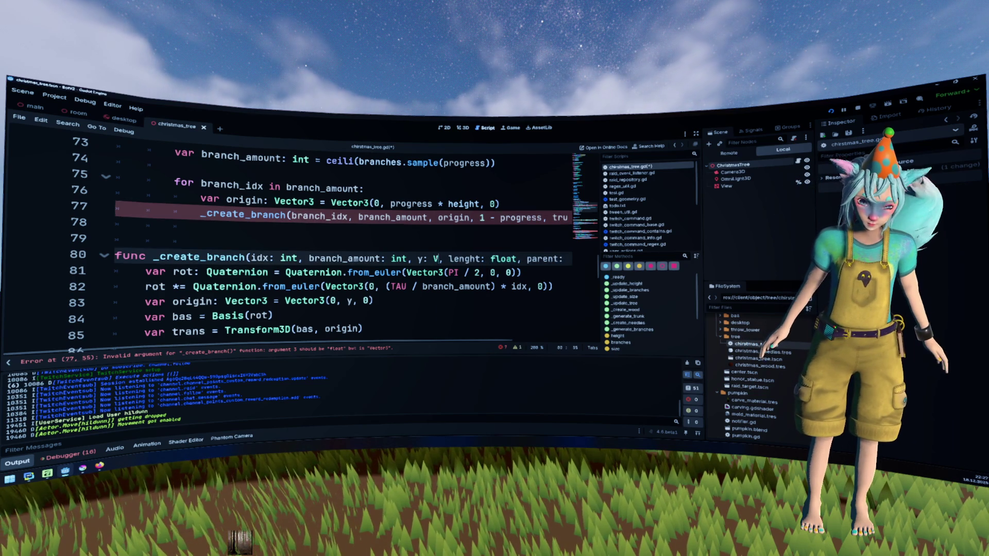
double_click(423, 259)
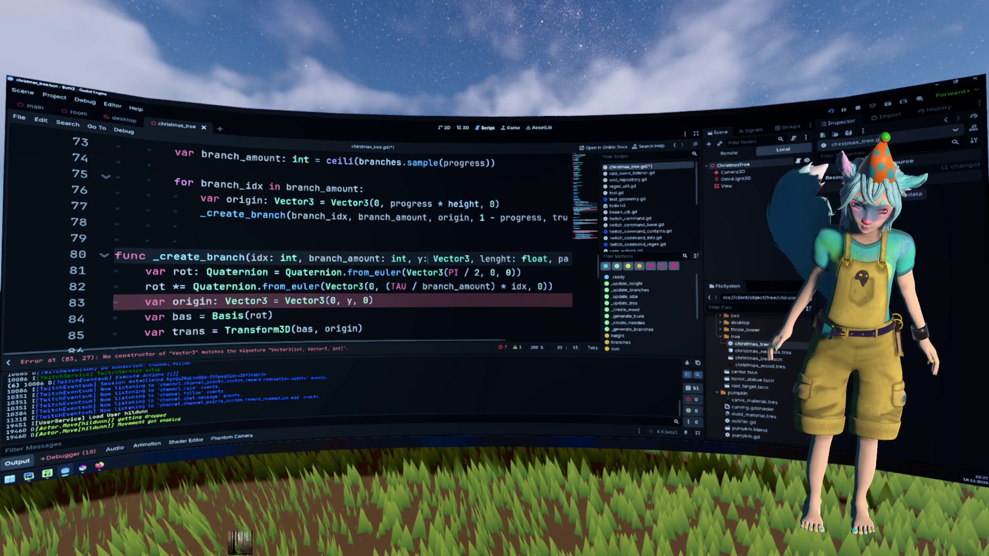
type("origin")
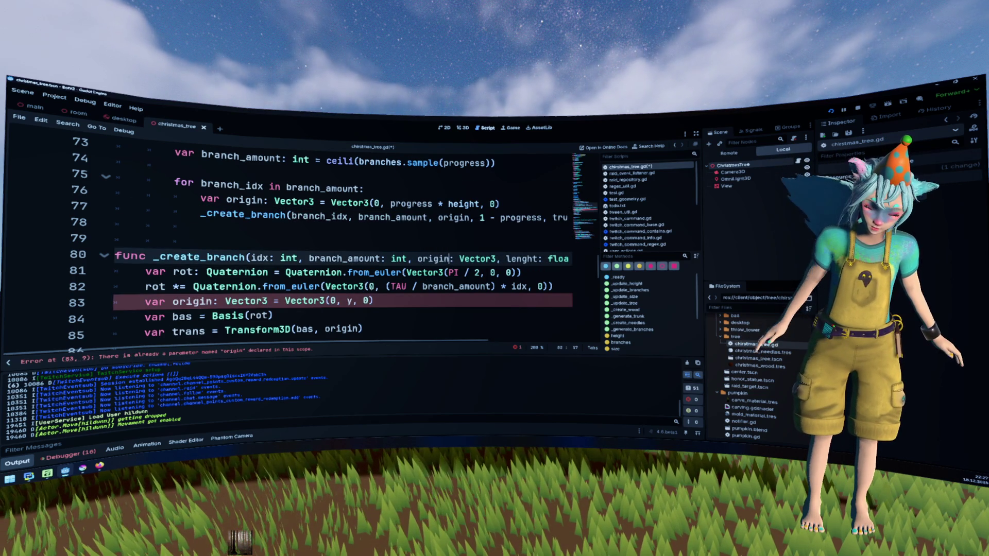
- Delete the redundant origin line inside _create_branch and review the rest of the script
left_click(416, 300)
key("ctrl+shift+k")
scroll(416, 300, "down", 2)
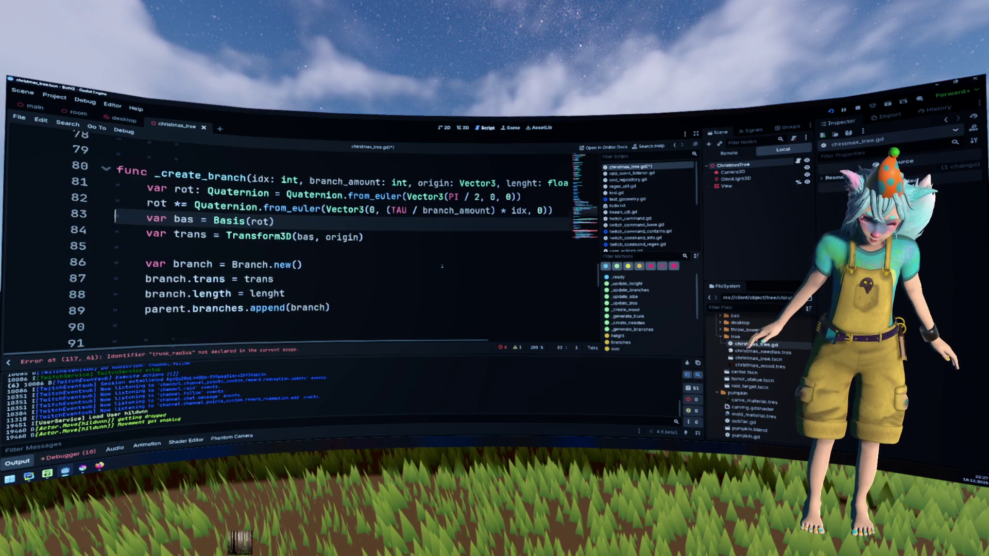
left_click(461, 257)
scroll(464, 272, "down", 3)
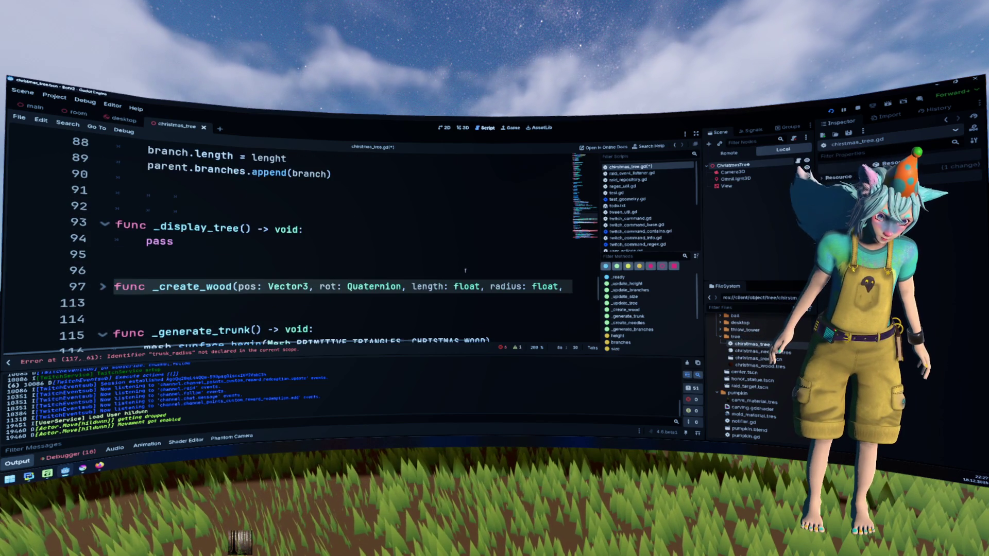
left_click(319, 306)
scroll(319, 305, "down", 2)
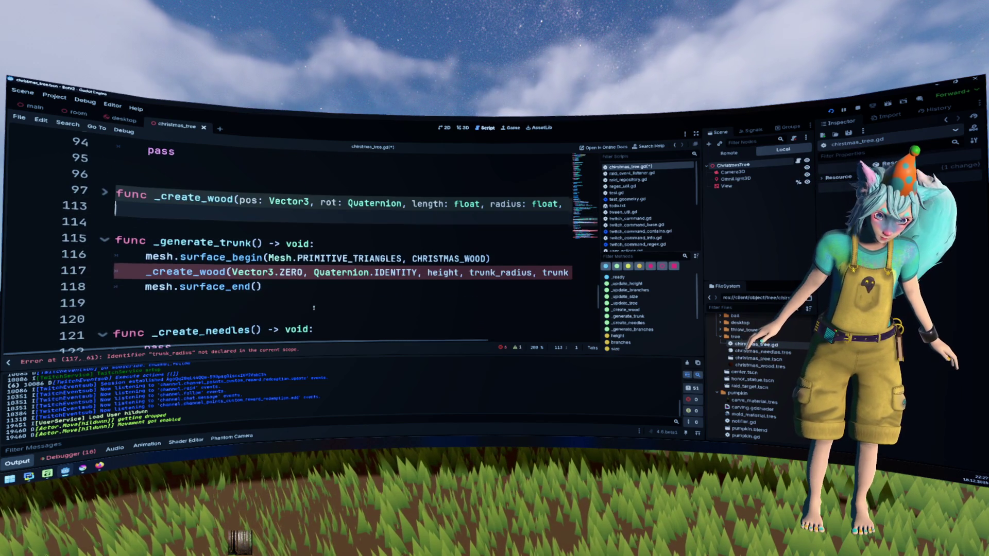
scroll(369, 277, "up", 6)
left_click(370, 277)
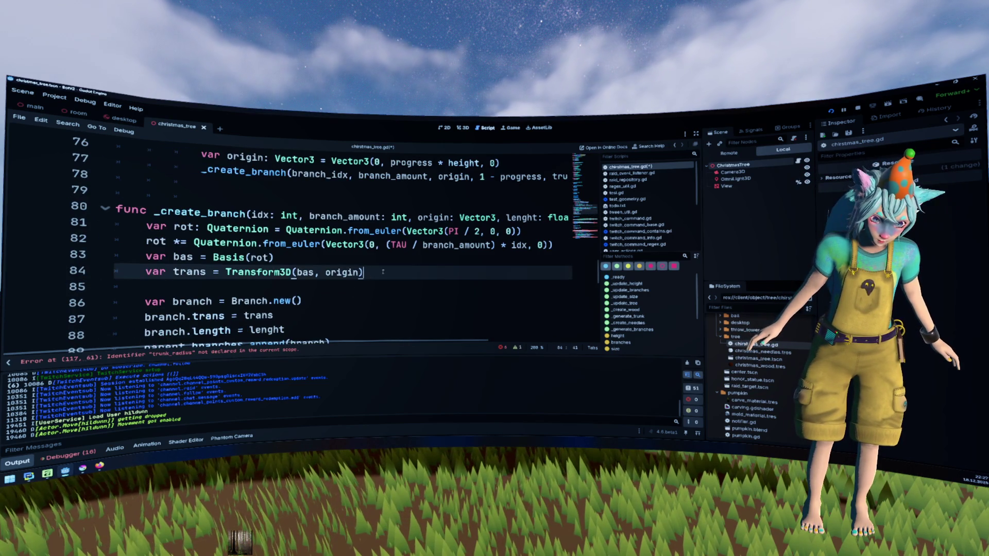
scroll(399, 272, "down", 2)
left_click(428, 266)
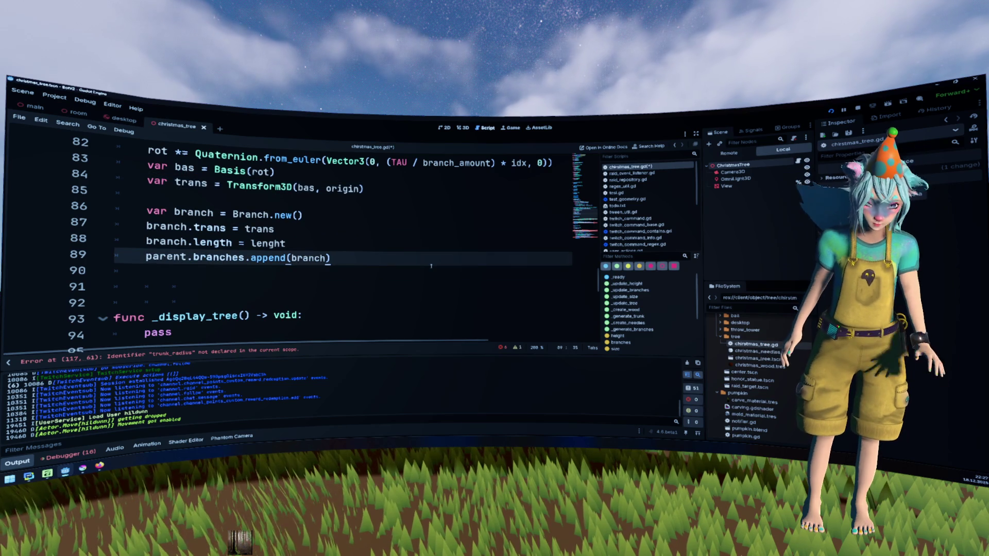
- After the append line, write an if condition comparing length with minimum_branch_length
key("Return")
type("if branch")
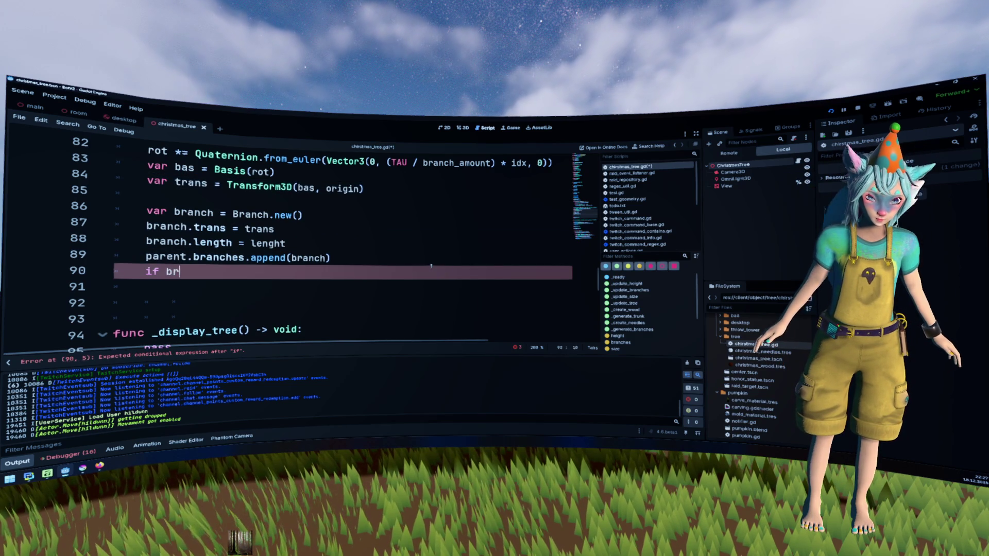
key("Escape")
type(".leafs <")
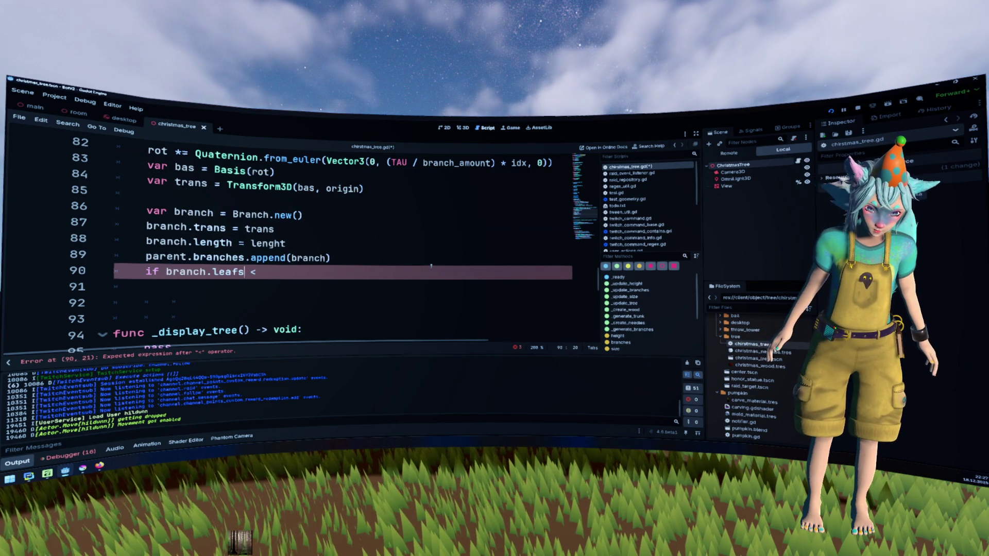
key("Left")
key("Left")
key("ctrl+shift+Left")
type("leng")
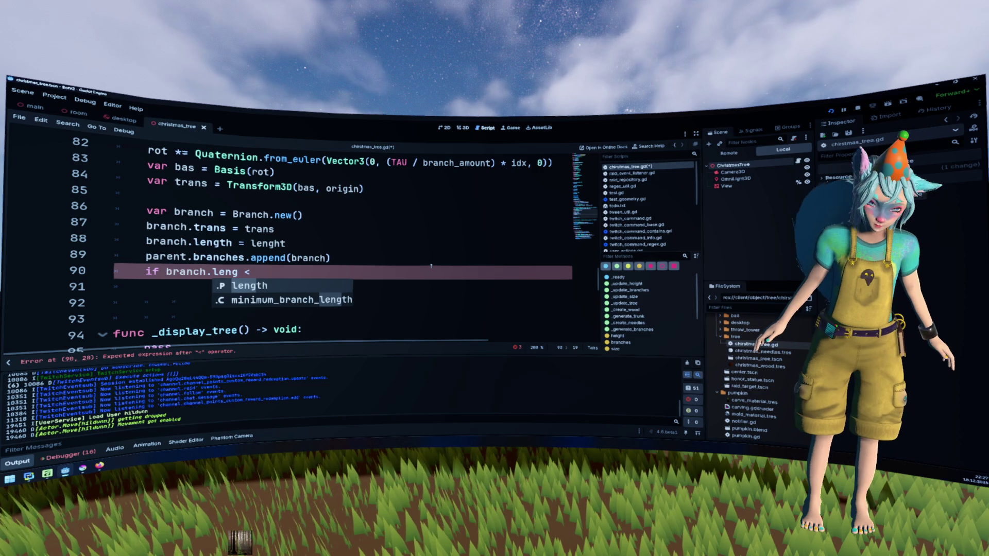
key("Return")
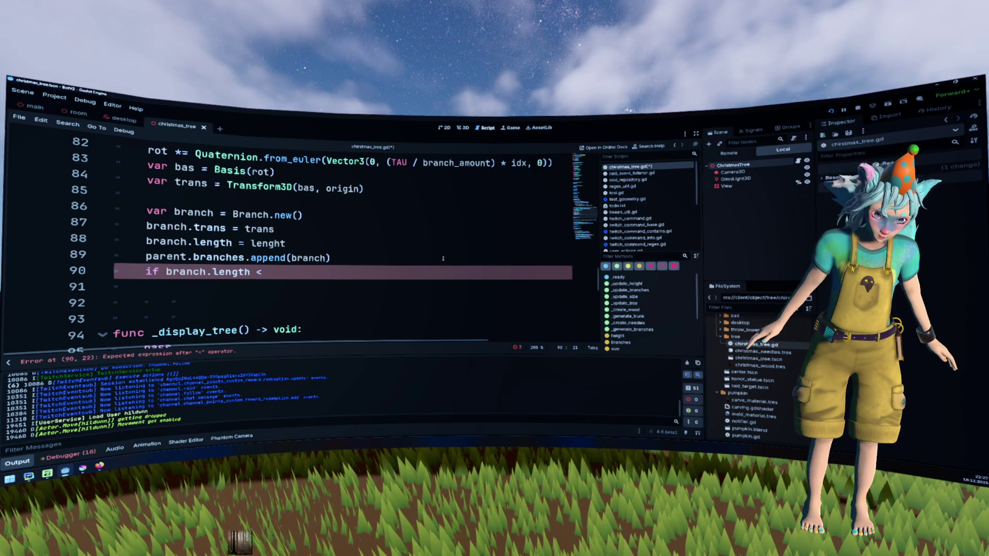
double_click(268, 243)
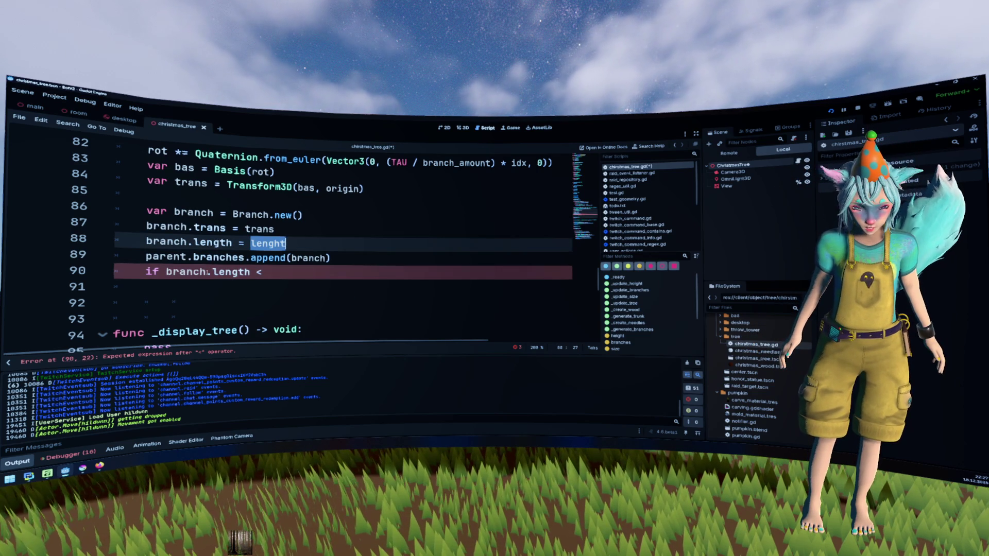
double_click(183, 271)
key("Delete")
key("Delete")
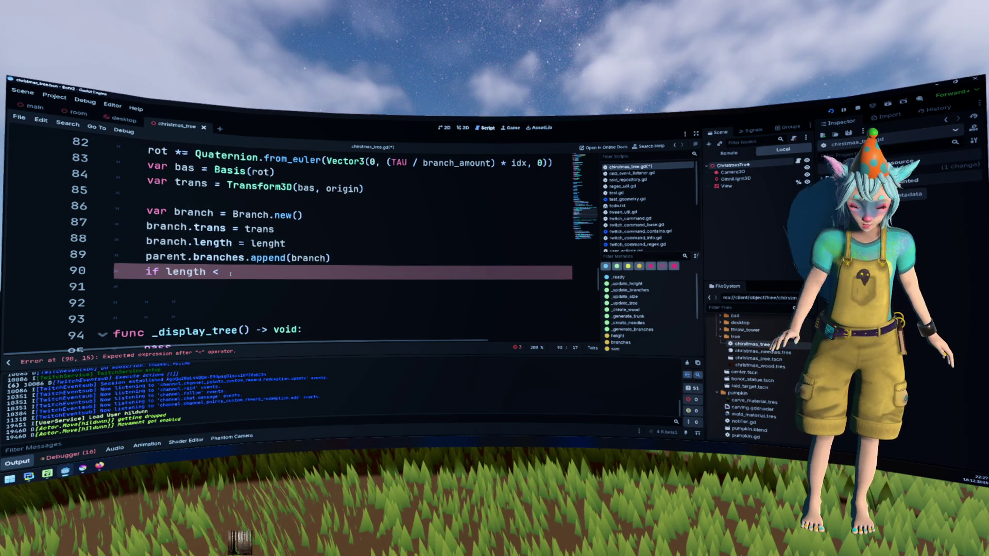
type("MIN")
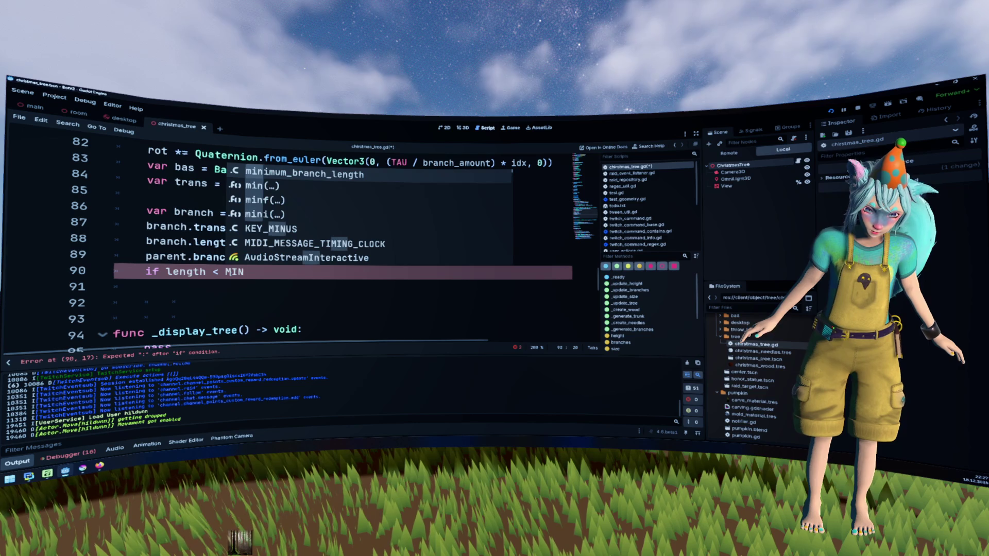
key("Return")
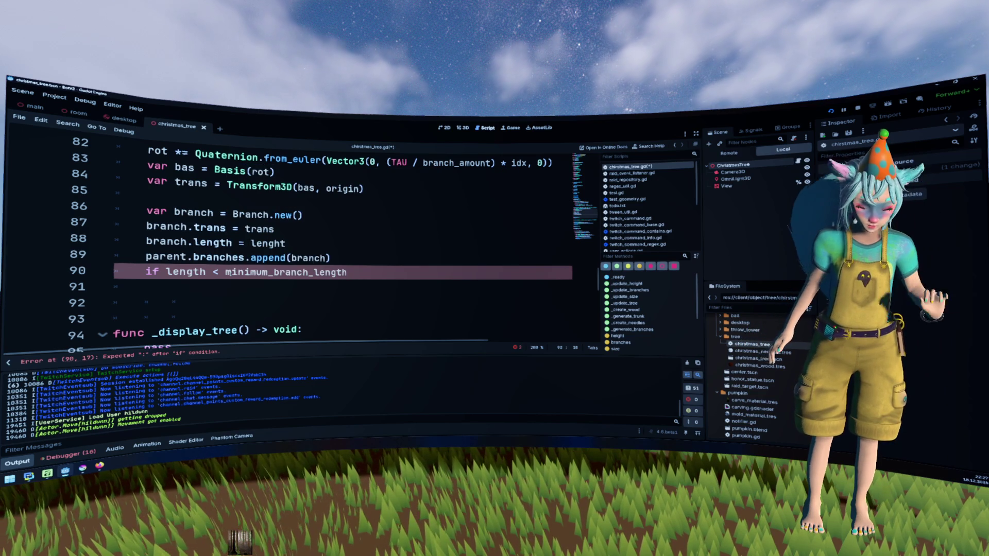
type(":")
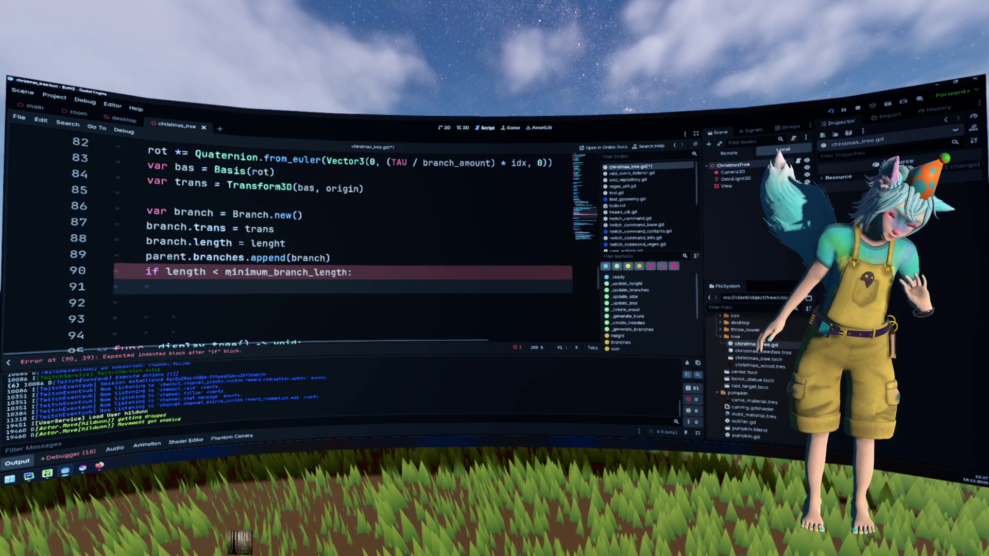
- Flip the comparison so it reads if length > minimum_branch_length:
left_click(206, 271)
key("Right")
key("BackSpace")
type(">")
key("Down")
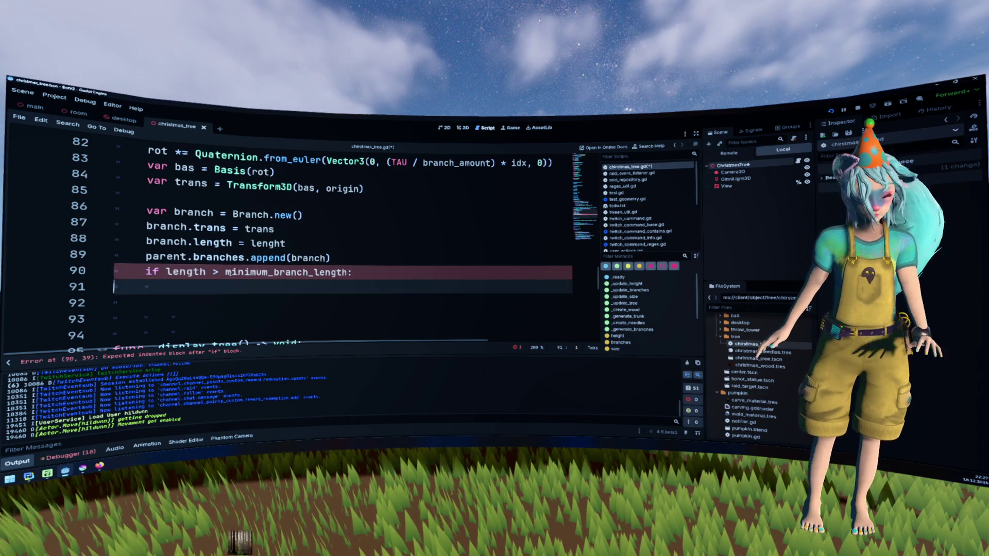
key("Up")
key("Down")
key("End")
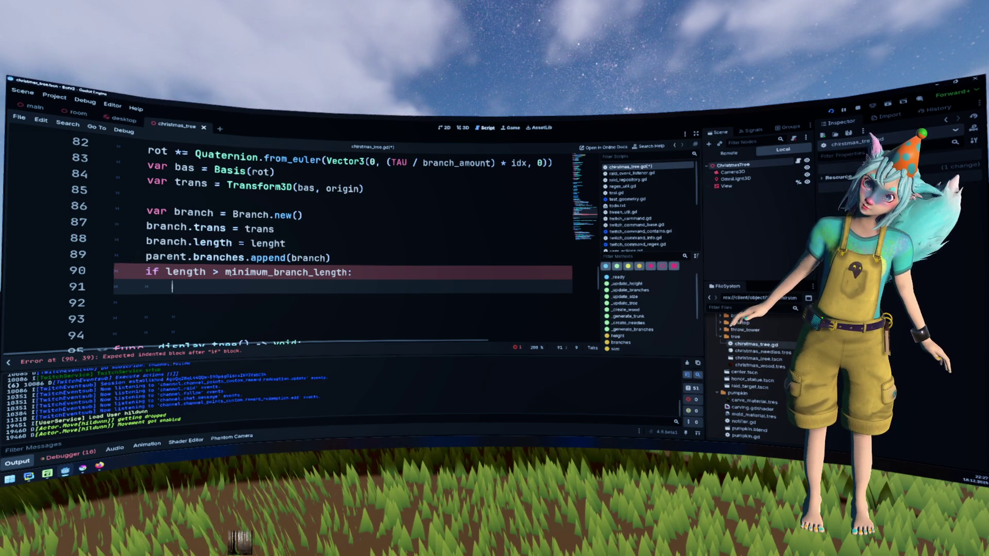
- Copy length onto line 91 followed by a division sign
scroll(225, 272, "up", 1)
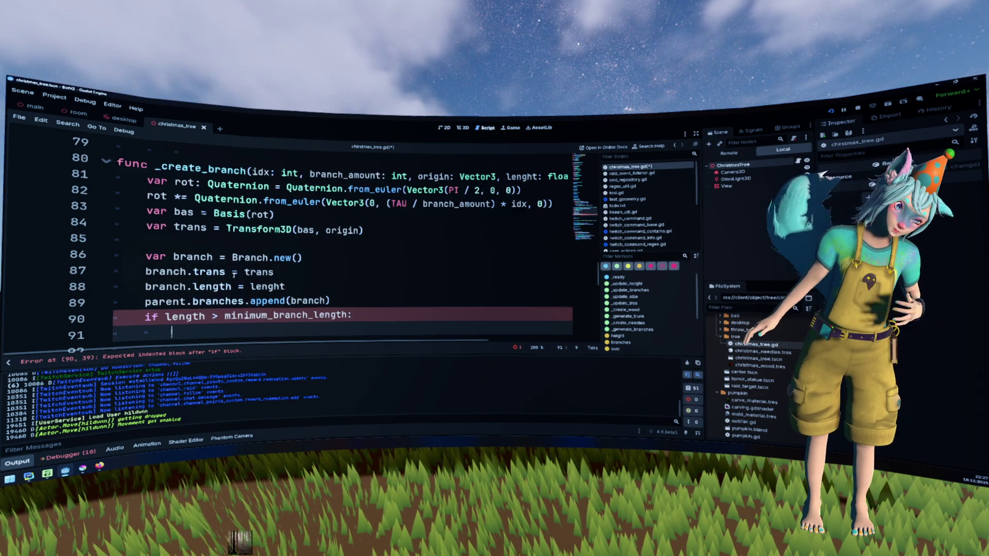
scroll(225, 272, "down", 1)
double_click(185, 272)
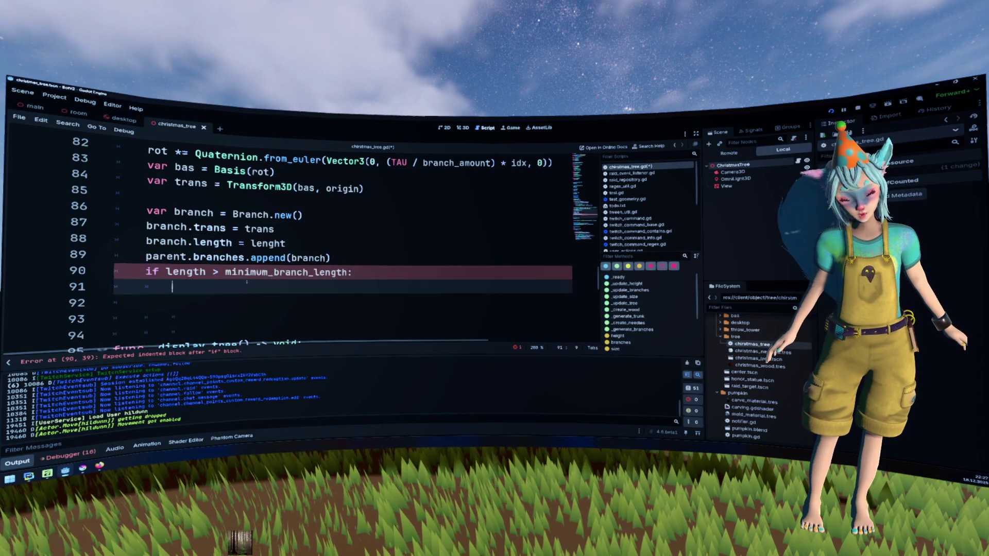
left_click_drag(225, 273, 348, 284)
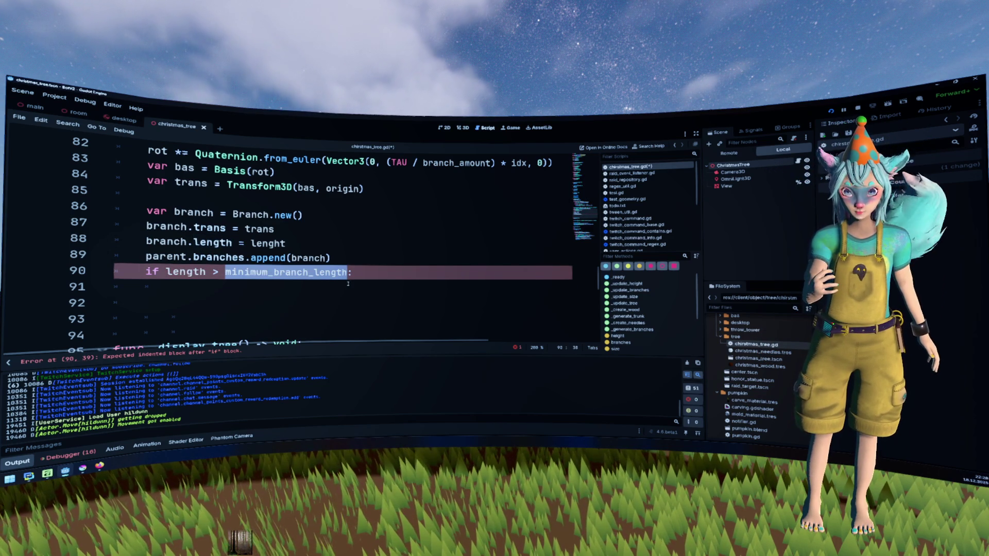
key("Down")
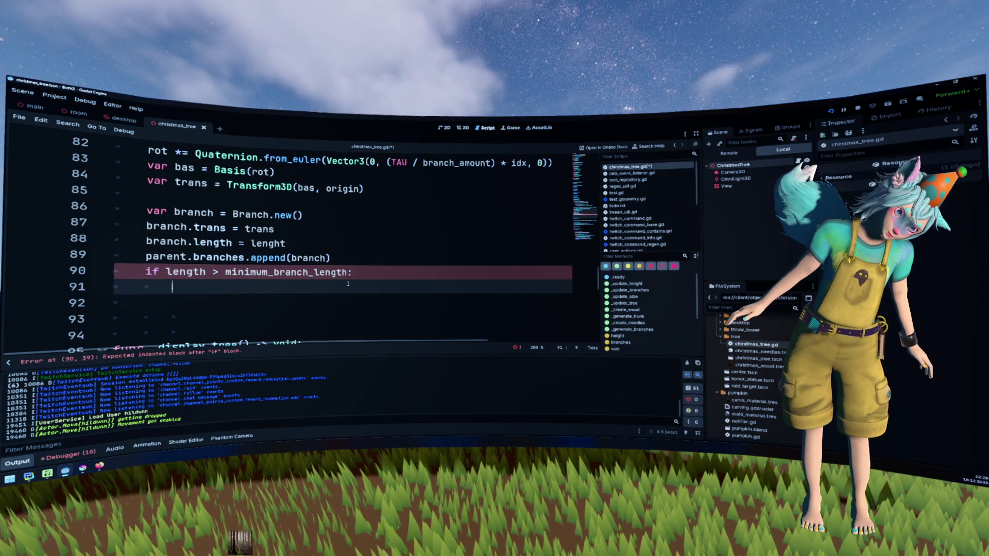
key("Up")
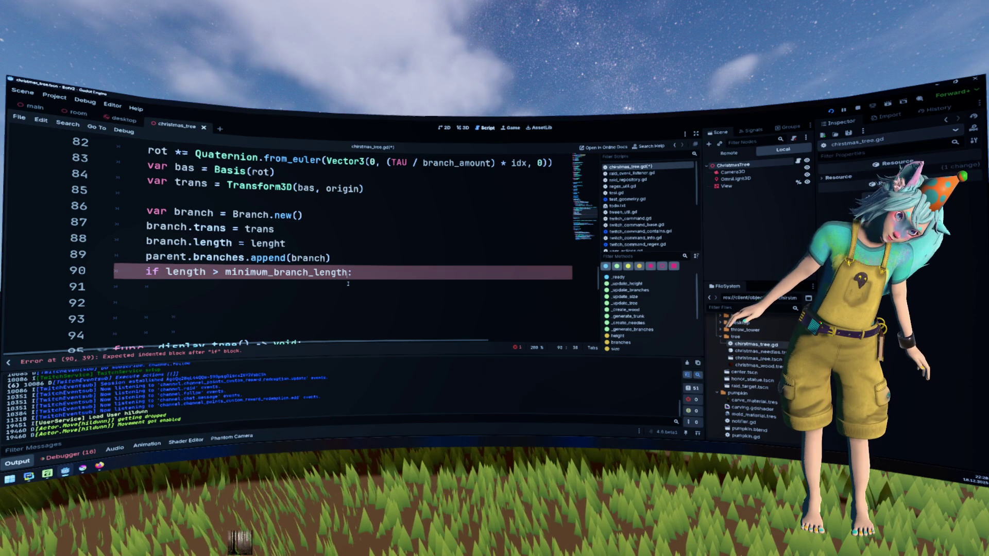
key("ctrl+shift+Right")
key("ctrl+c")
key("Down")
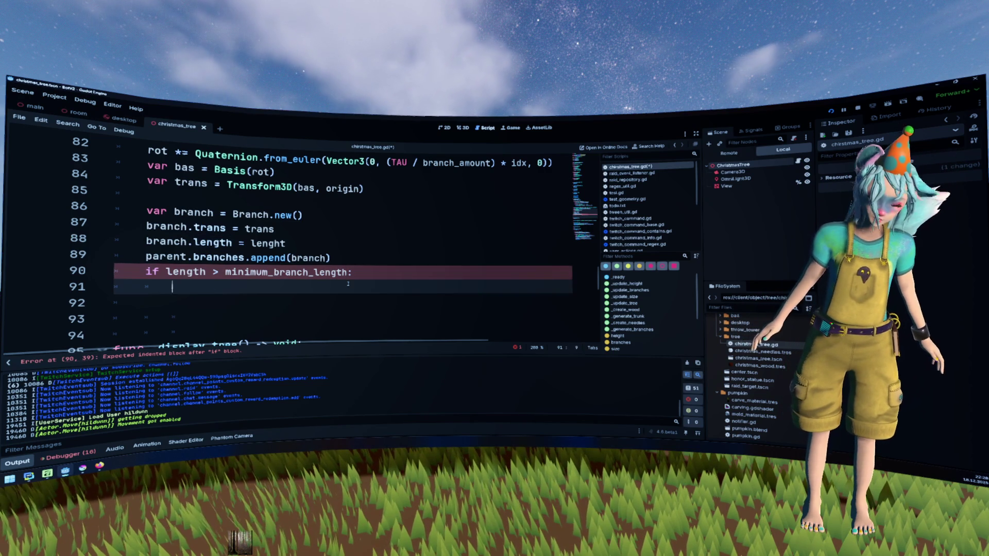
key("ctrl+v")
type("/")
- Append minimum_branch_length to complete length / minimum_branch_length on line 91
key("Up")
key("ctrl+shift+Left")
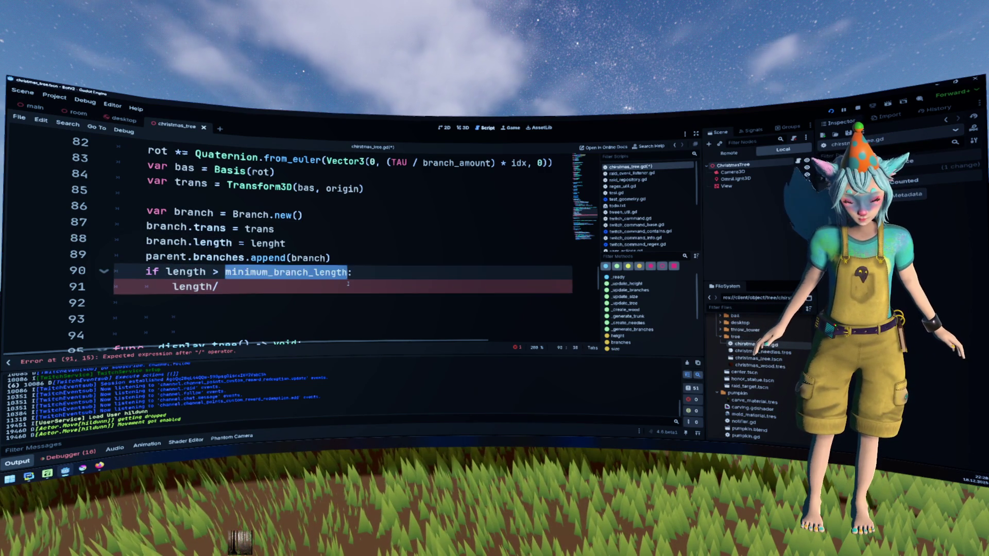
key("ctrl+c")
key("Down")
key("ctrl+v")
key("Home")
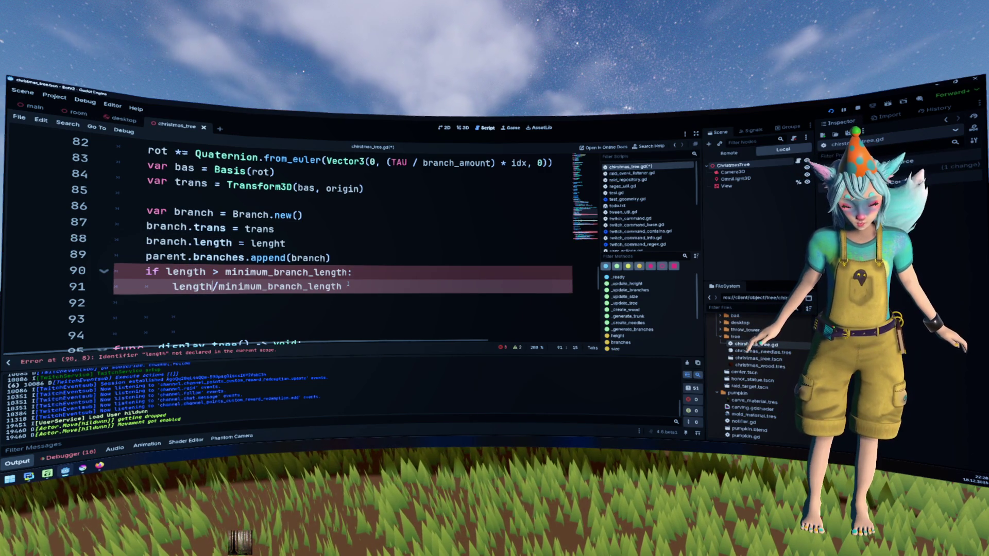
key("Right")
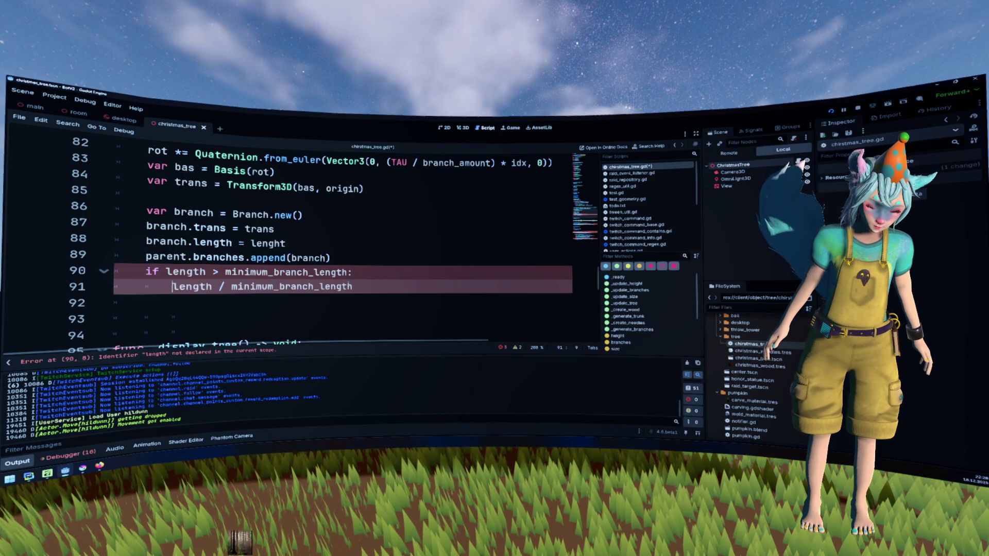
- Make line 91 a for sub_branch_idx in length / minimum_branch_length: loop with a pass body
type("for sub_branch =")
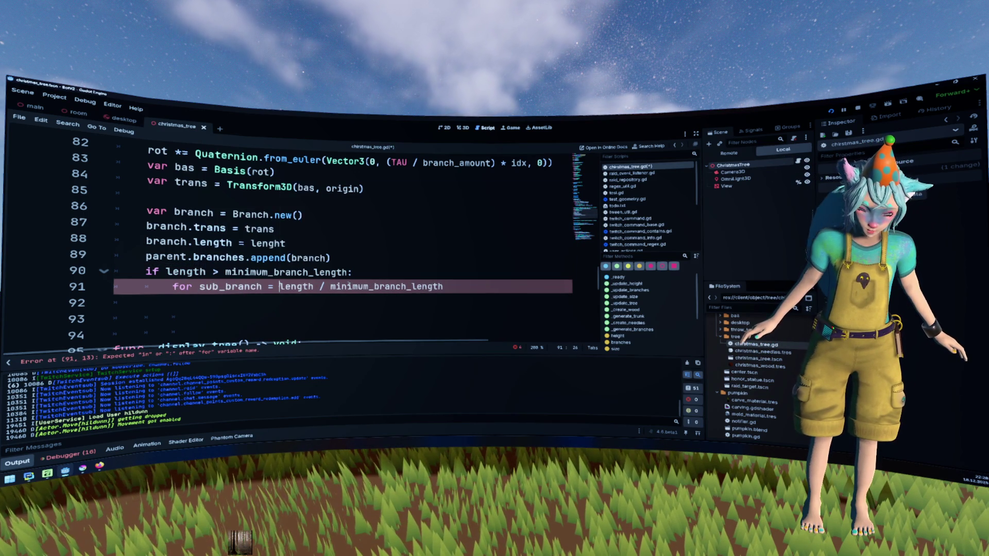
key("BackSpace")
key("BackSpace")
type("in ")
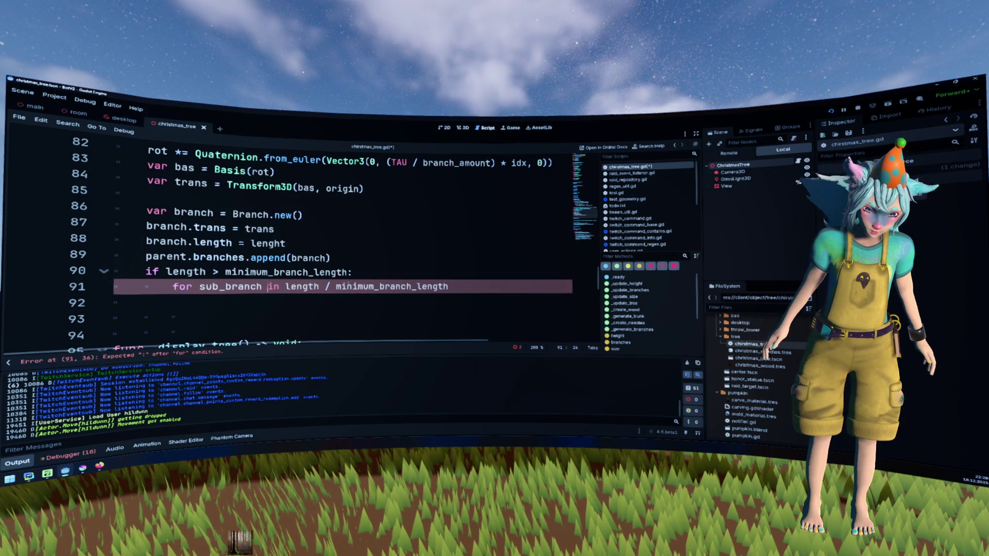
type("_idx")
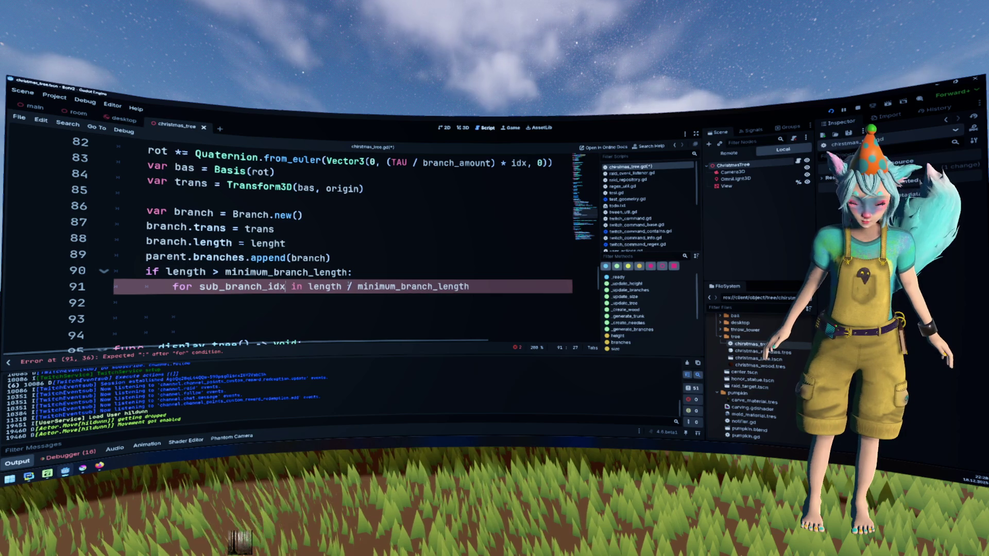
left_click(300, 286)
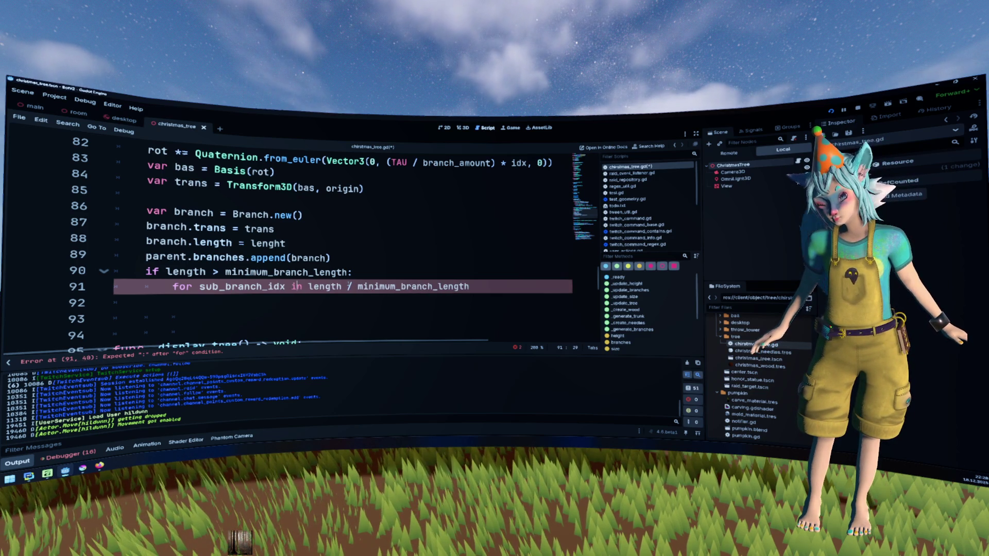
left_click(498, 283)
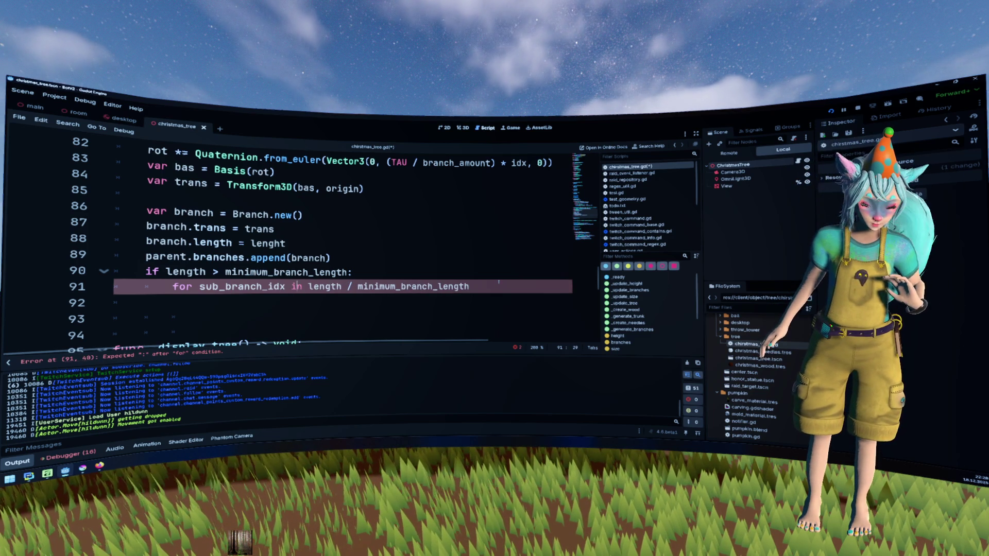
type(":")
left_click(456, 312)
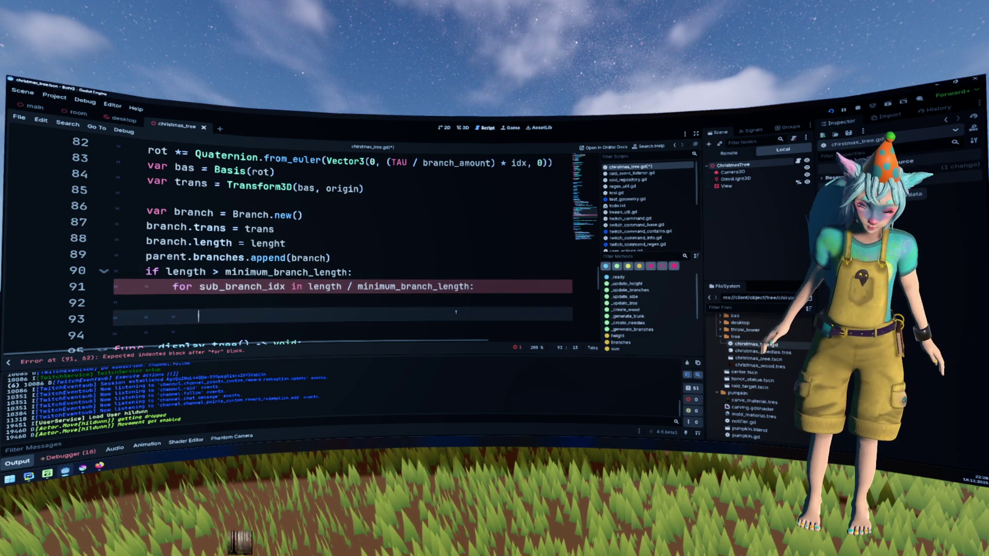
key("Up")
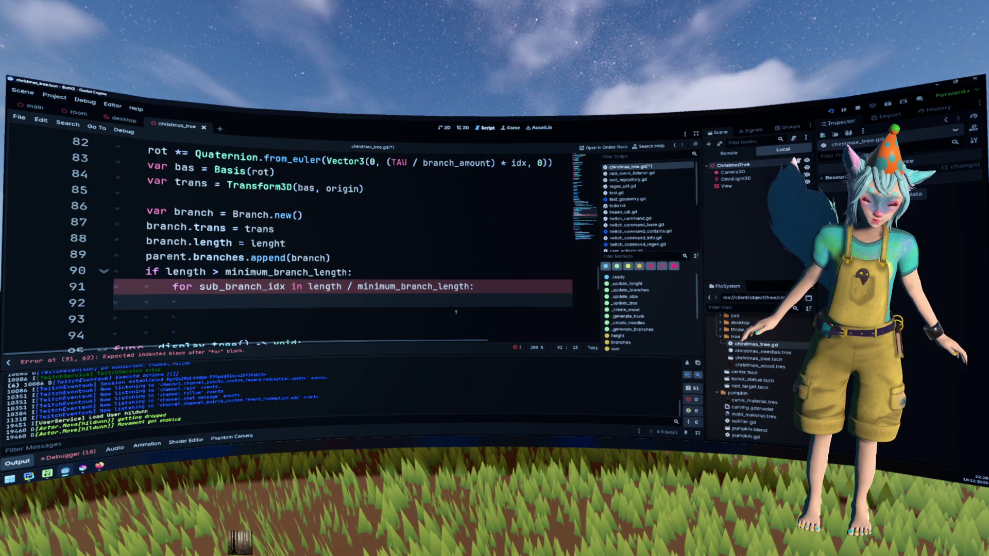
type("pass")
key("Up")
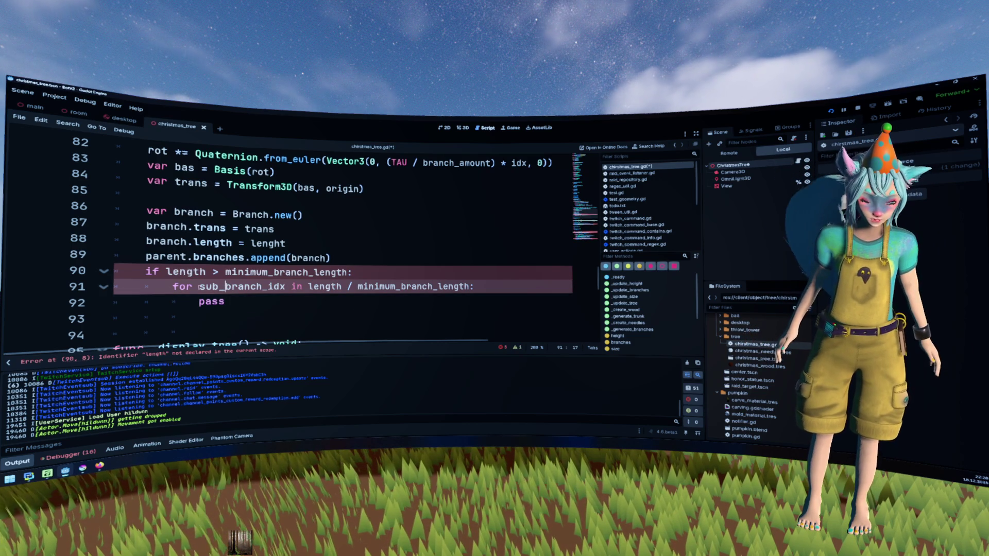
- Correct the misspelled lenght to length on lines 88 and 80
double_click(268, 243)
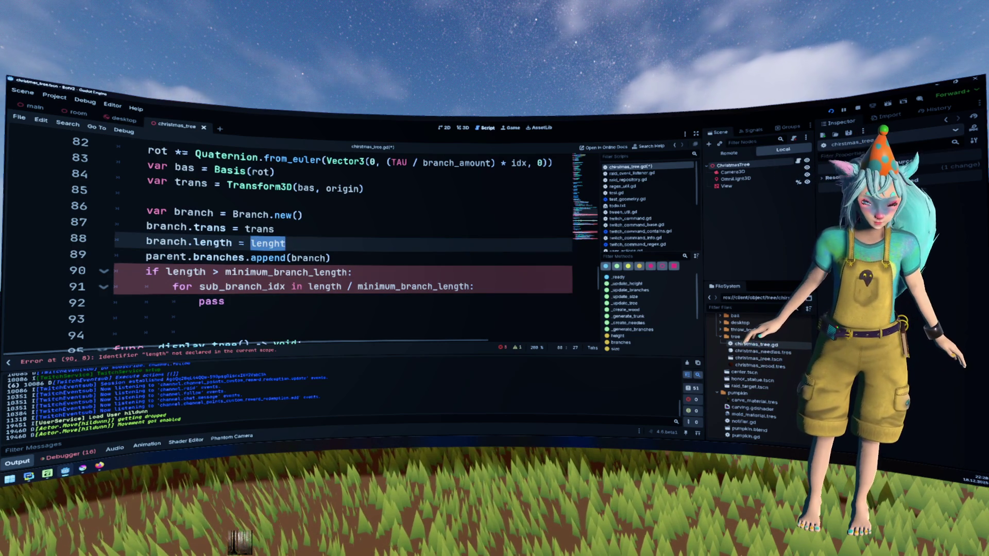
double_click(185, 272)
key("ctrl+c")
double_click(268, 243)
key("ctrl+v")
scroll(390, 256, "up", 1)
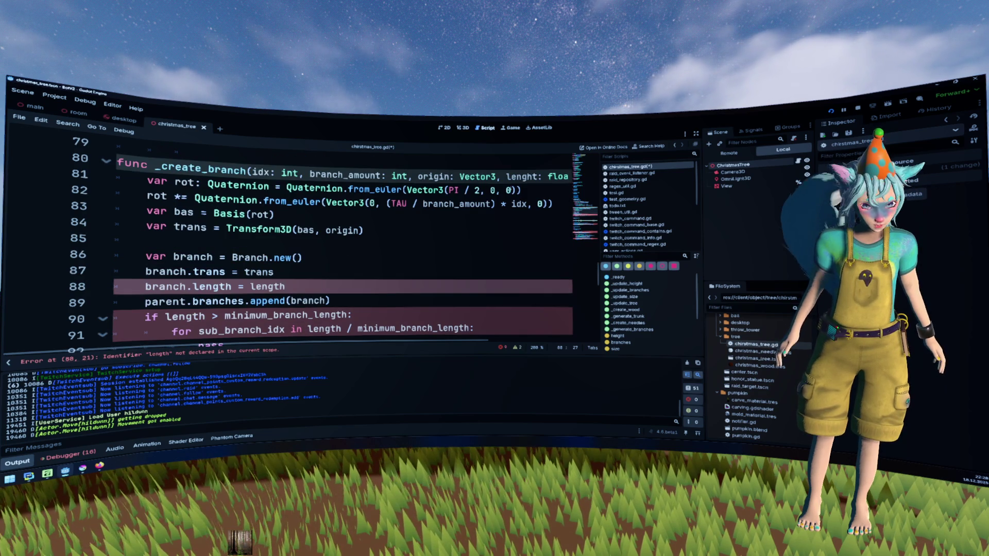
double_click(521, 176)
key("ctrl+v")
left_click(463, 258)
scroll(466, 277, "down", 1)
- Insert a line above pass and paste _create_branch there to start a recursive call
left_click(437, 287)
left_click(426, 299)
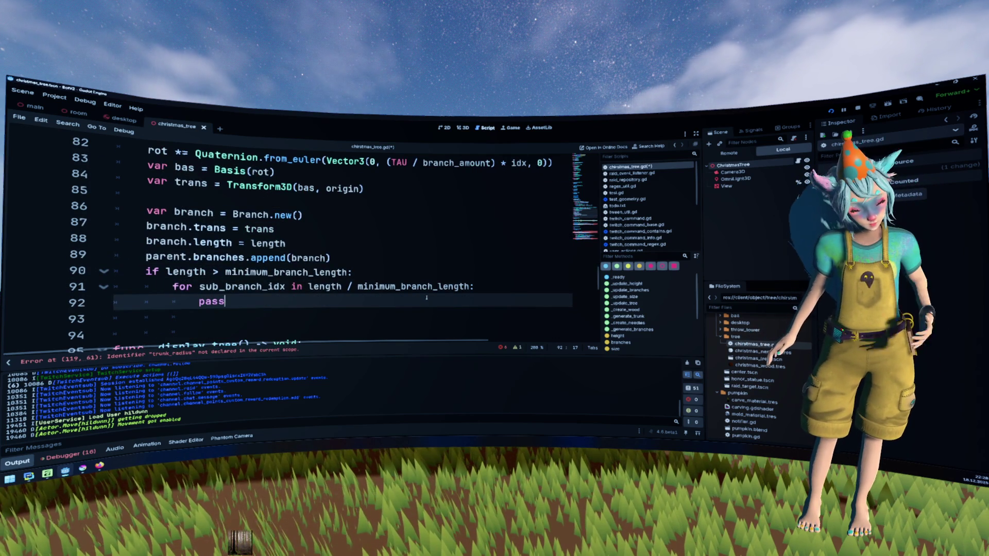
key("ctrl+shift+Return")
scroll(426, 298, "up", 2)
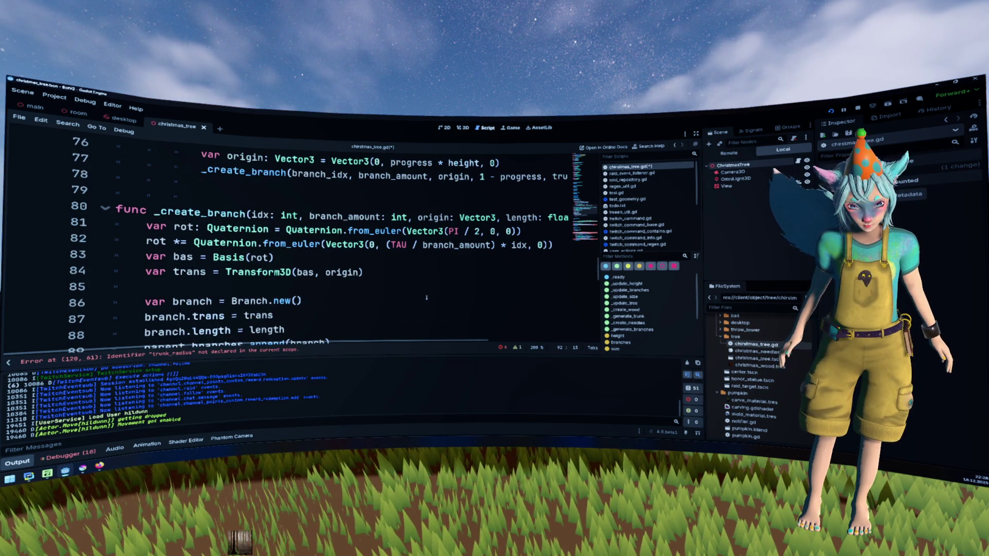
scroll(427, 296, "down", 1)
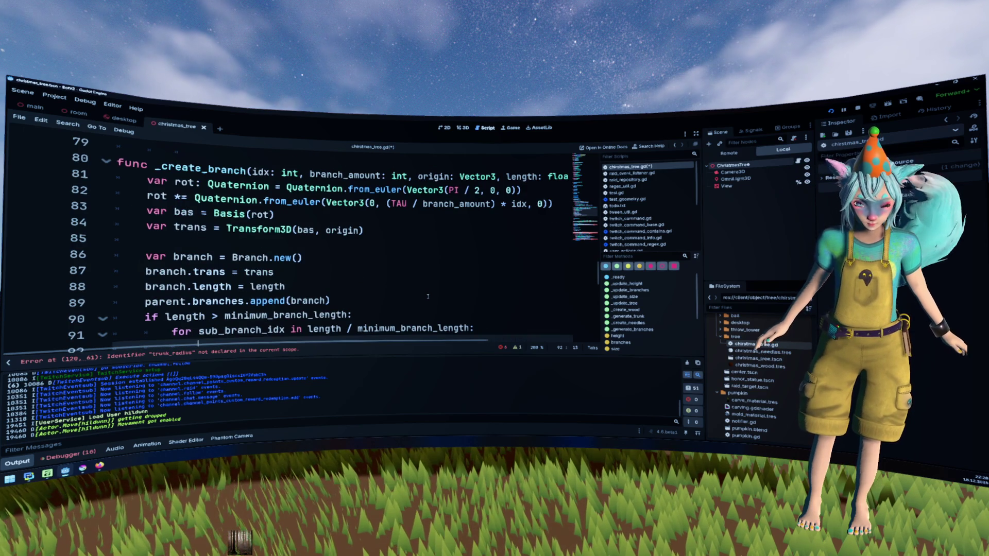
left_click(227, 170)
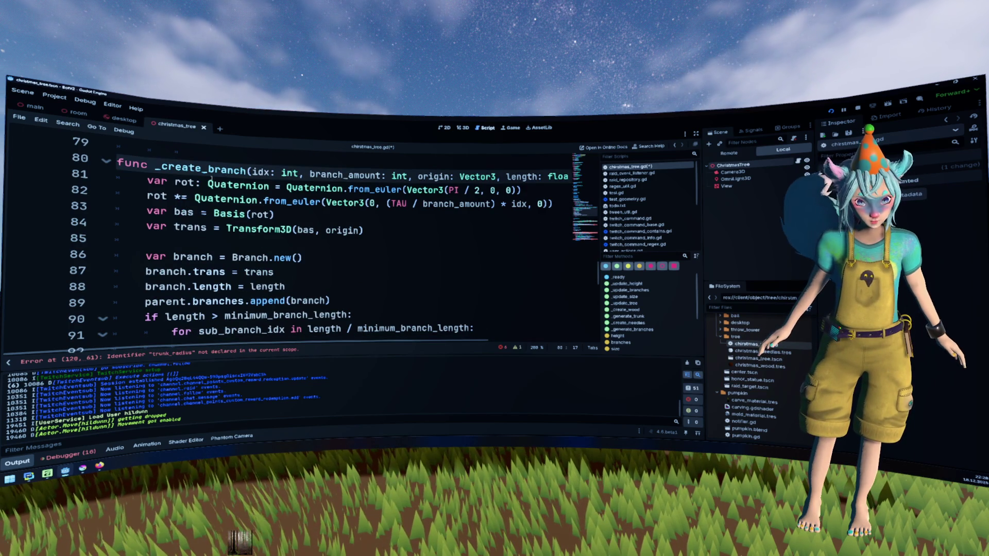
double_click(227, 170)
key("ctrl+c")
scroll(227, 171, "down", 2)
left_click(388, 258)
key("ctrl+v")
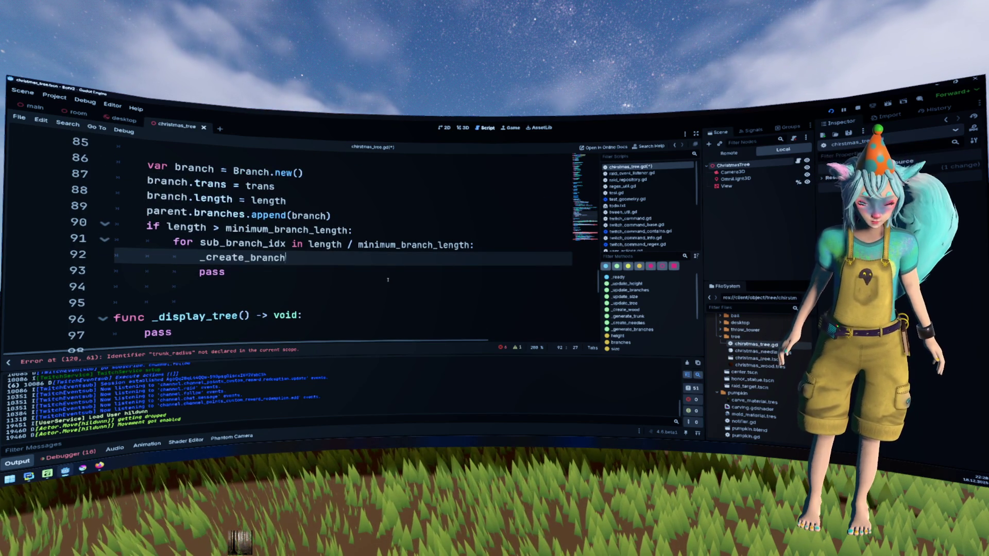
- Open the recursive call's parenthesis, then select the idx and branch_amount parameters in the header
type("(")
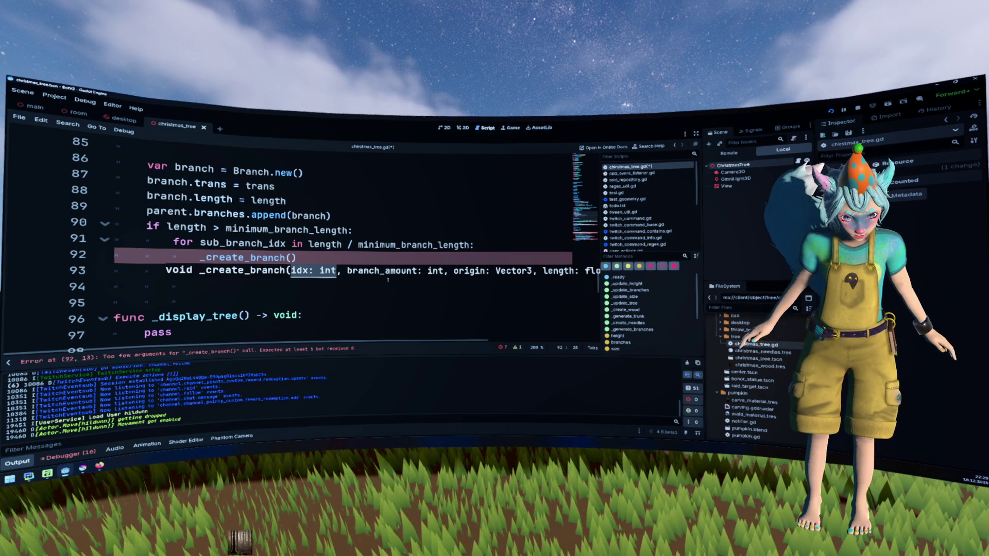
scroll(388, 280, "up", 3)
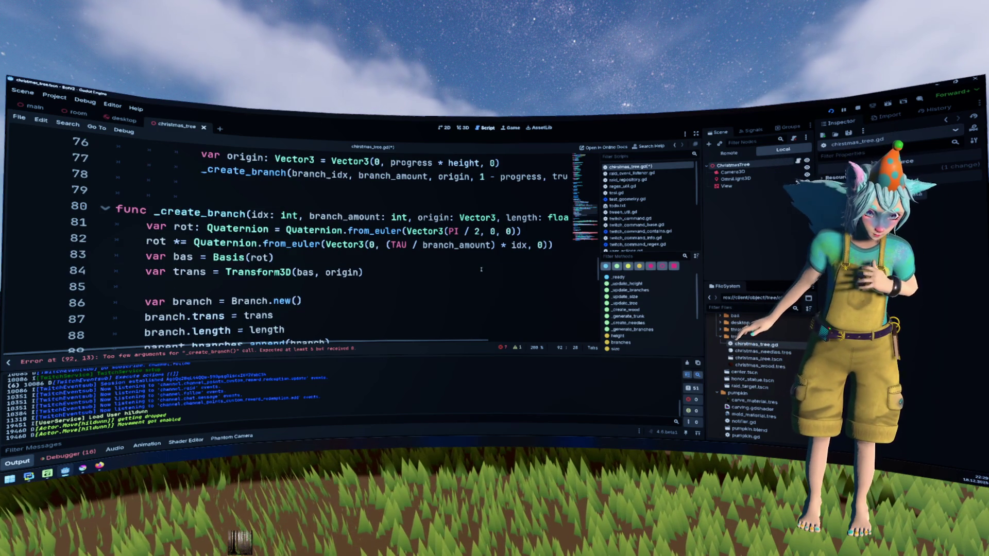
left_click(387, 273)
double_click(519, 245)
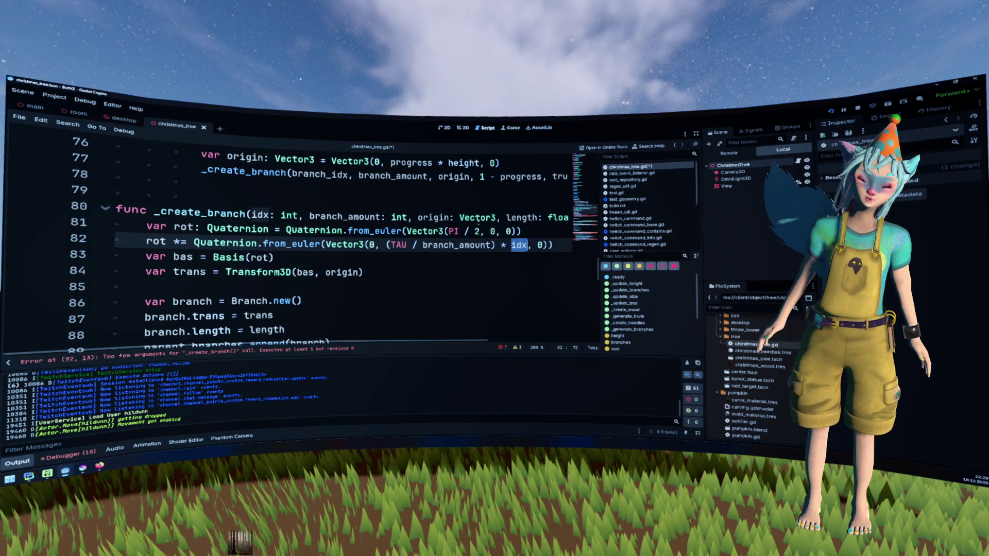
left_click_drag(407, 217, 251, 215)
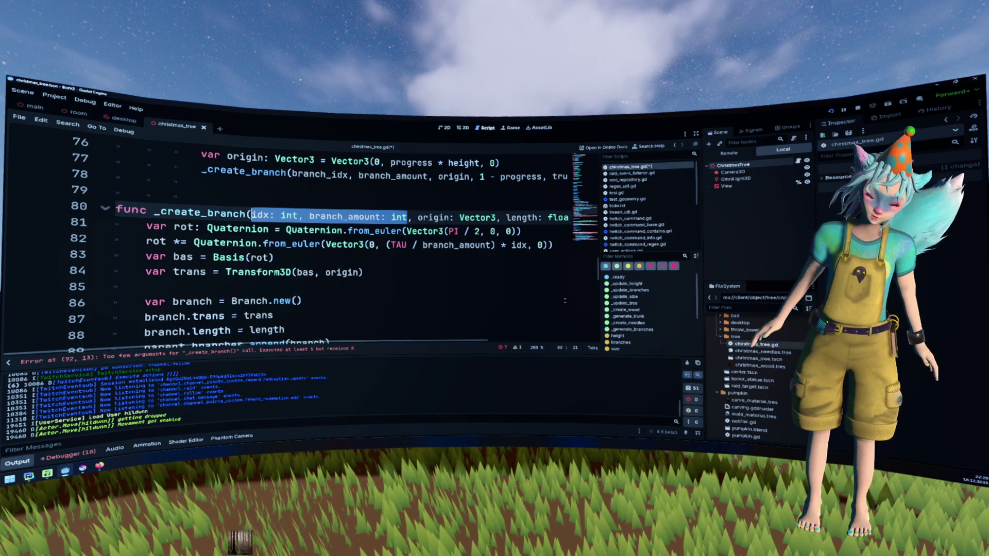
- Replace idx and branch_amount on line 80 with 'rot: float', then review the line 77 call
type("rot: ")
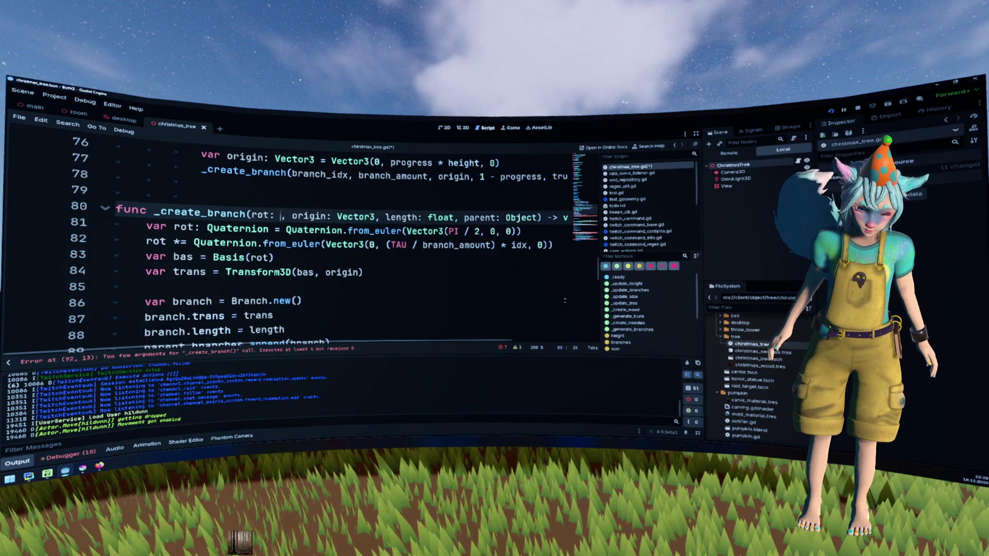
type("float")
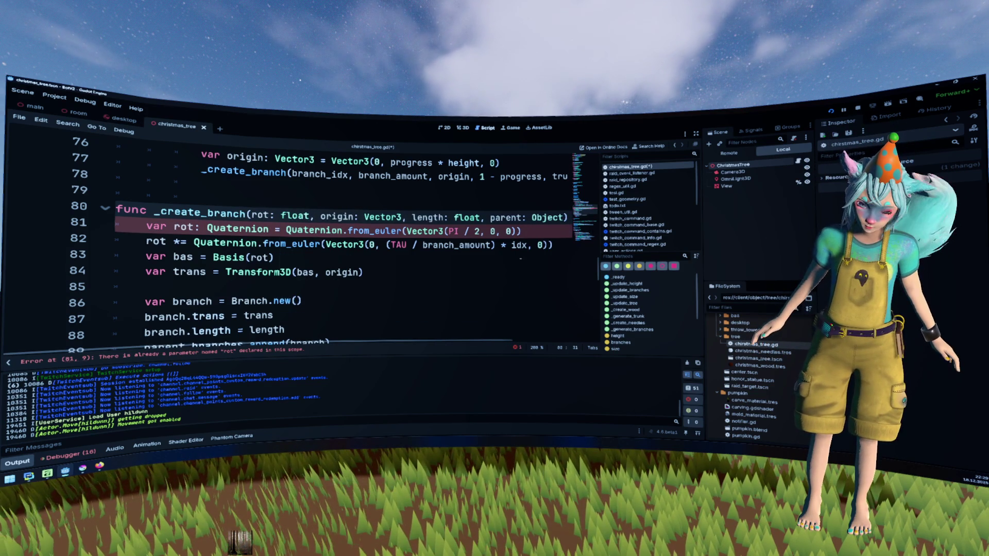
scroll(436, 253, "up", 1)
left_click(430, 216)
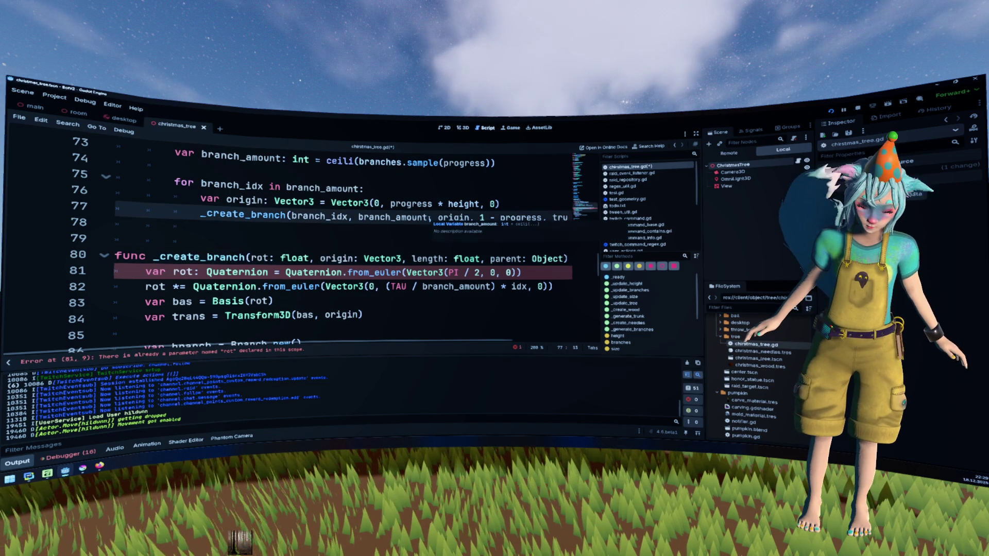
mouse_move(430, 217)
left_mouse_down()
mouse_move(312, 217)
mouse_move(330, 217)
left_mouse_up()
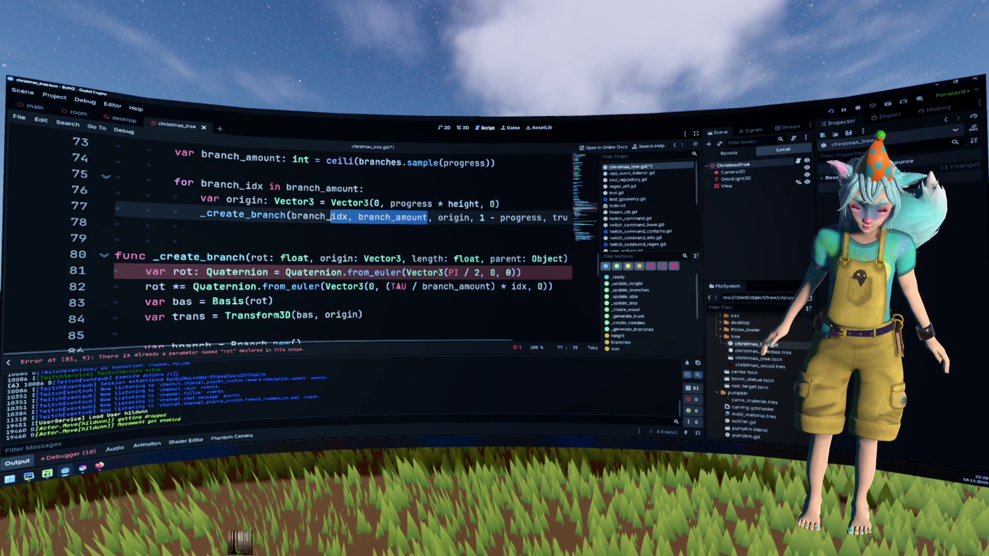
left_click(508, 286)
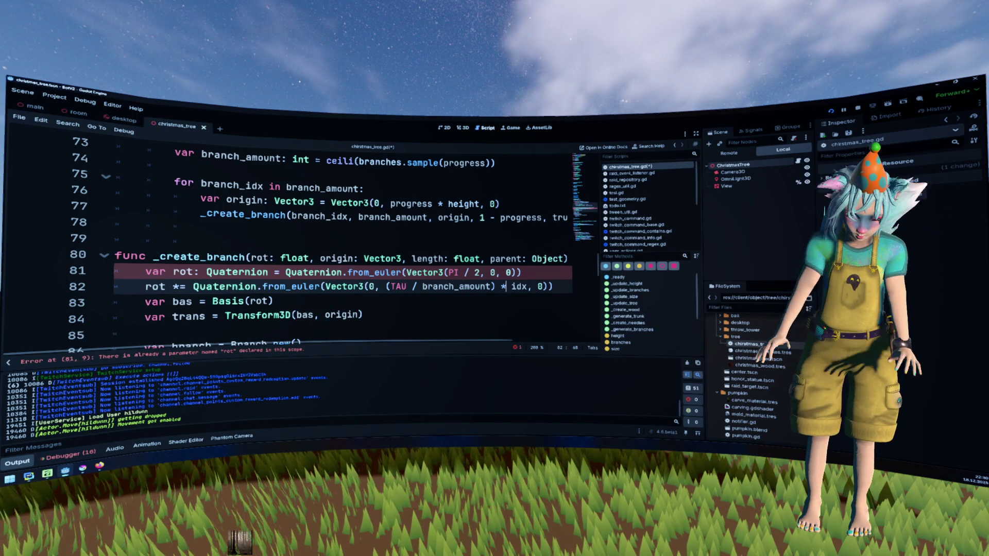
double_click(262, 258)
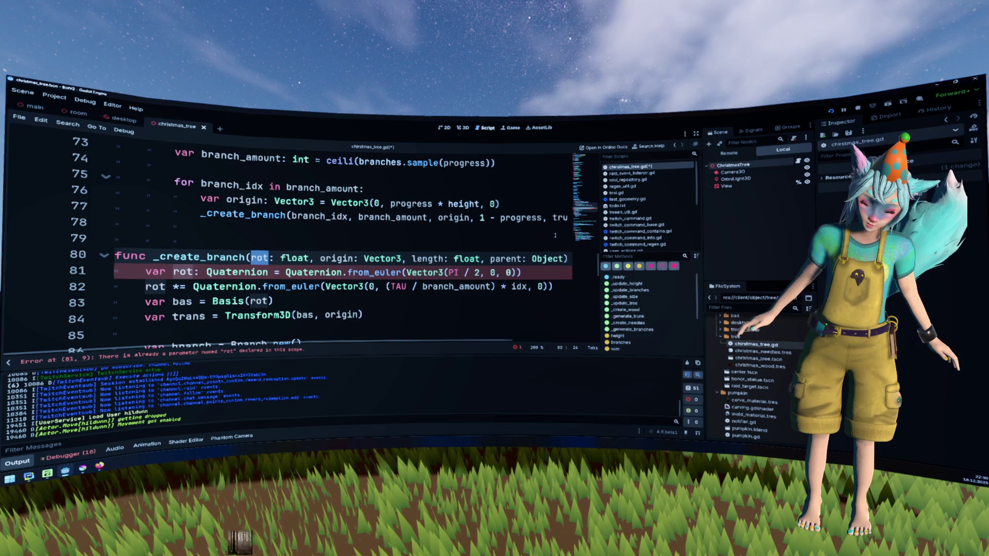
left_click(520, 286)
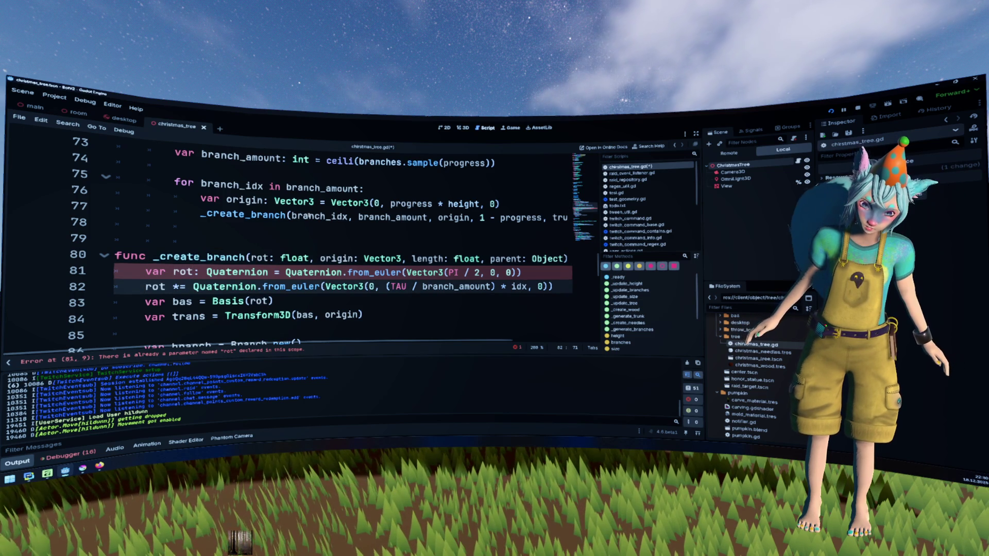
- Make the call pass branch_idx * branch_amount and insert 'rot /' before TAU on line 82
left_click(349, 217)
type("*")
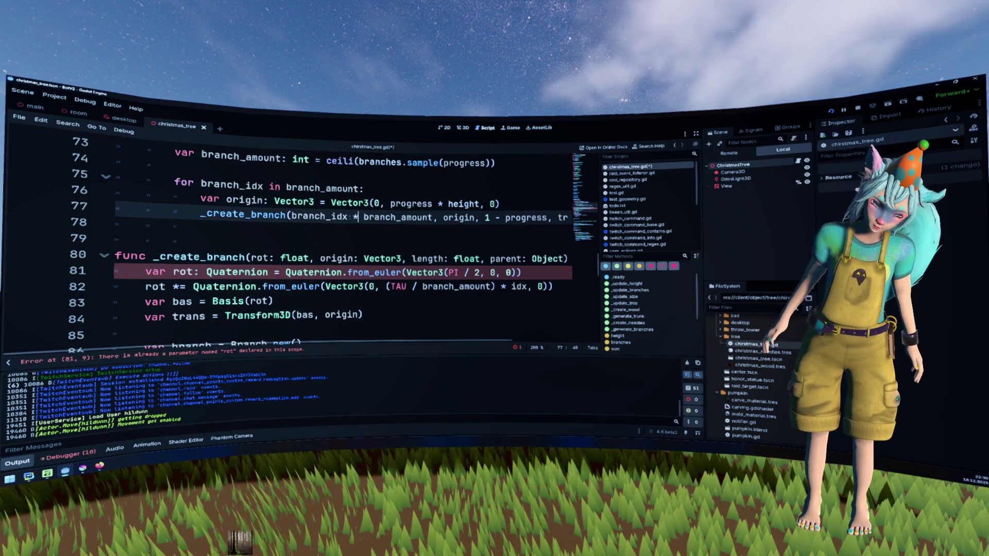
left_click(398, 287)
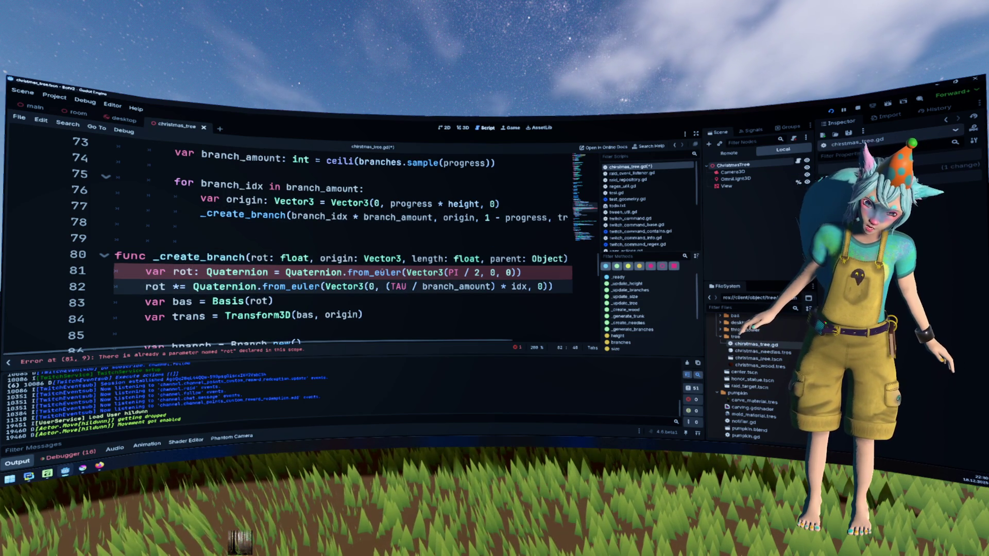
double_click(275, 258)
left_click(392, 286)
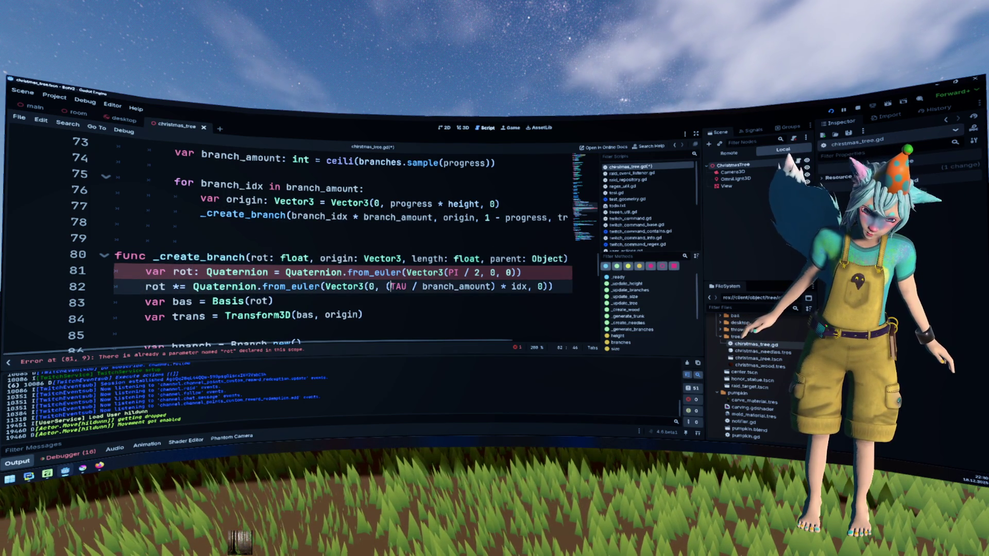
type("rot /")
- Delete the old branch_amount and idx terms and the stray parenthesis, leaving rot / TAU
left_click_drag(439, 286, 569, 286)
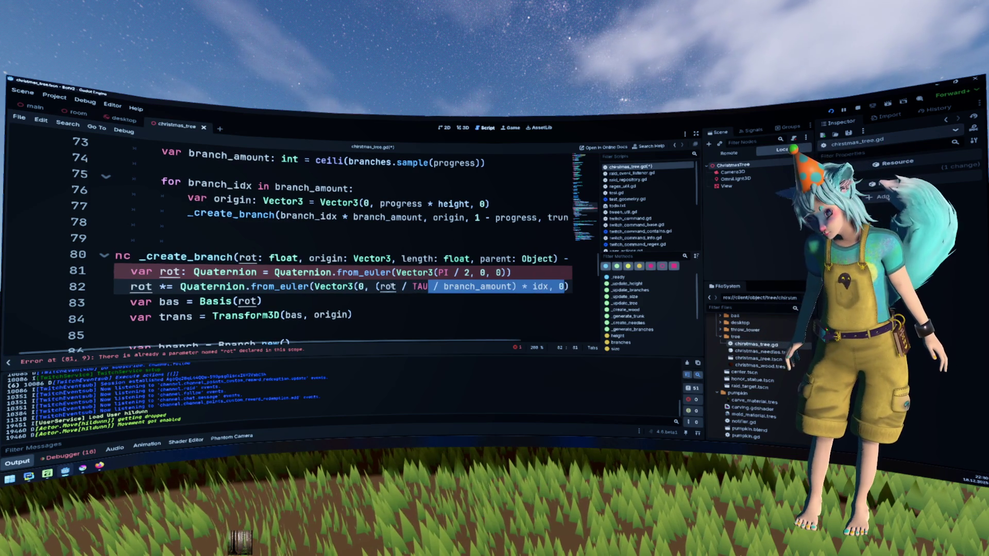
key("Delete")
left_click(412, 286)
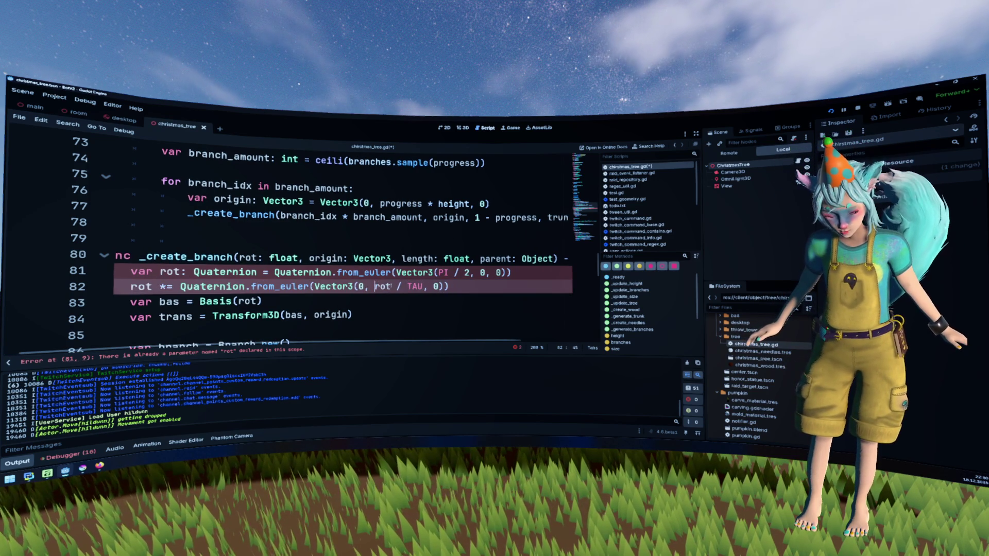
key("Delete")
left_click(399, 287)
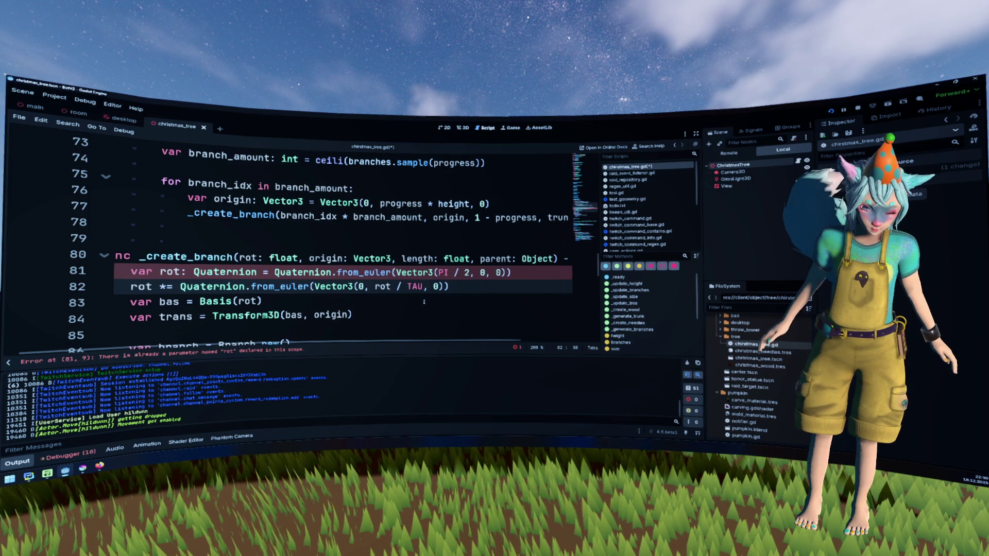
double_click(247, 257)
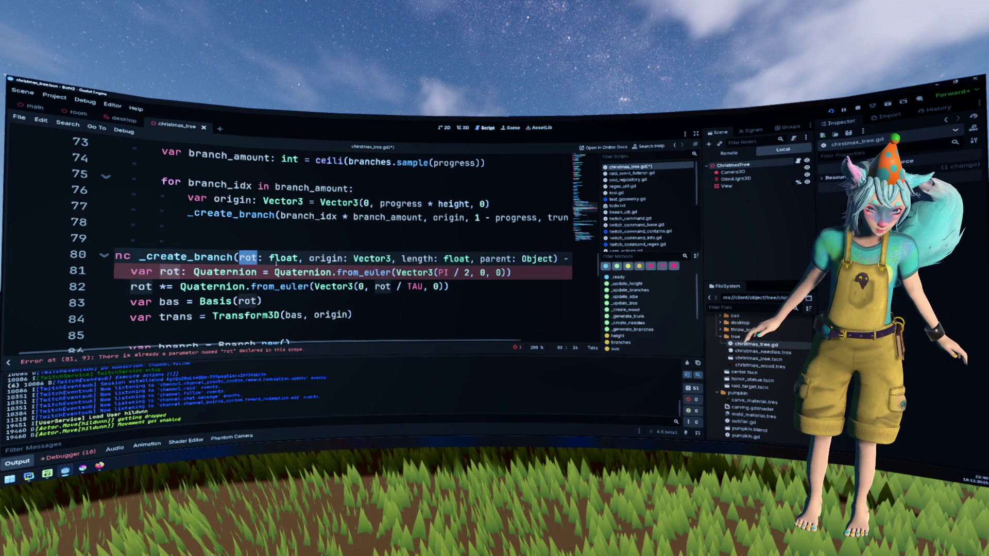
mouse_move(278, 259)
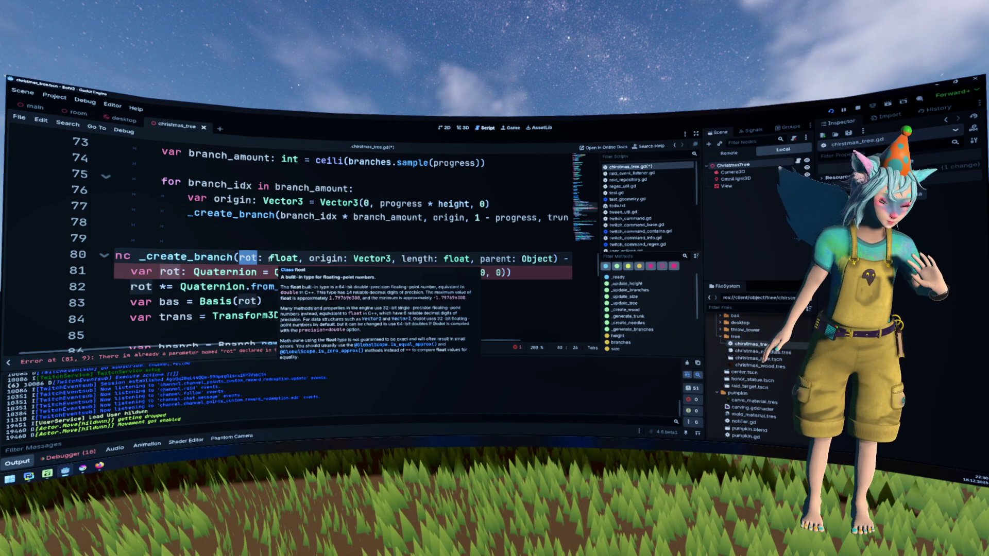
double_click(170, 272)
- Rename the local rot variable to quat on lines 81, 82 and 83
type("quat")
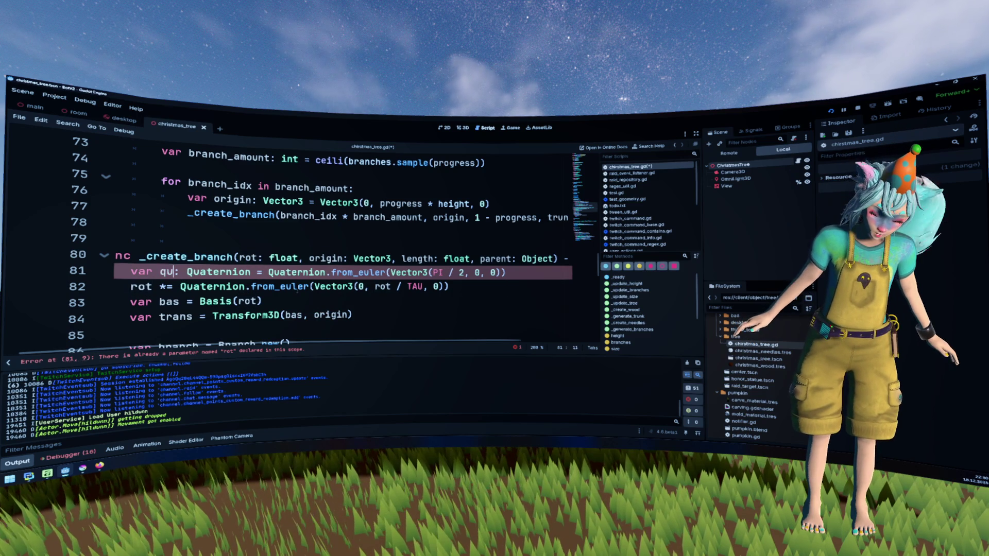
double_click(173, 272)
left_click(136, 287)
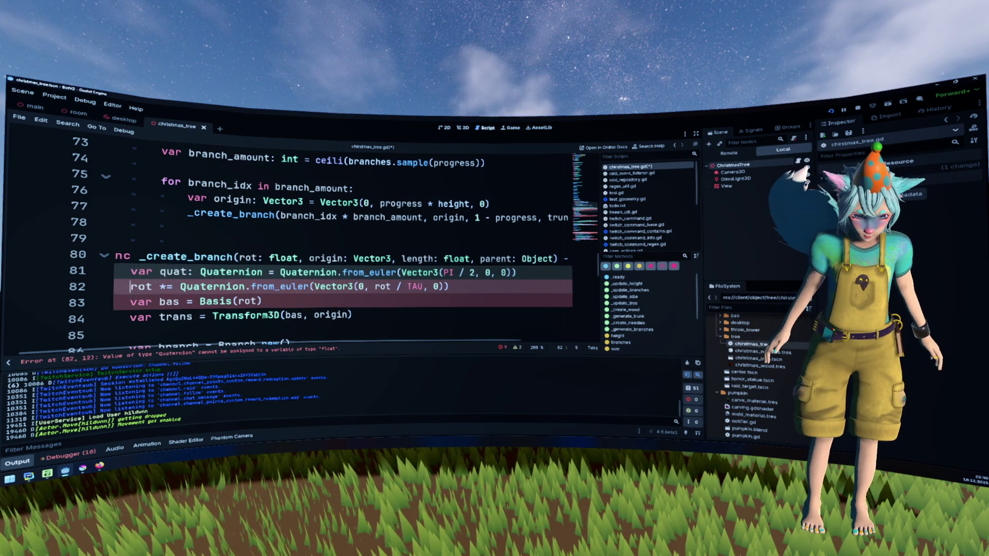
type("quat")
double_click(155, 286)
type("quat")
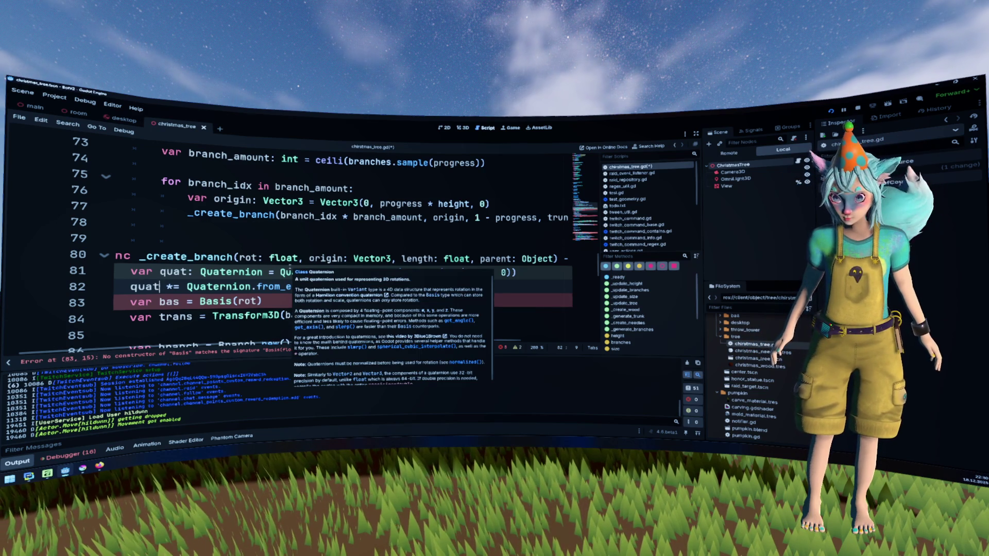
double_click(252, 301)
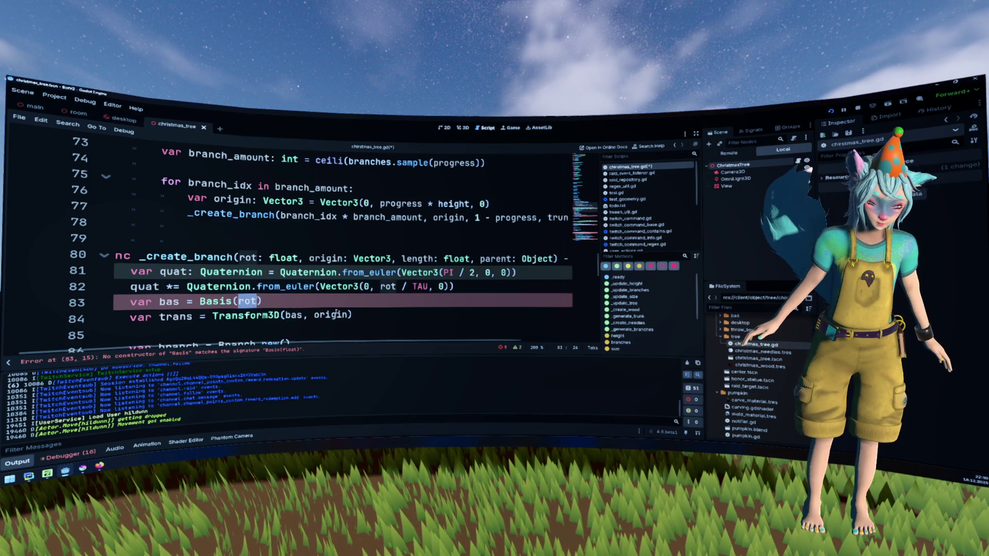
type("quat")
left_click(359, 314)
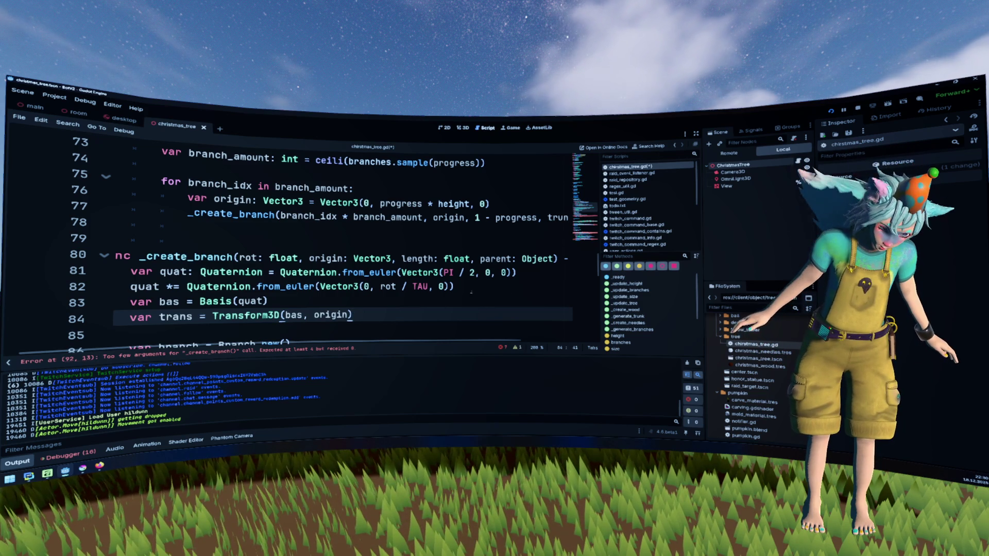
- Review the branch_idx * branch_amount argument and select the sub-branch loop on lines 90–93
scroll(232, 273, "down", 2)
scroll(289, 231, "up", 2)
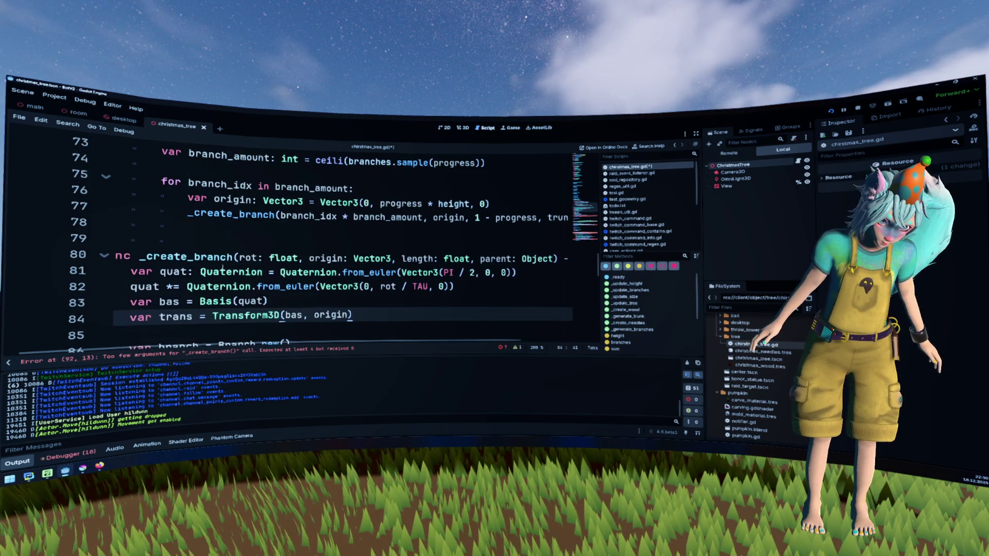
double_click(304, 216)
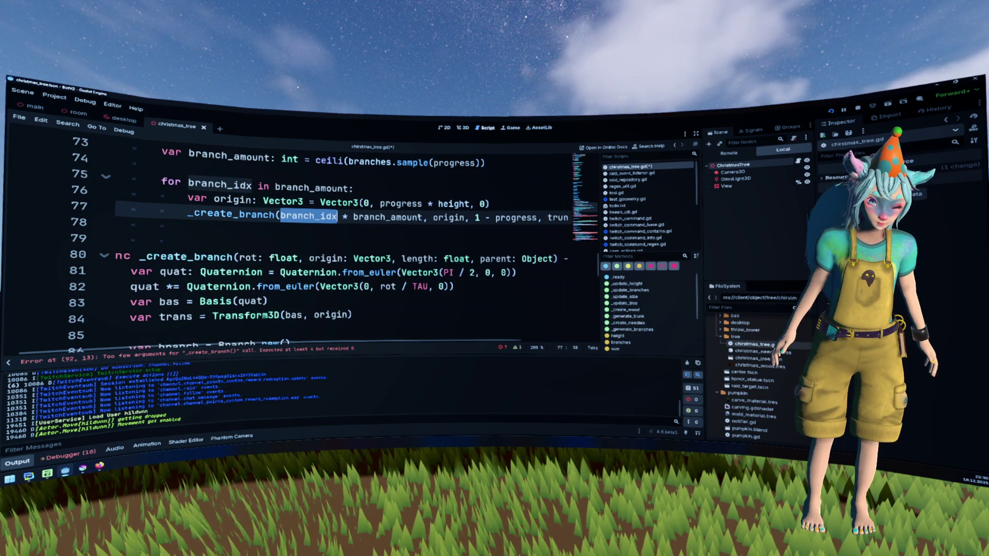
double_click(388, 216)
left_click_drag(280, 216, 423, 218)
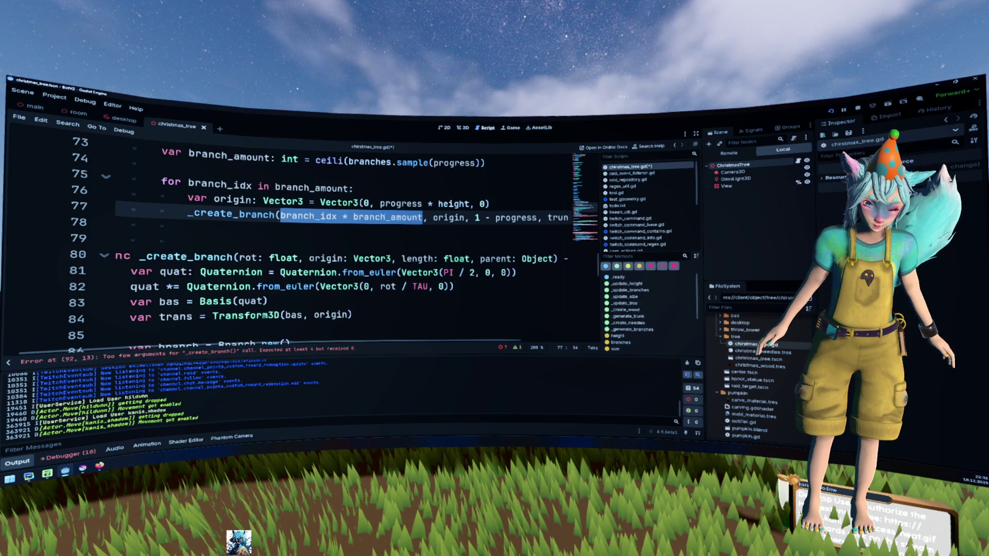
scroll(381, 211, "down", 3)
mouse_move(226, 317)
left_mouse_down()
mouse_move(118, 300)
mouse_move(77, 274)
left_mouse_up()
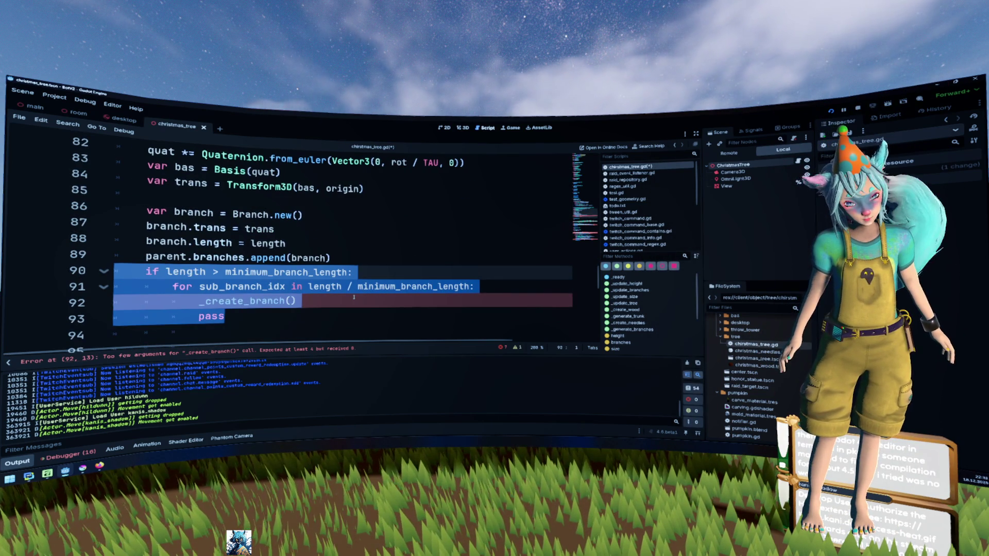
- Comment out the sub-branch loop on lines 90–93
key("ctrl+k")
scroll(354, 297, "down", 3)
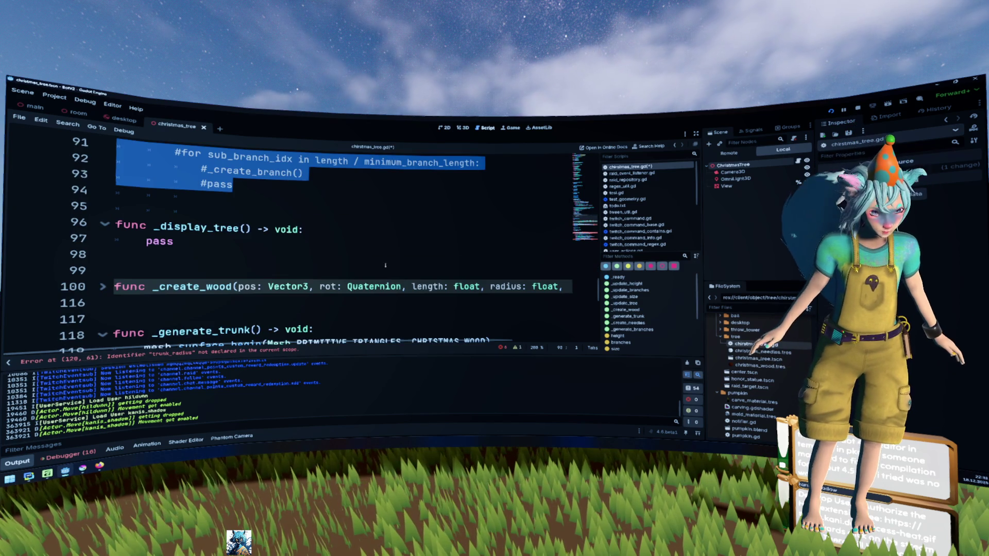
left_click(368, 255)
left_click(371, 225)
scroll(372, 225, "up", 2)
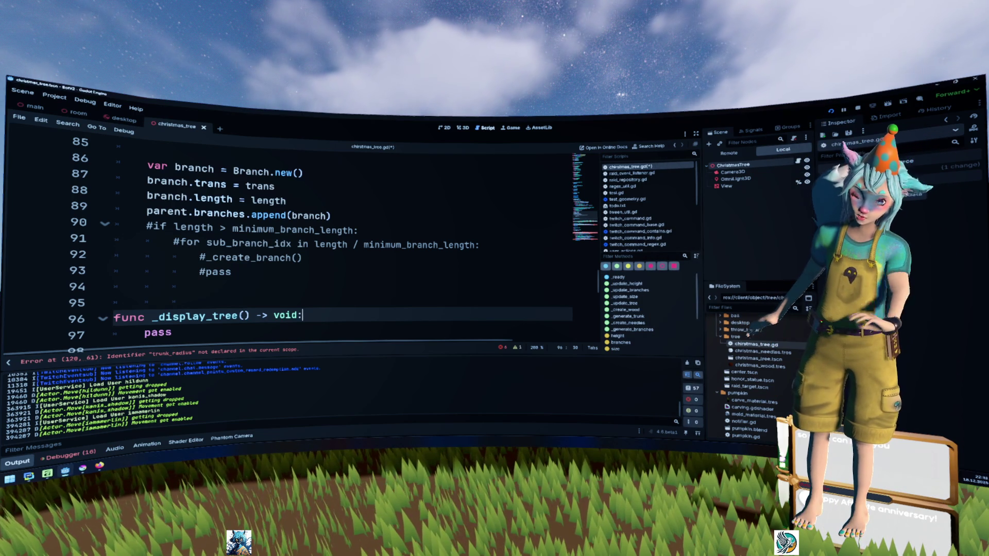
left_click(368, 284)
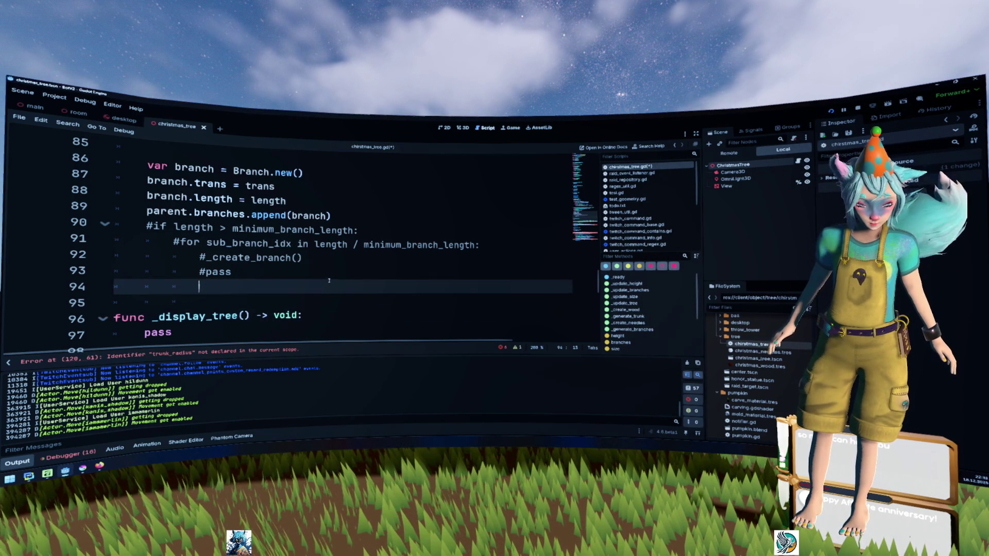
scroll(329, 280, "down", 1)
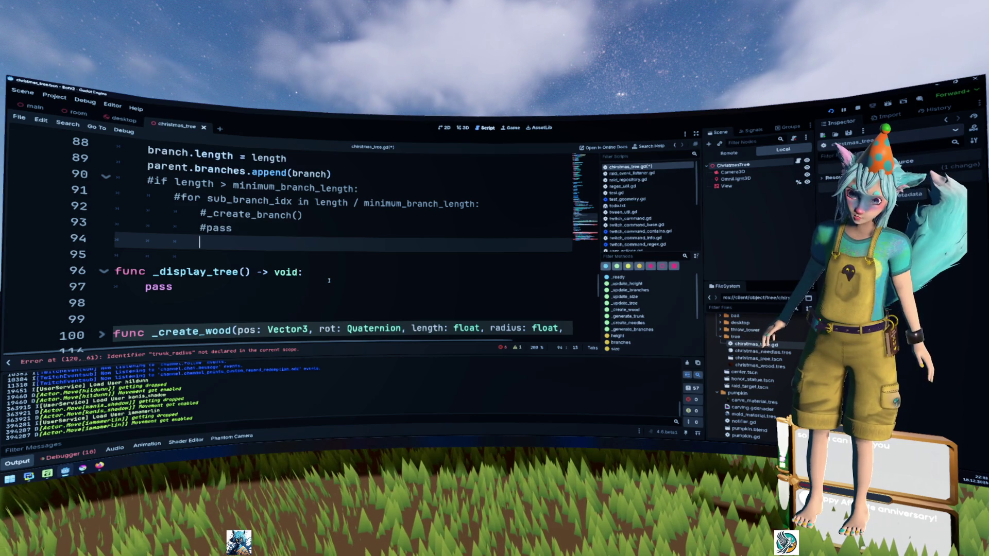
scroll(328, 280, "down", 1)
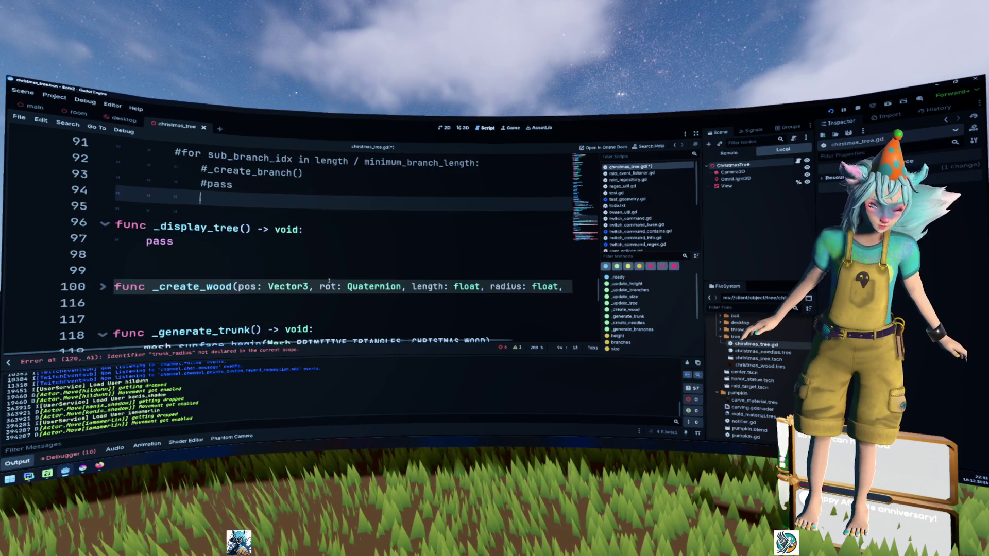
- Insert an indented blank line after the _display_tree header on line 96
left_click(357, 237)
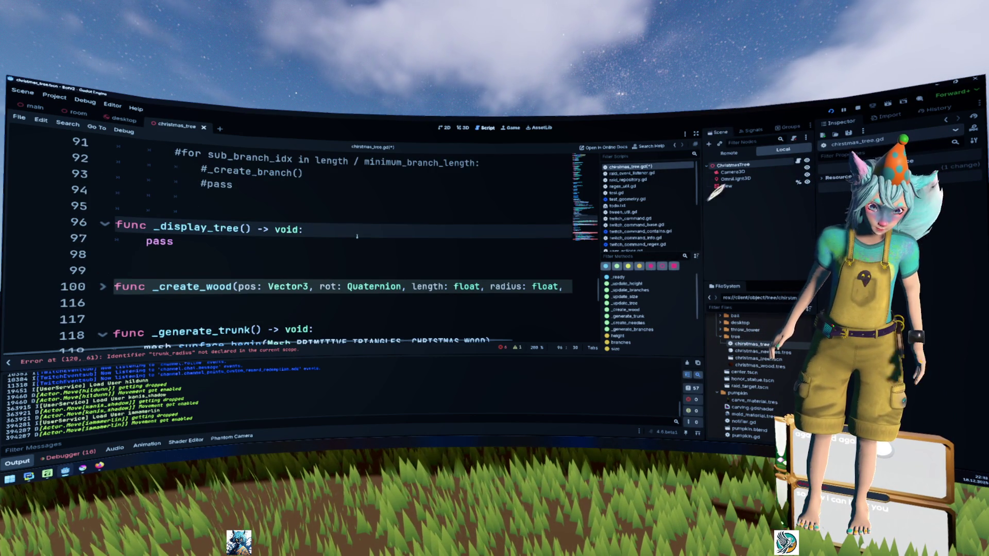
scroll(356, 236, "up", 2)
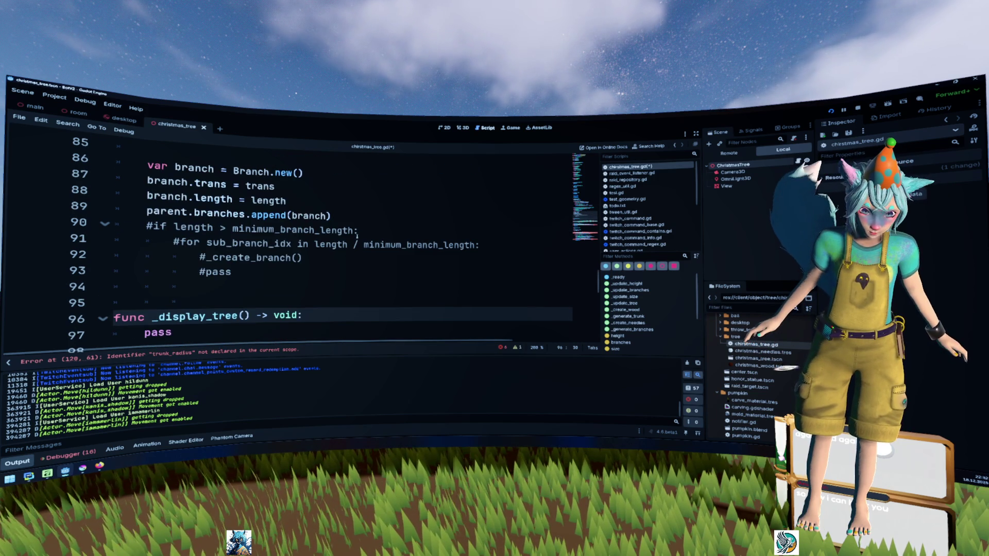
key("Return")
type("f")
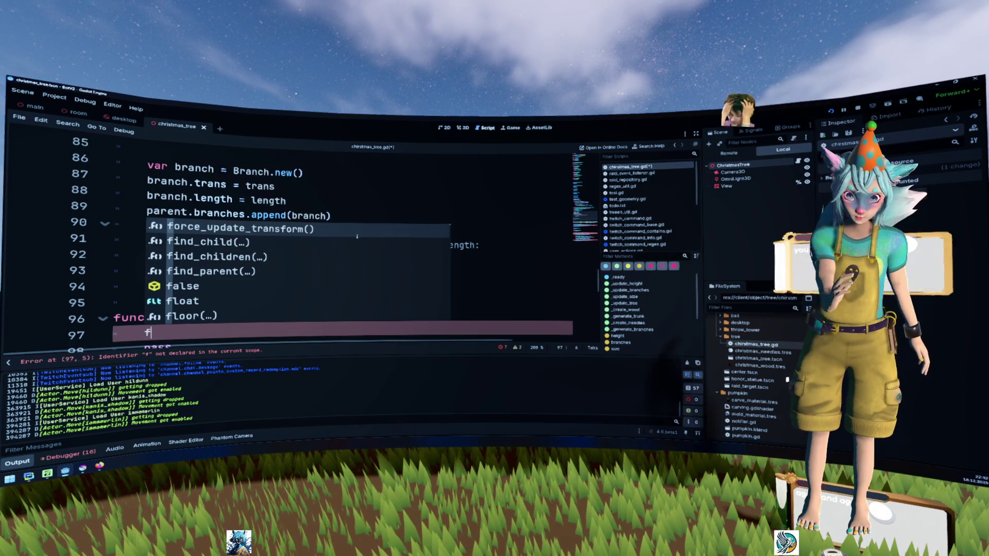
key("BackSpace")
scroll(357, 236, "down", 2)
scroll(356, 236, "down", 2)
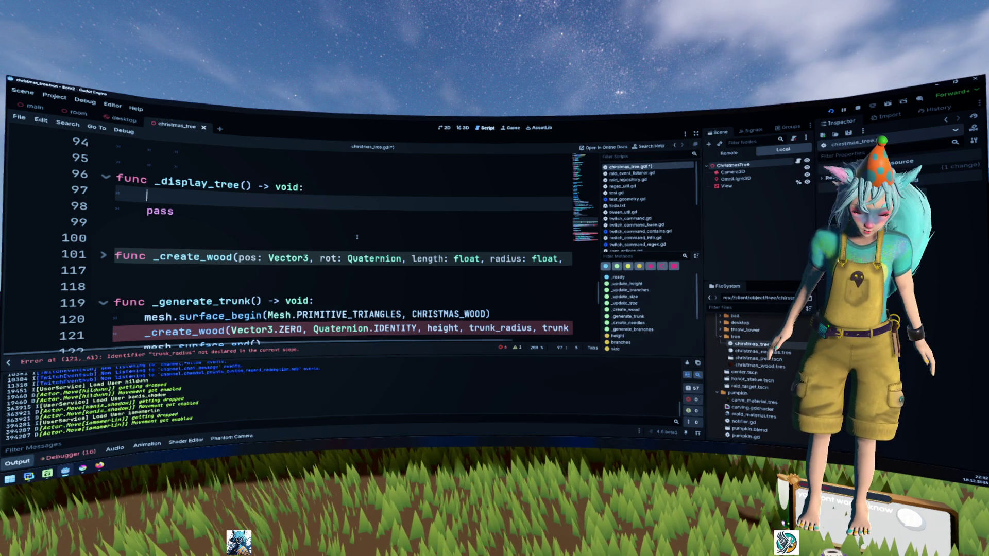
- Write _create_wood(trunk.trans.origin, ) on line 97 using autocomplete
type("trunk")
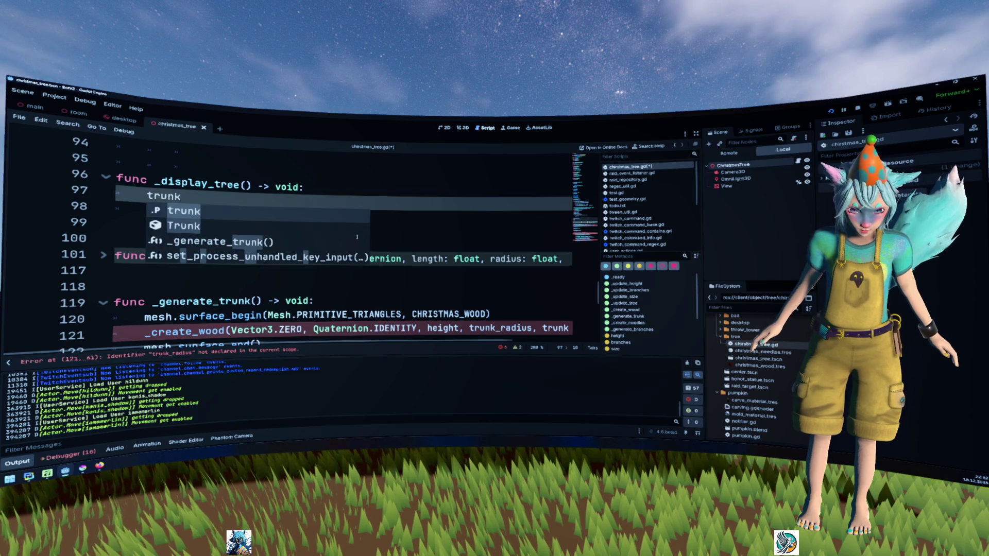
key("Escape")
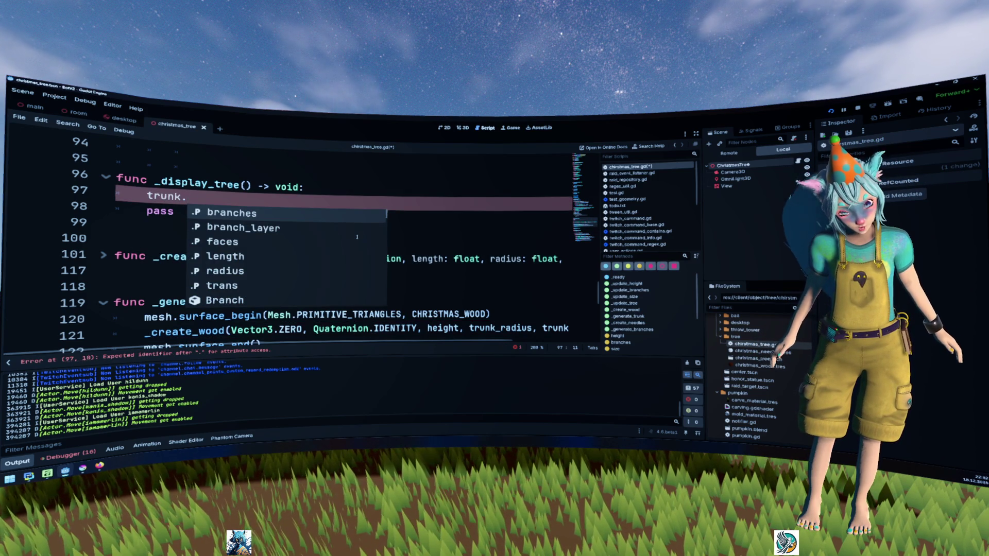
key("BackSpace")
key("BackSpace")
key("BackSpace")
type("c")
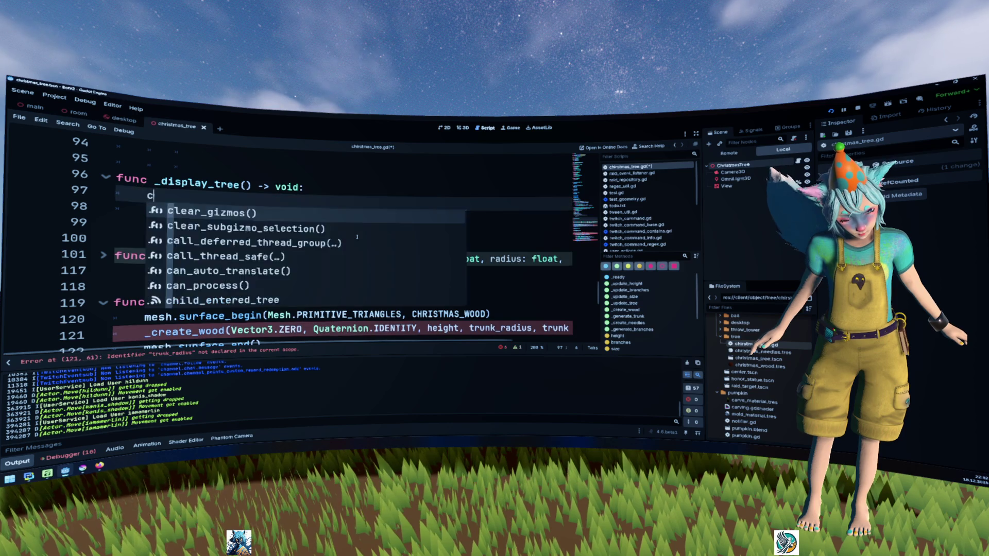
type("_crea")
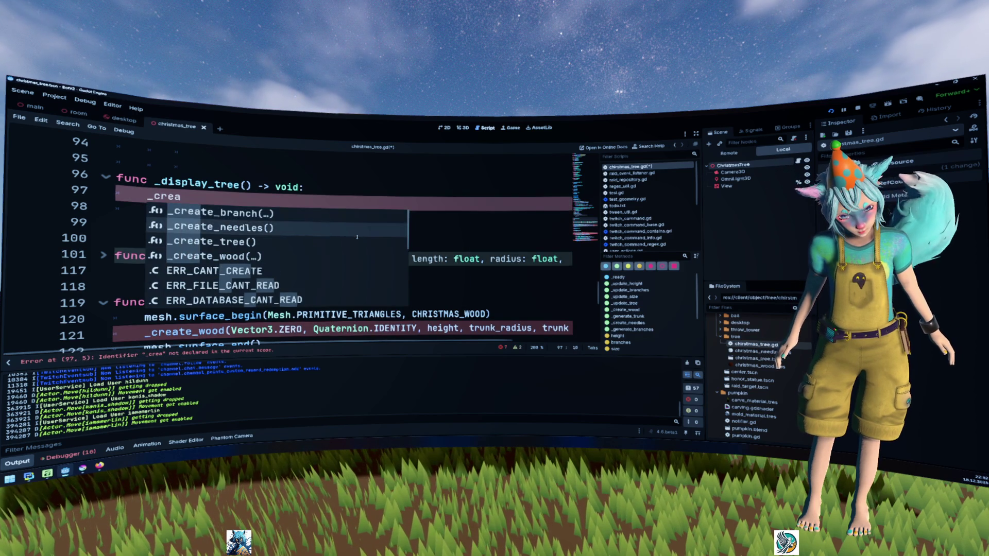
key("Return")
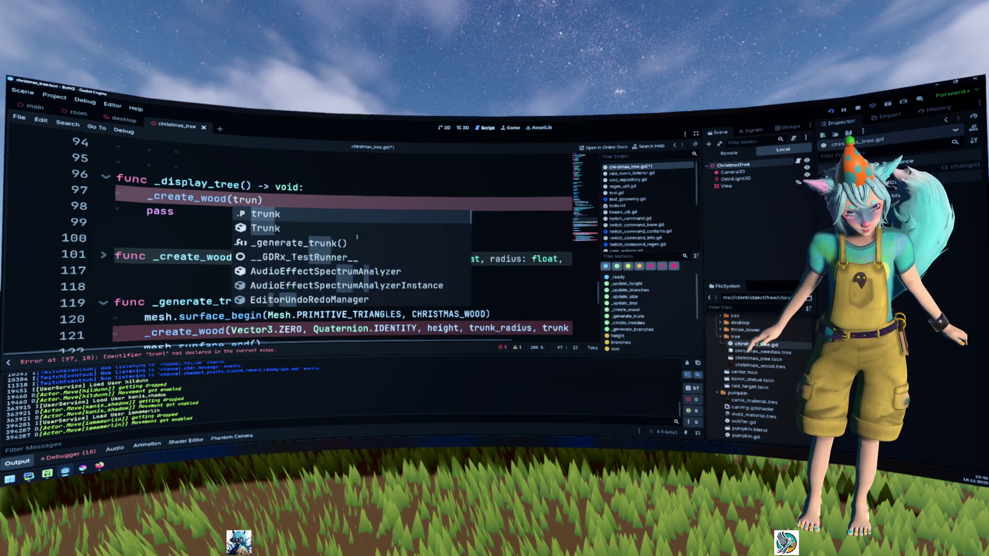
type(".")
key("Down")
key("Down")
key("Down")
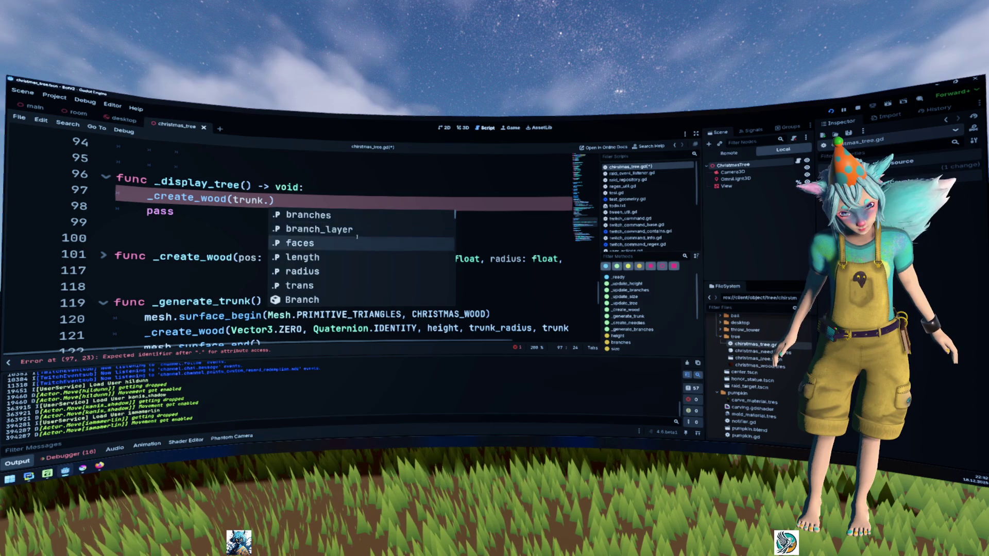
type("trans.")
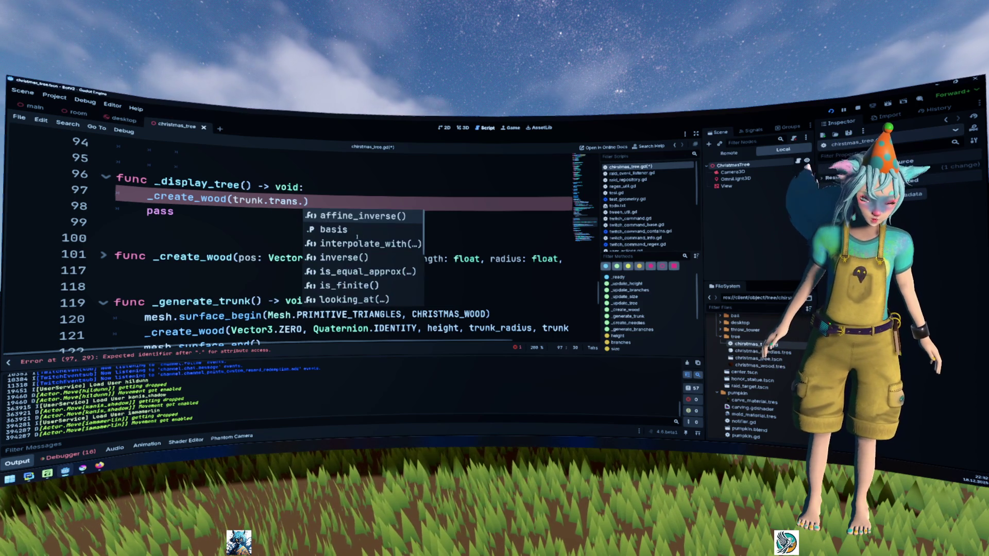
type("o")
key("Return")
type(",")
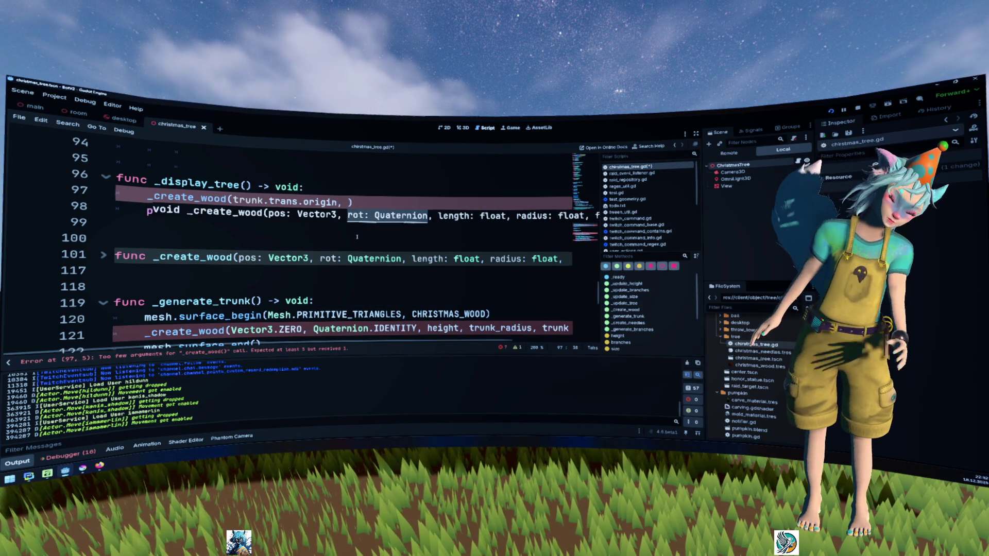
- Select the _create_wood call on line 121 and the pos and rot parameters on line 101
left_click(179, 332)
double_click(179, 332)
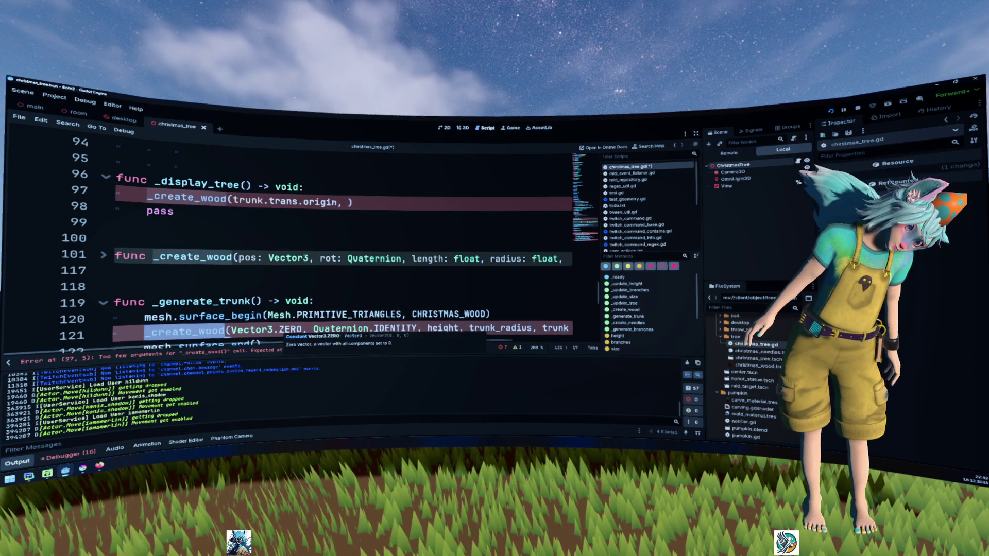
left_click_drag(238, 257, 300, 259)
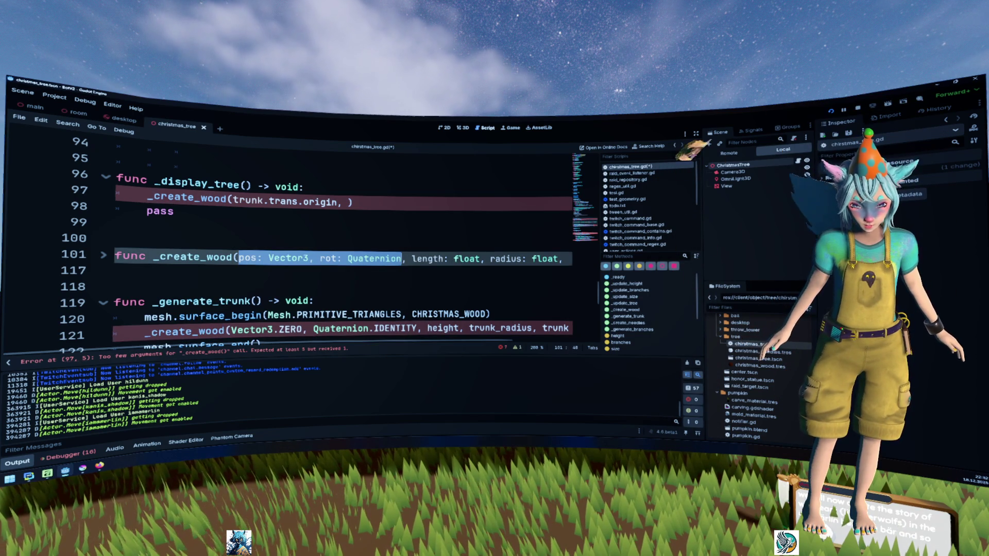
- Replace the pos and rot parameters of _create_wood with trans: Transform3D
mouse_move(406, 259)
key("BackSpace")
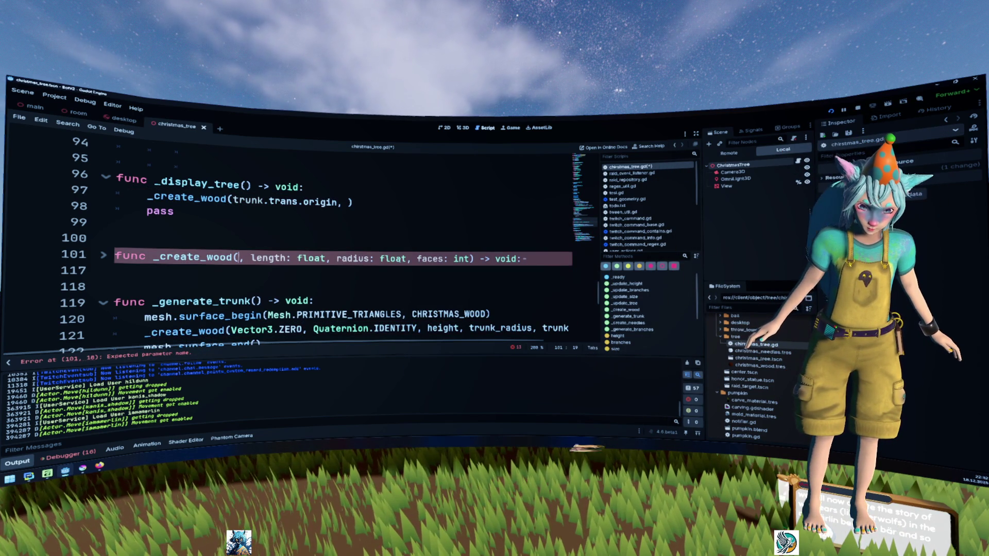
type("trans")
type(": Trans")
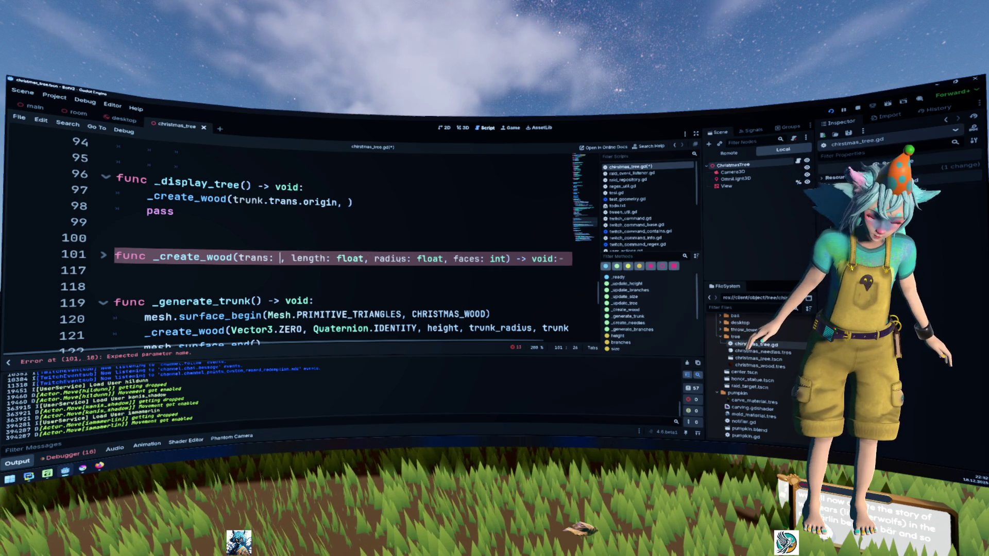
key("Down")
key("Return")
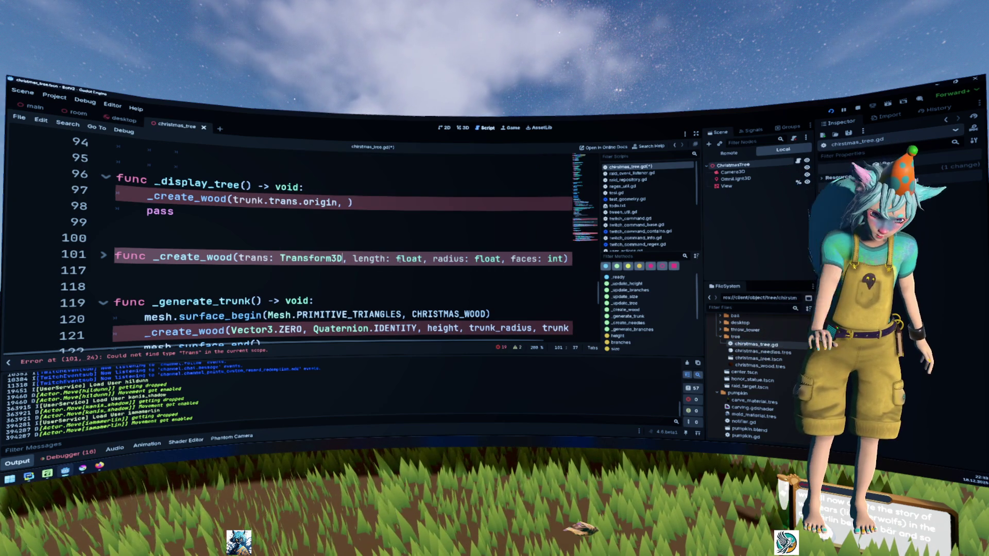
- Pass trunk.trans instead of trunk.trans.origin in the _display_tree call
left_click(175, 212)
double_click(321, 201)
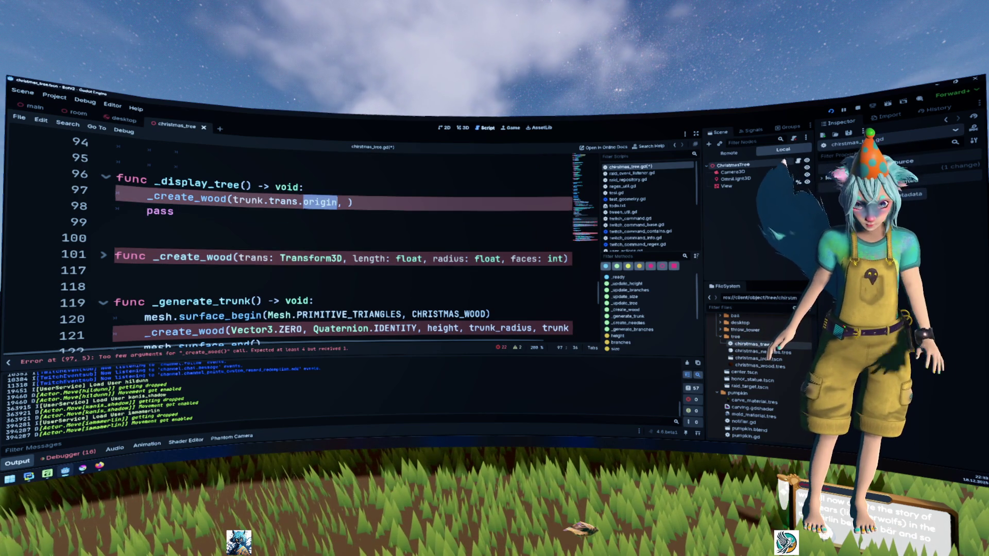
key("BackSpace")
key("BackSpace")
- Unfold the _create_wood body and go to the pos_0 rotation line
left_click(102, 256)
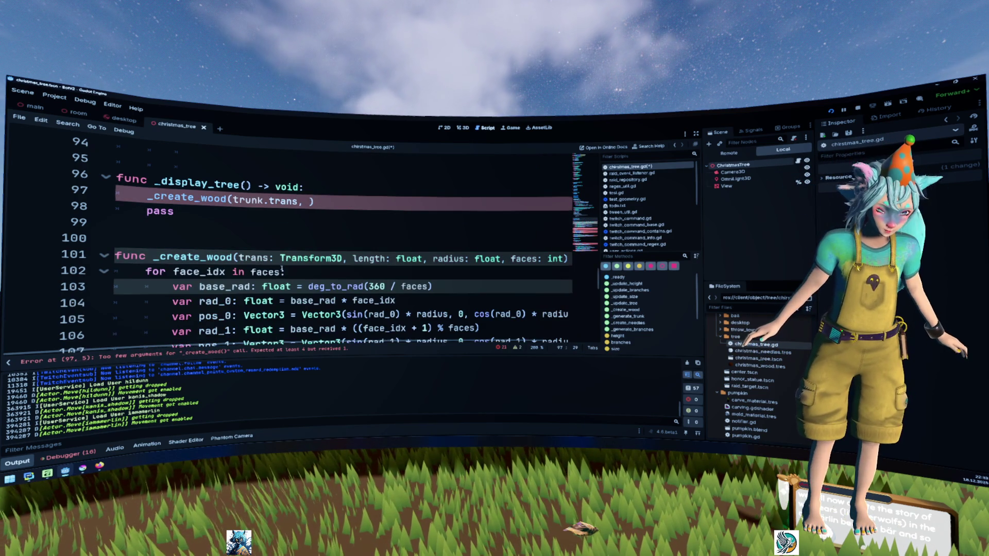
scroll(309, 232, "down", 3)
left_click(281, 186)
scroll(350, 259, "down", 1)
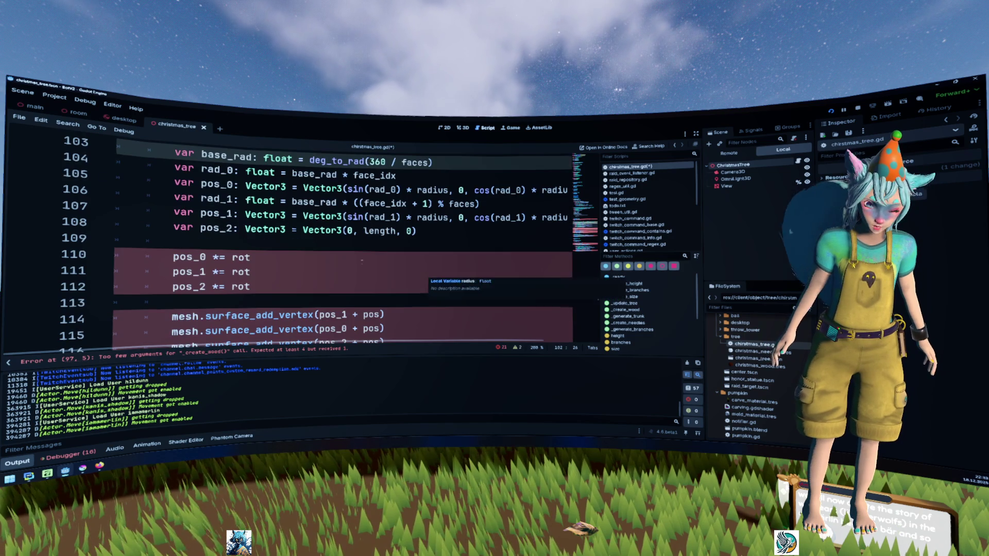
left_click(350, 259)
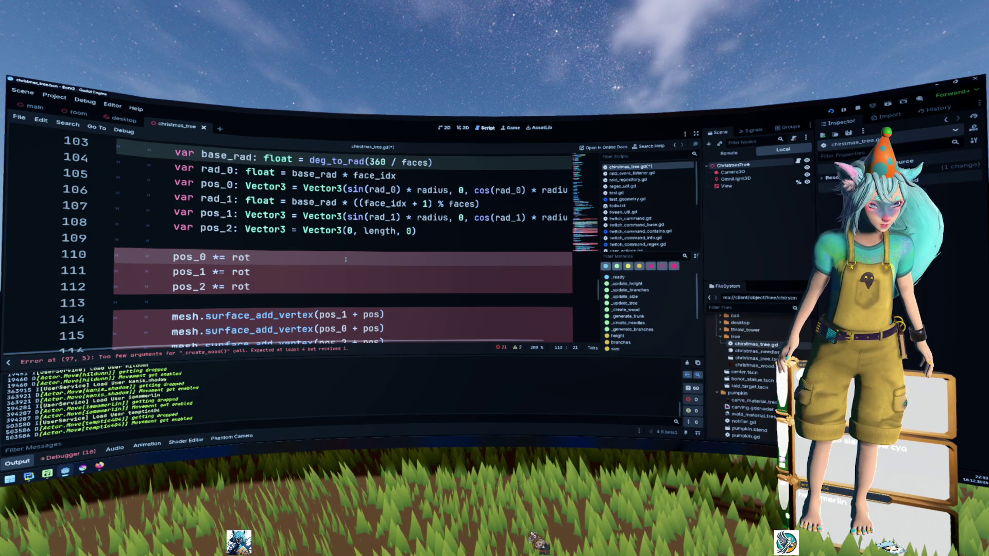
scroll(346, 259, "up", 2)
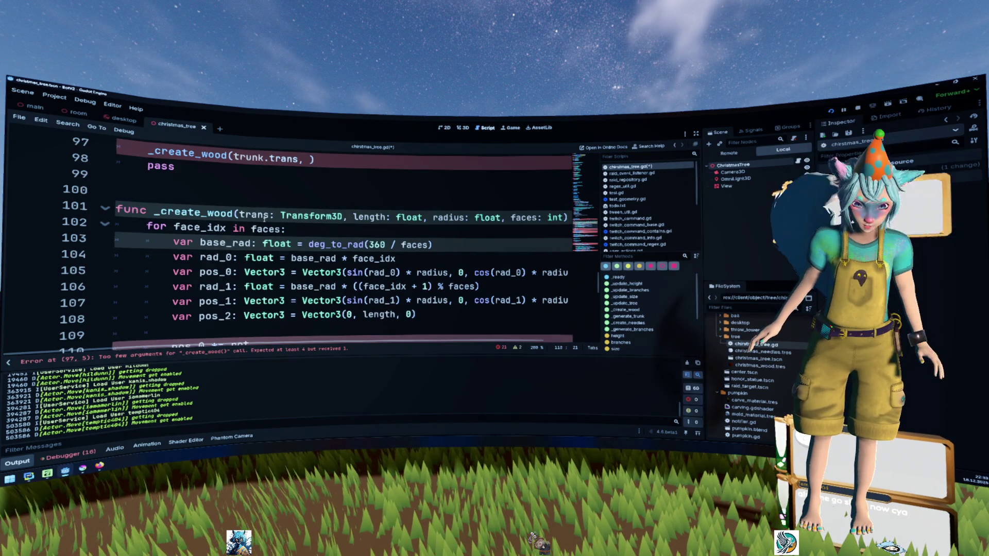
double_click(254, 214)
scroll(289, 248, "down", 2)
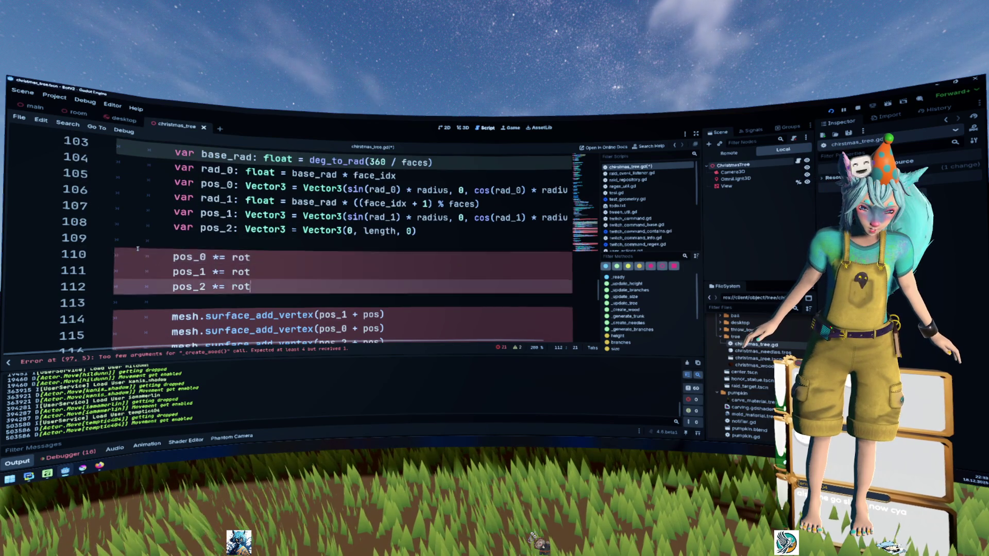
left_click_drag(117, 240, 251, 285)
left_click(334, 240)
key("Return")
key("Return")
key("Up")
type("trans.")
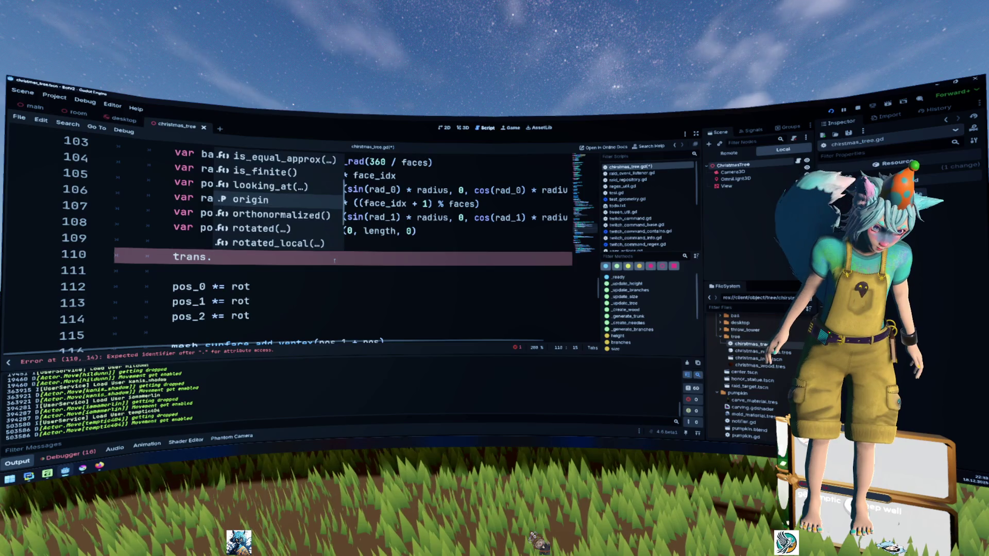
key("Down")
key("Down")
key("Down")
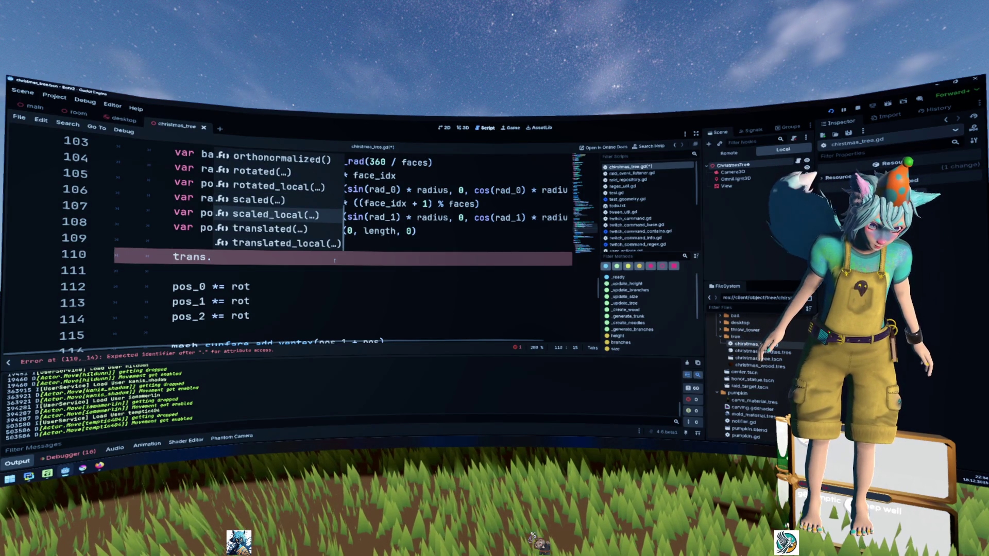
key("Up")
key("Up")
key("Up")
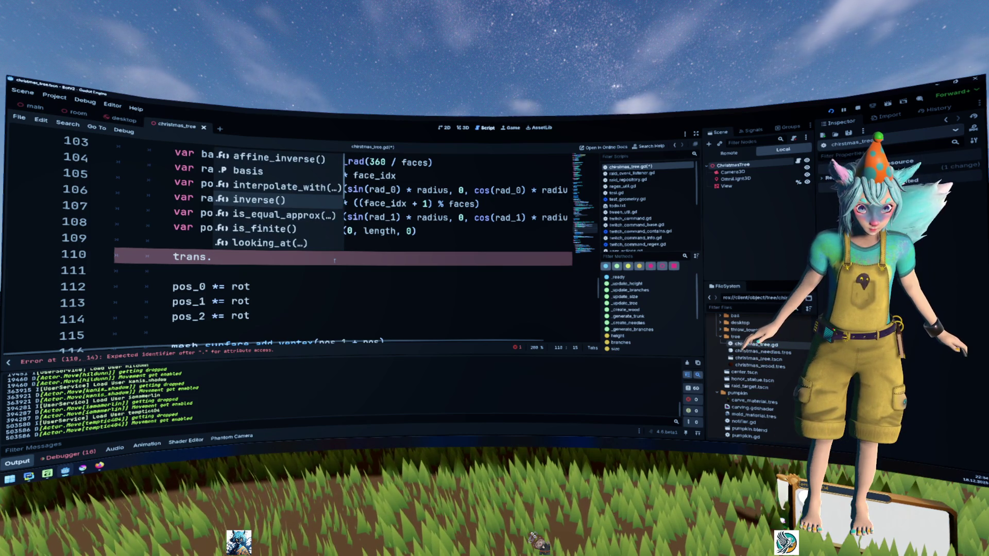
key("Up")
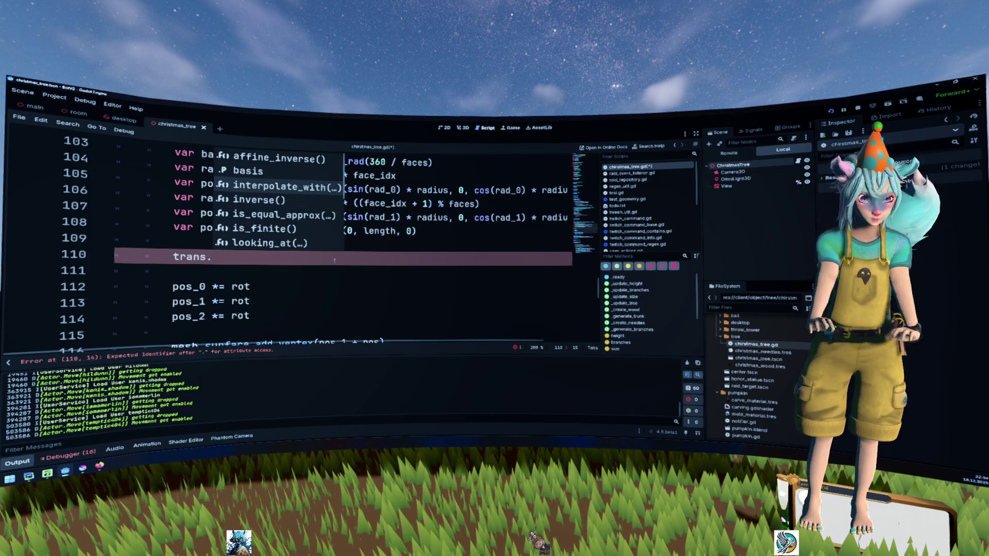
scroll(334, 261, "up", 3)
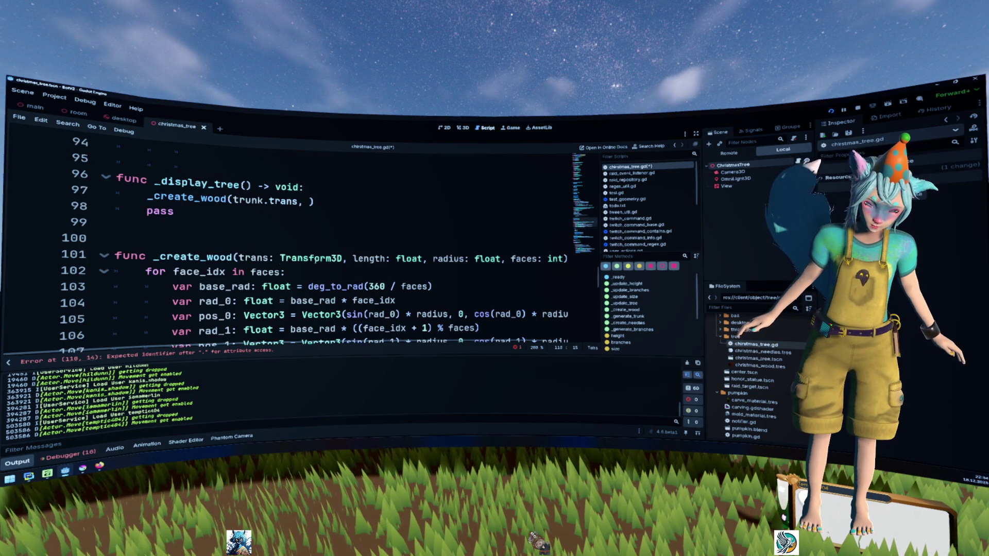
left_click(306, 258, "ctrl")
scroll(306, 261, "down", 5)
scroll(306, 261, "down", 10)
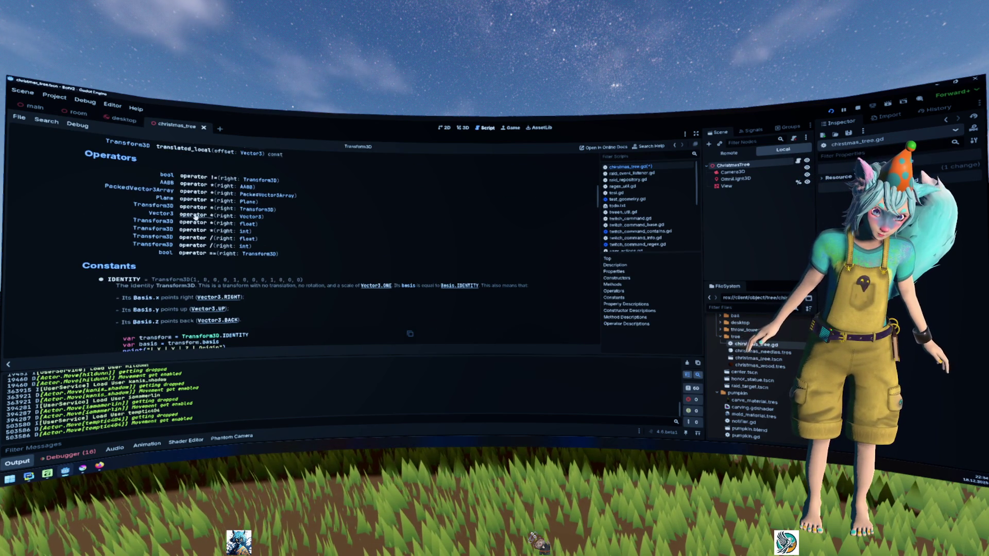
key("alt+Left")
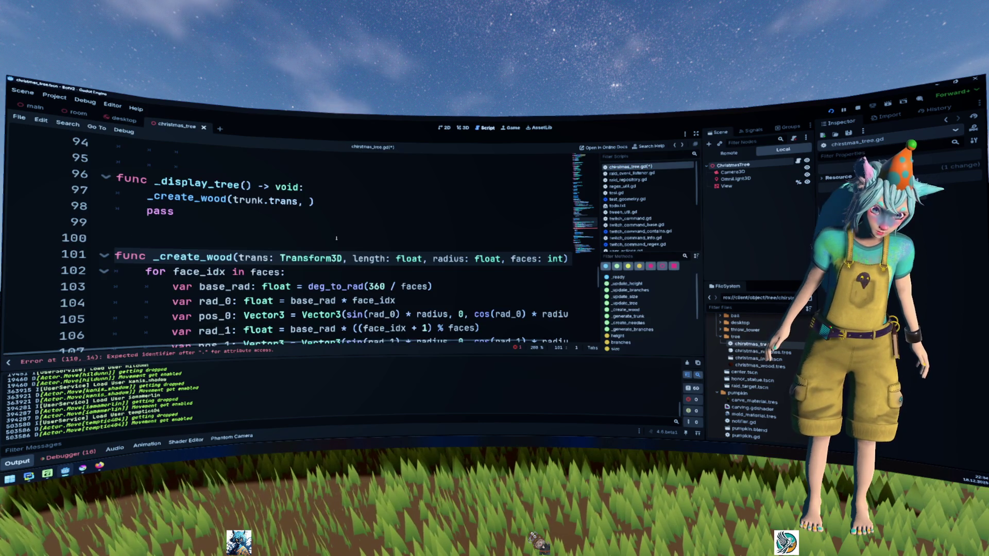
- Replace rot with trans on lines 112, 113 and 114
scroll(334, 233, "down", 5)
scroll(334, 234, "up", 1)
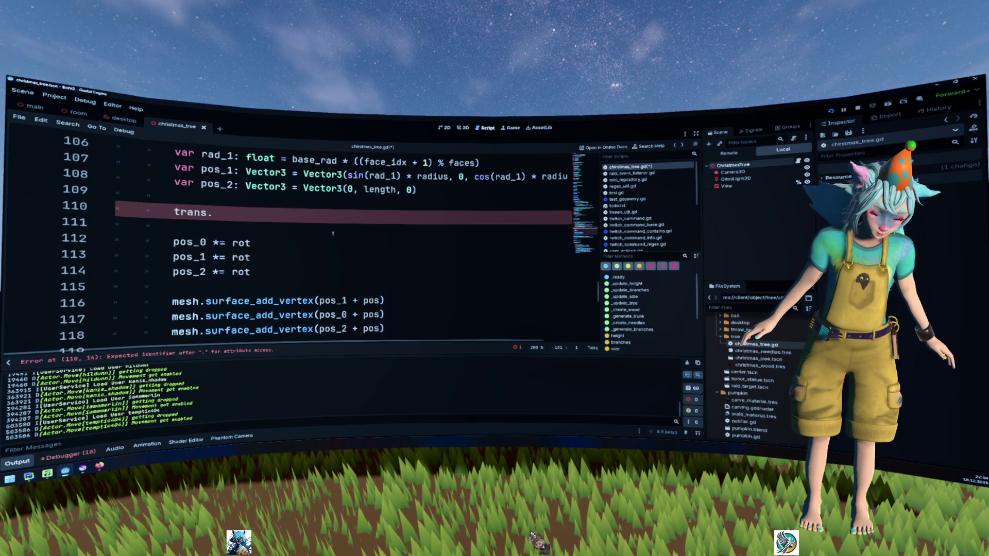
double_click(245, 241)
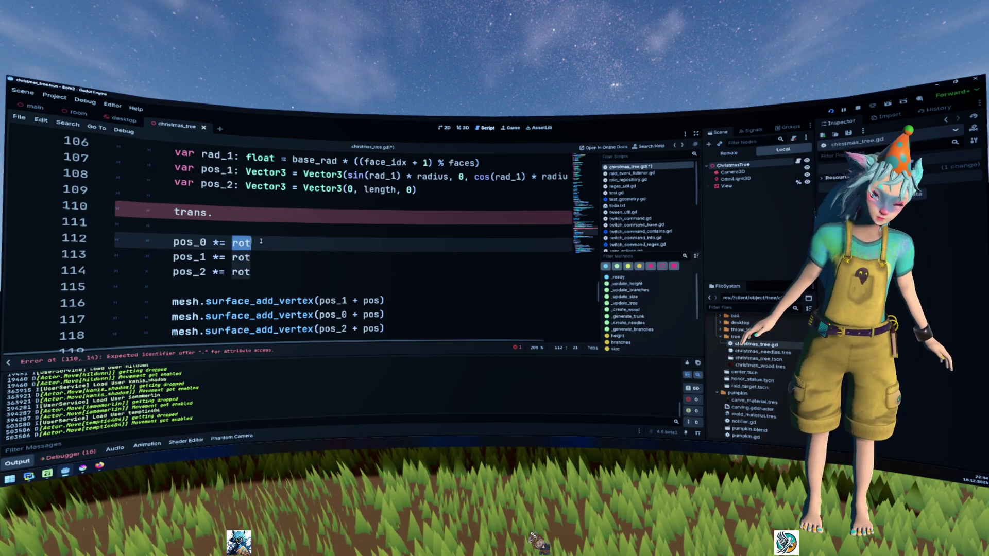
type("trans")
double_click(241, 257)
type("trans")
double_click(241, 271)
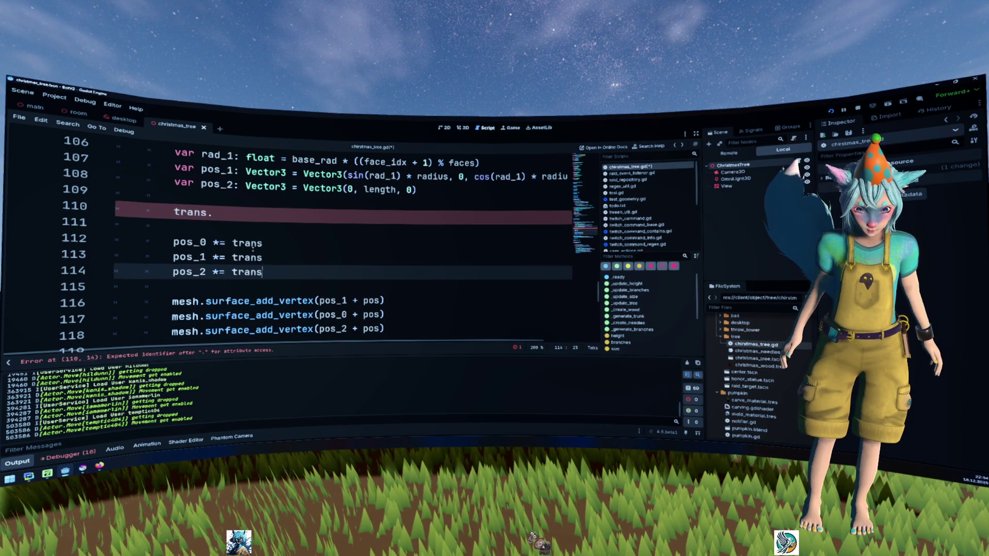
type("trans")
- Delete the unfinished 'trans.' line and the + pos offsets on lines 114–116
left_click(154, 212)
key("ctrl+shift+k")
key("ctrl+shift+k")
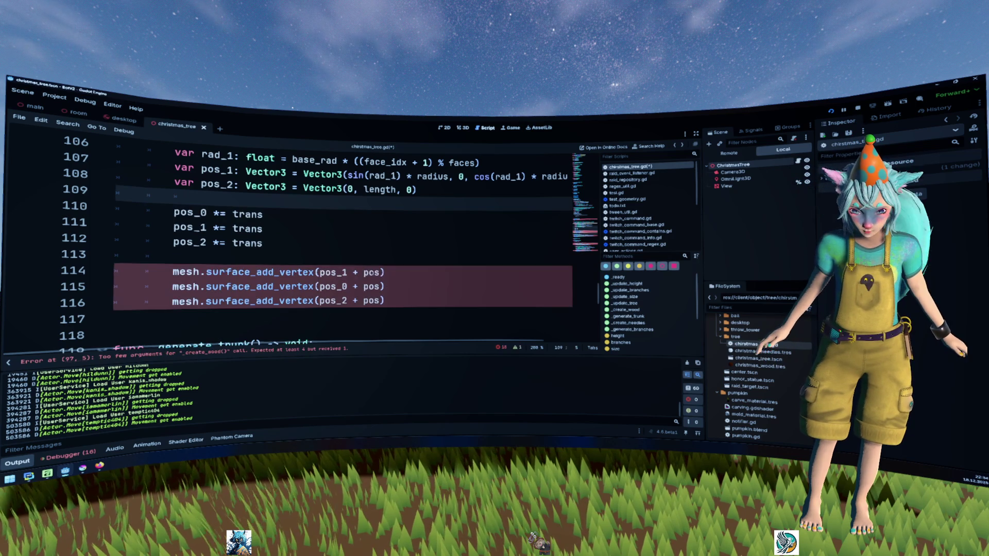
double_click(374, 272)
key("BackSpace")
key("BackSpace")
double_click(372, 286)
key("BackSpace")
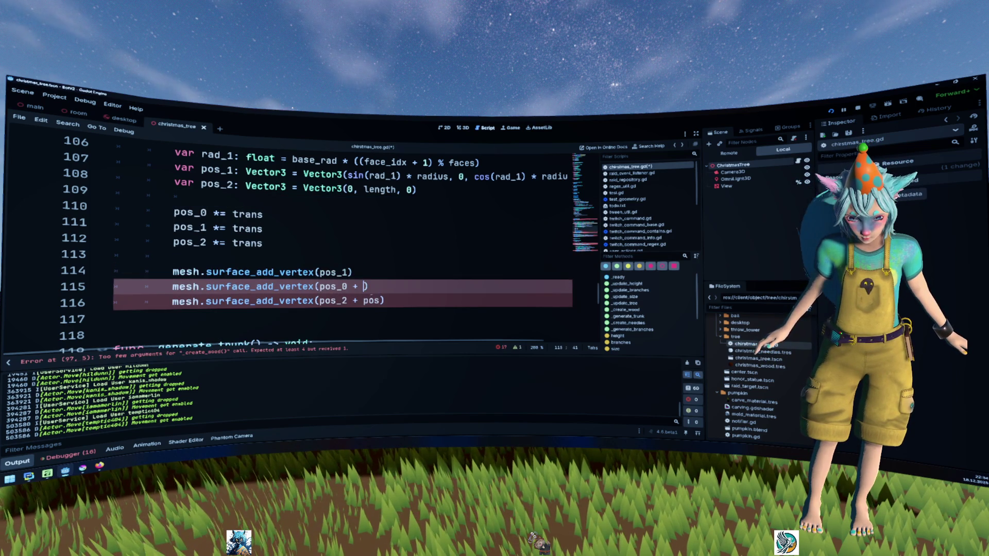
double_click(372, 300)
key("BackSpace")
key("BackSpace")
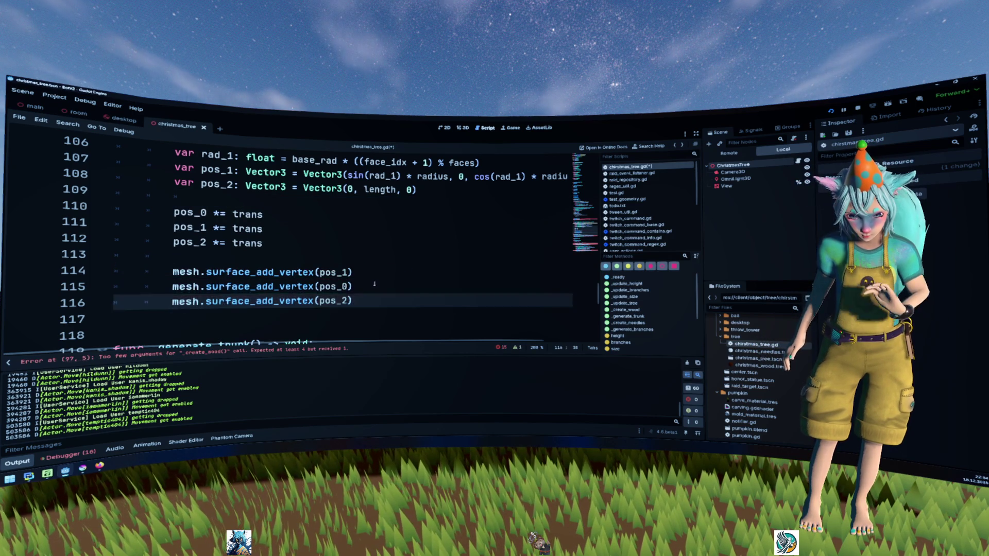
- Select the mesh.surface_begin(...) line in _generate_trunk for copying
scroll(375, 282, "down", 3)
left_click(305, 244)
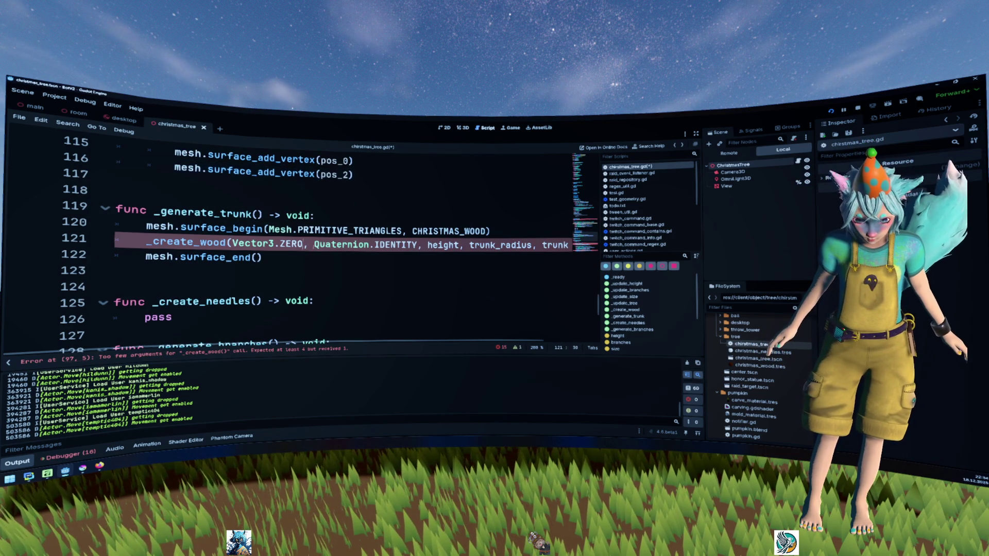
mouse_move(330, 245)
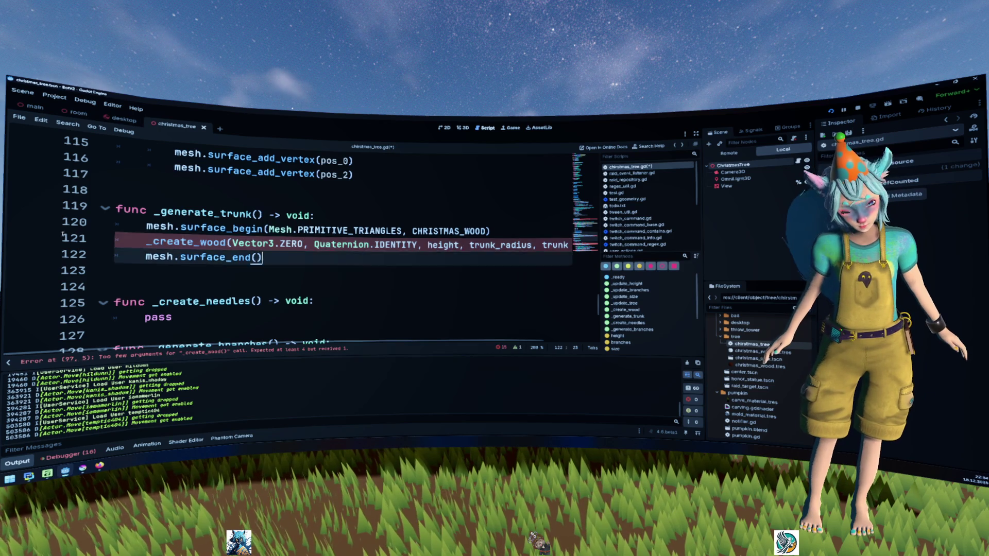
left_click_drag(277, 254, 4, 198)
left_click_drag(116, 229, 116, 243)
key("ctrl+c")
- Paste surface_begin at the top of _display_tree, then select the mesh.surface_end() line
scroll(293, 230, "up", 8)
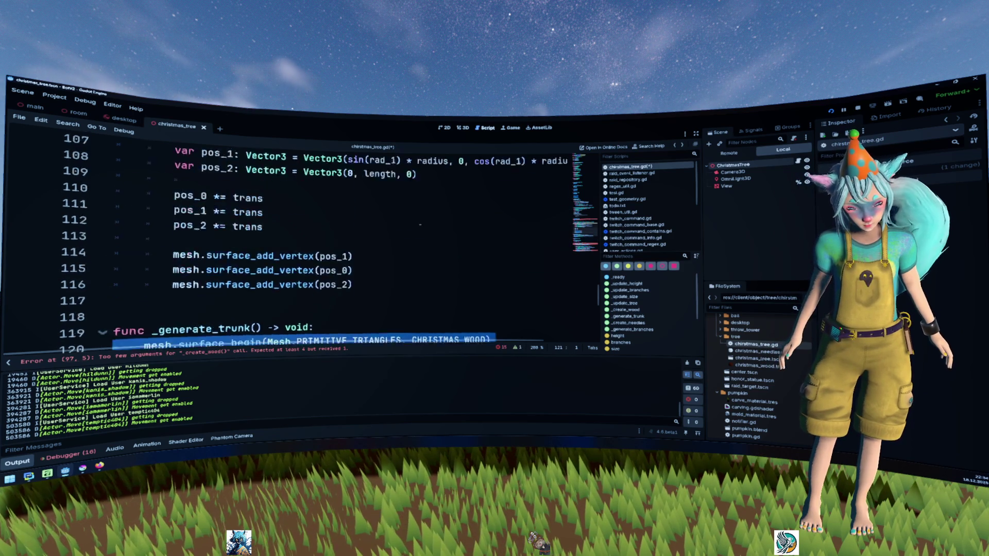
left_click(349, 230)
key("Return")
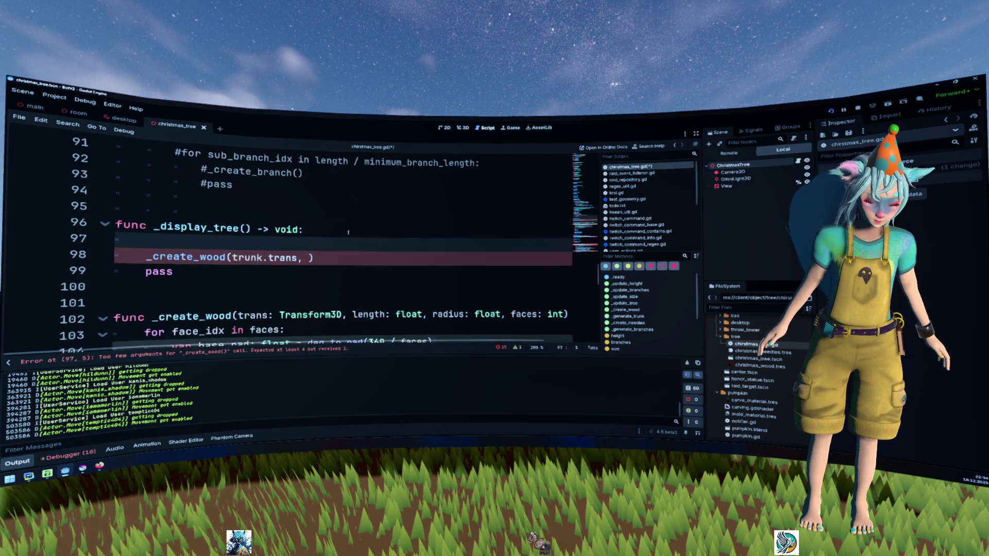
key("ctrl+v")
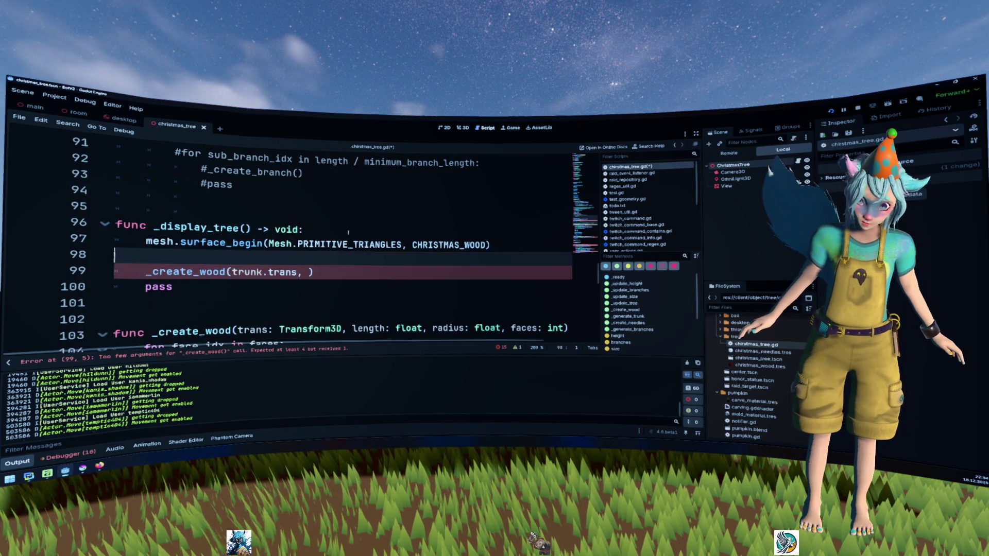
key("Delete")
key("End")
key("Delete")
scroll(312, 245, "down", 8)
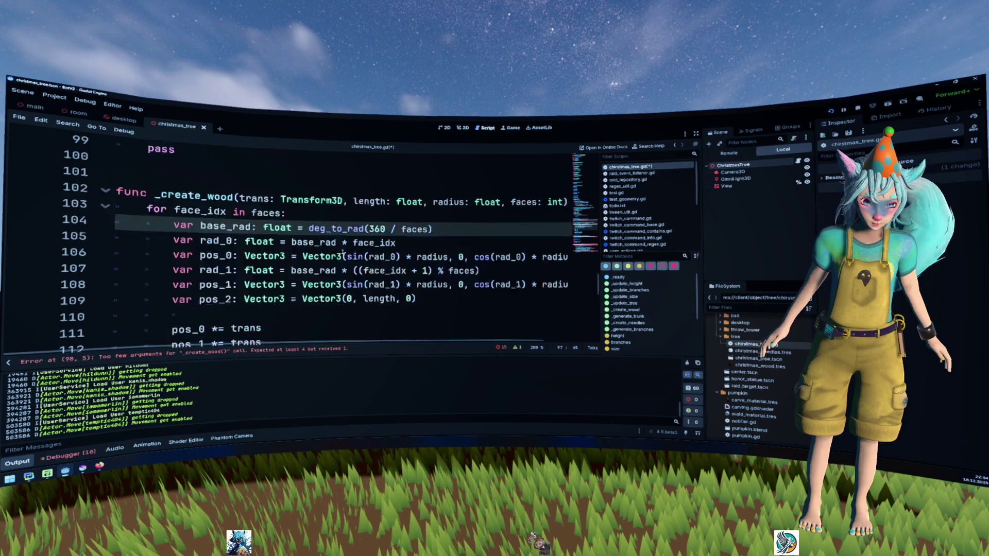
triple_click(267, 270)
- Paste mesh.surface_end() on a new line after the _create_wood call
scroll(307, 267, "up", 7)
left_click(115, 225)
key("Return")
type("mesh.surface_end()")
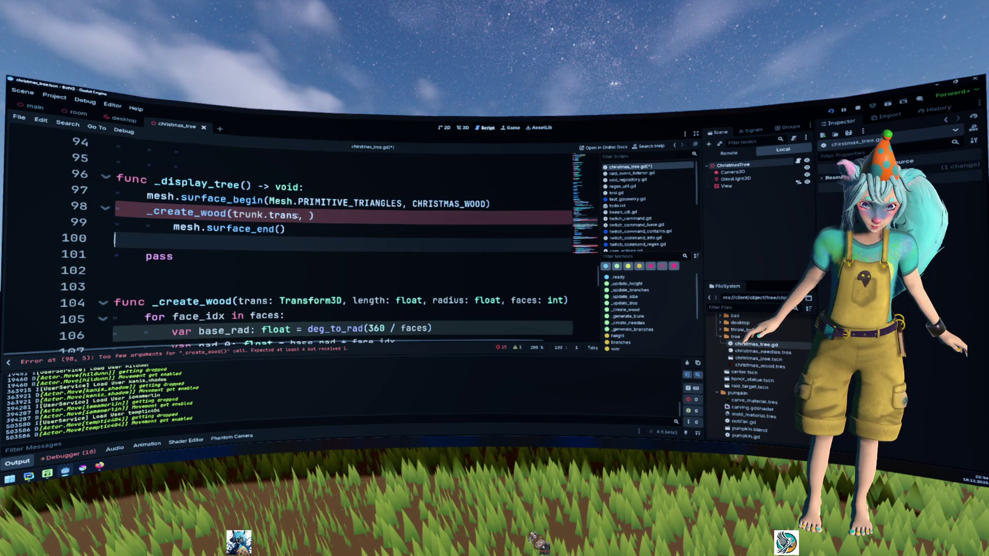
- Add trunk.length as the second _create_wood argument and start a trunk. third argument
left_click(308, 215)
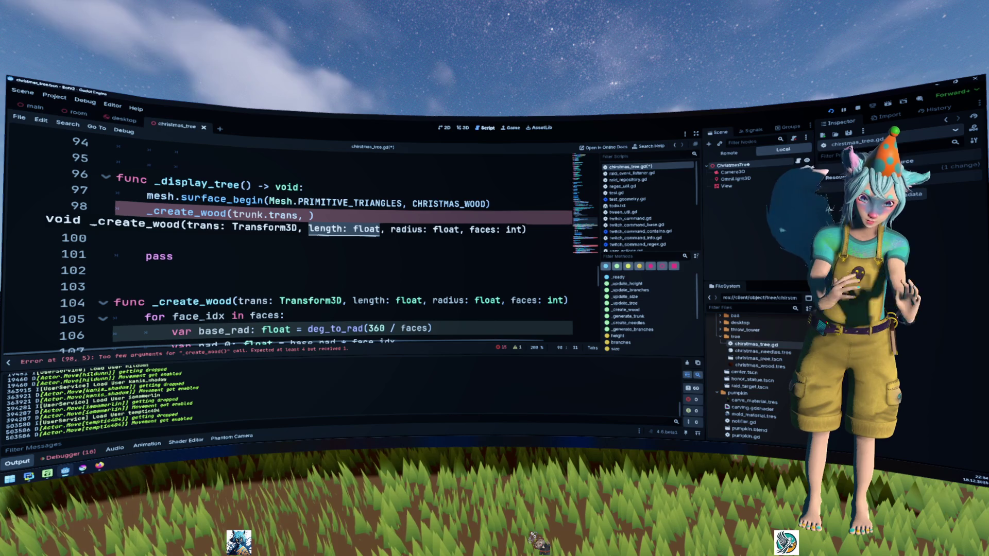
type("trunk.le")
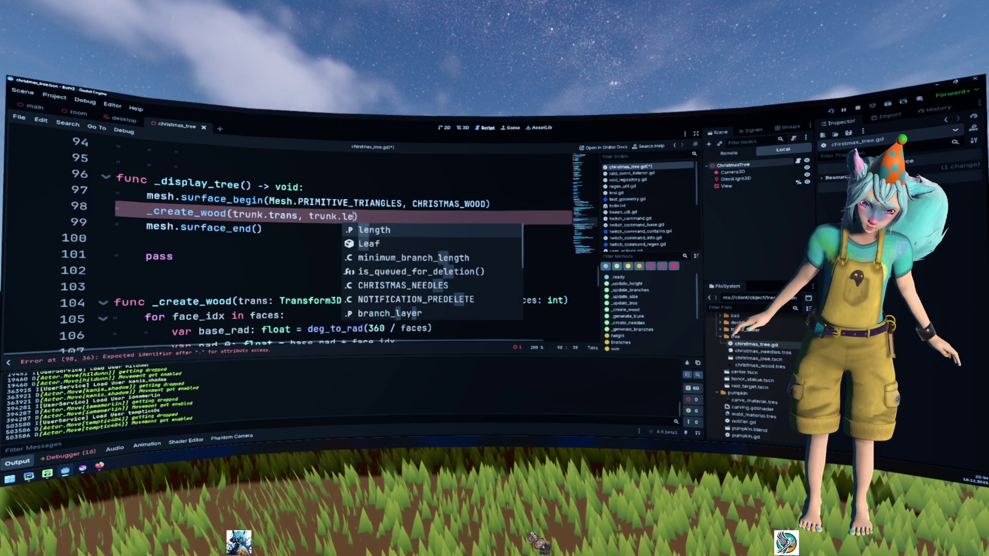
key("Return")
type(", ")
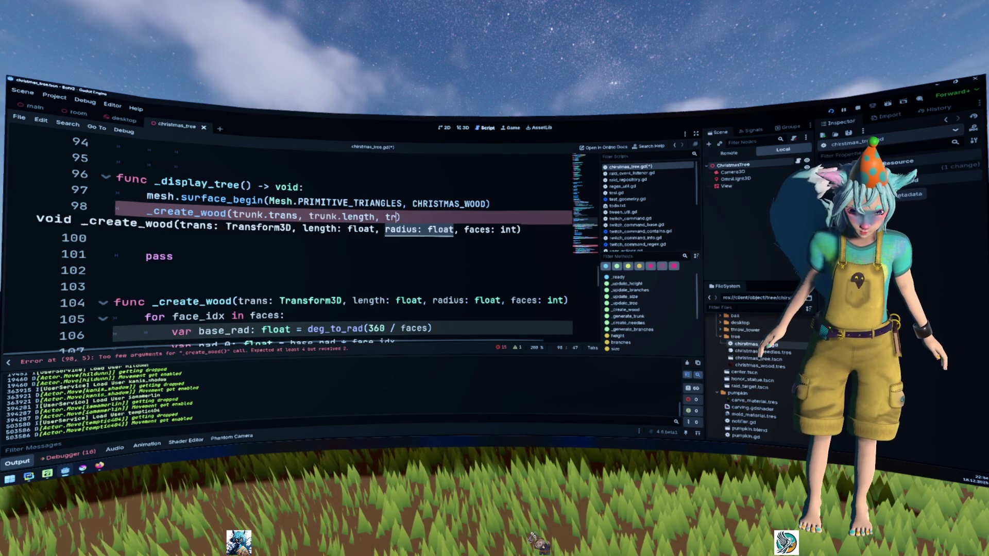
type("tr")
key("Return")
type(".")
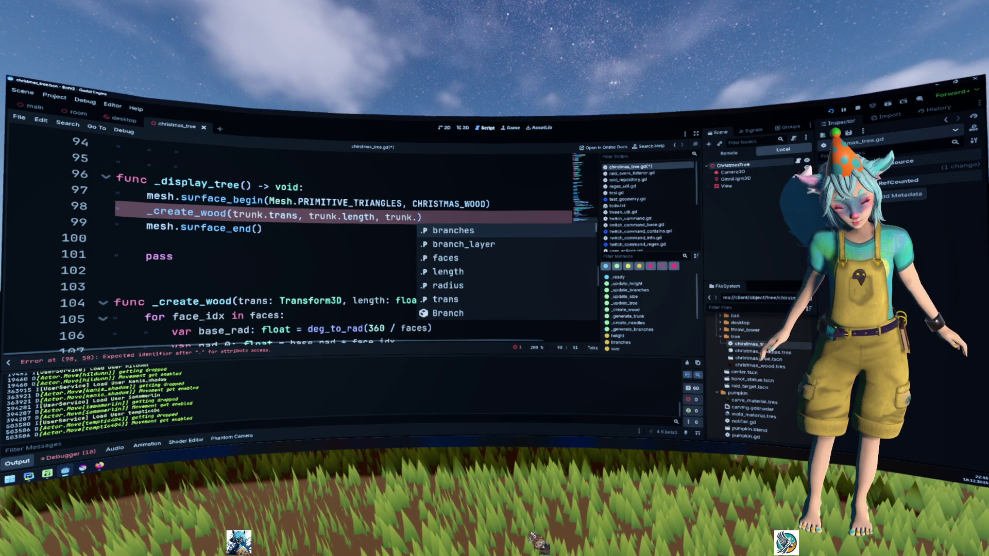
key("Escape")
scroll(309, 242, "up", 20)
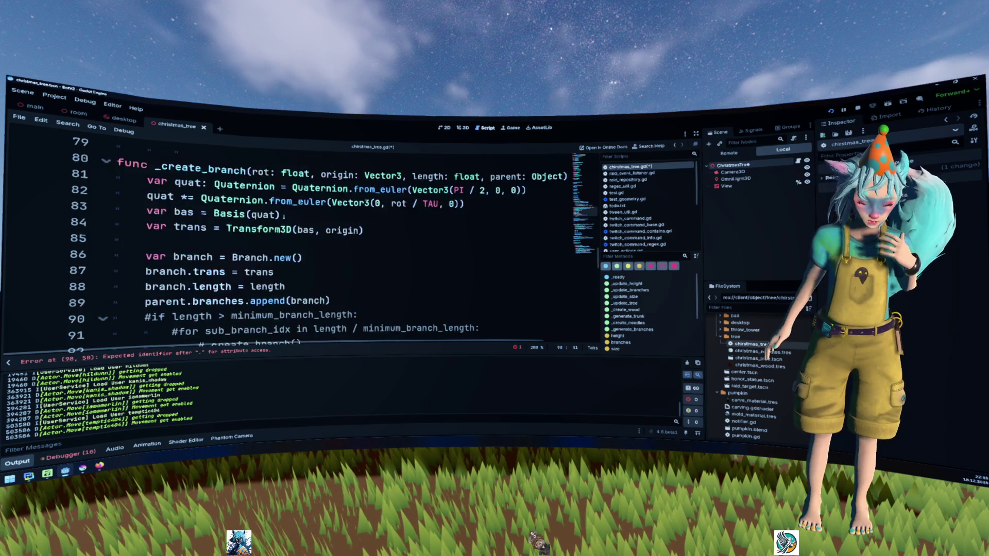
- Insert blank lines above class Trunk near the top of the script
scroll(309, 242, "up", 6)
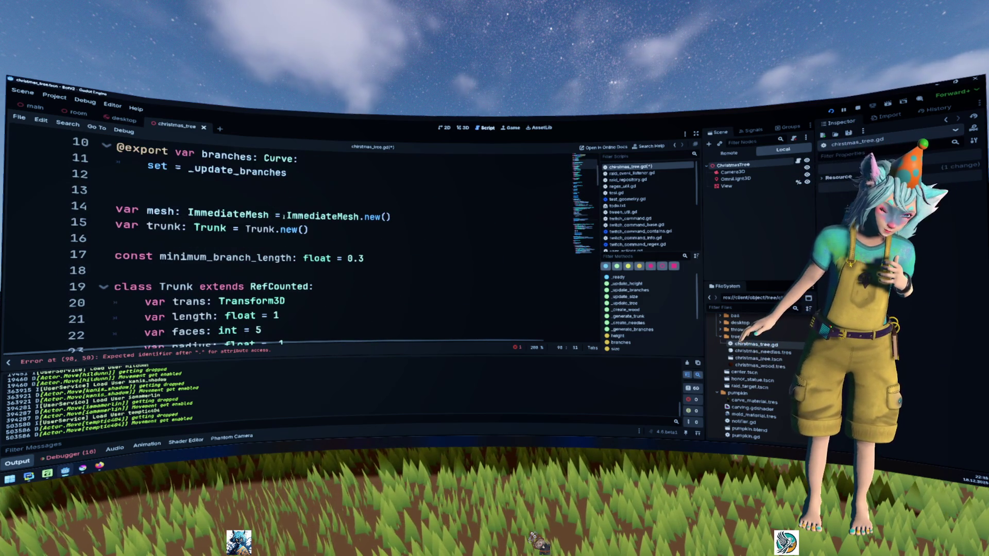
left_click(250, 257)
left_click(354, 273)
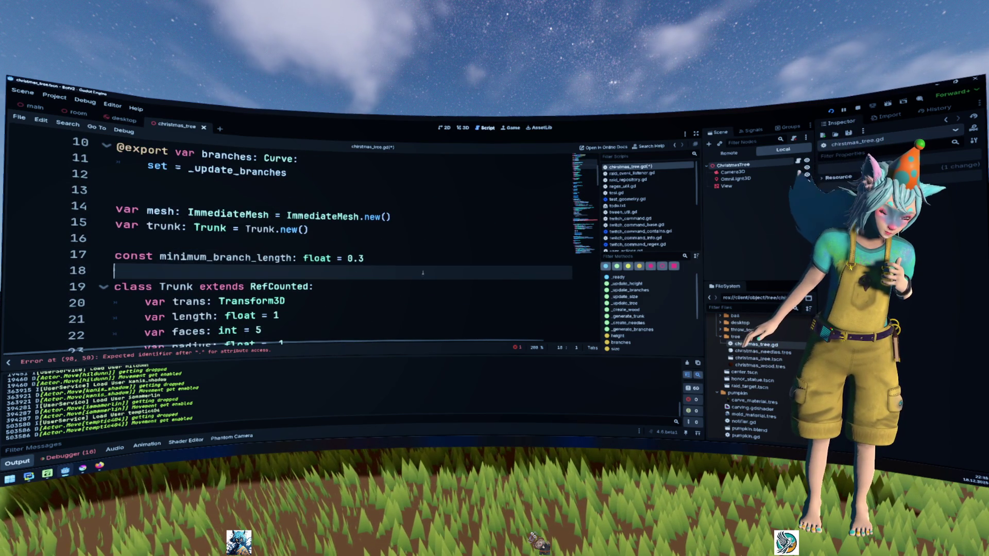
scroll(391, 273, "down", 1)
key("Return")
key("Return")
key("Up")
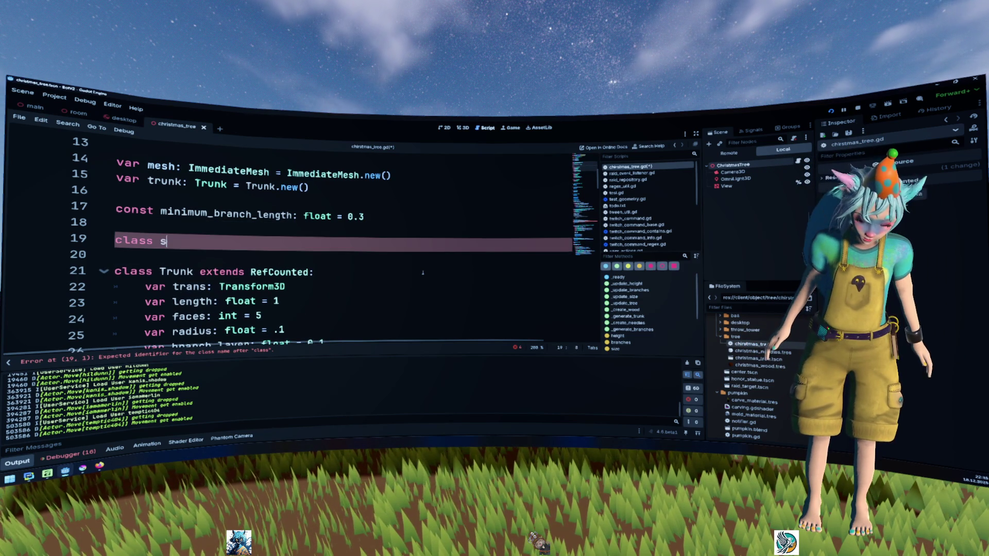
- Complete the line as 'class Spike extends RefCounted:', fixing the autocomplete mistakes
key("BackSpace")
key("BackSpace")
type("Spike extends Ref")
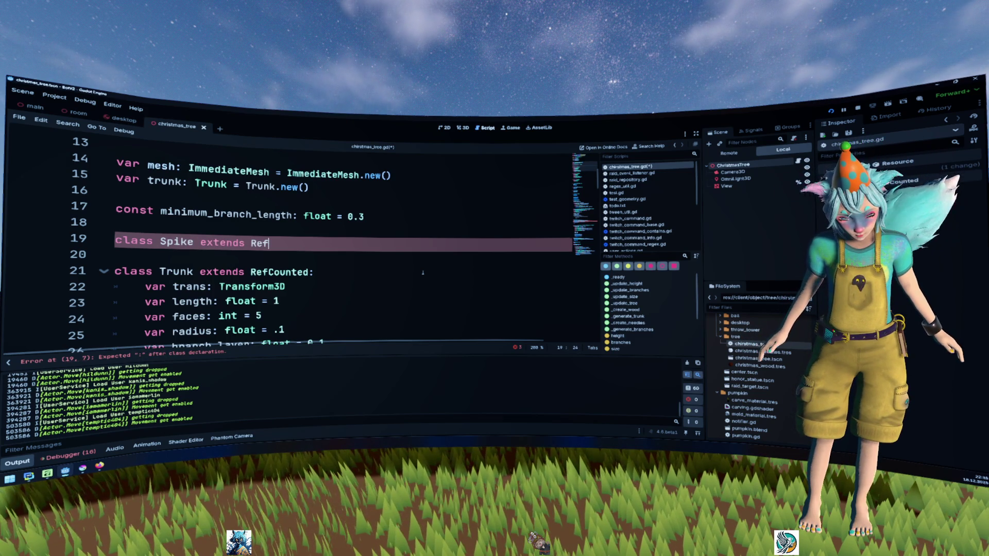
type("Co")
key("Return")
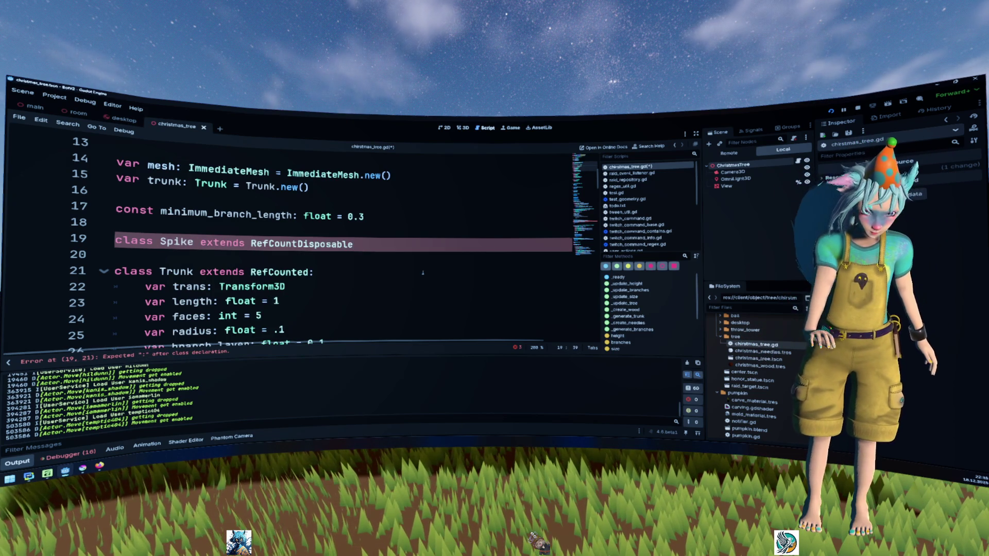
key("BackSpace")
key("BackSpace")
key("BackSpace")
type("ed:")
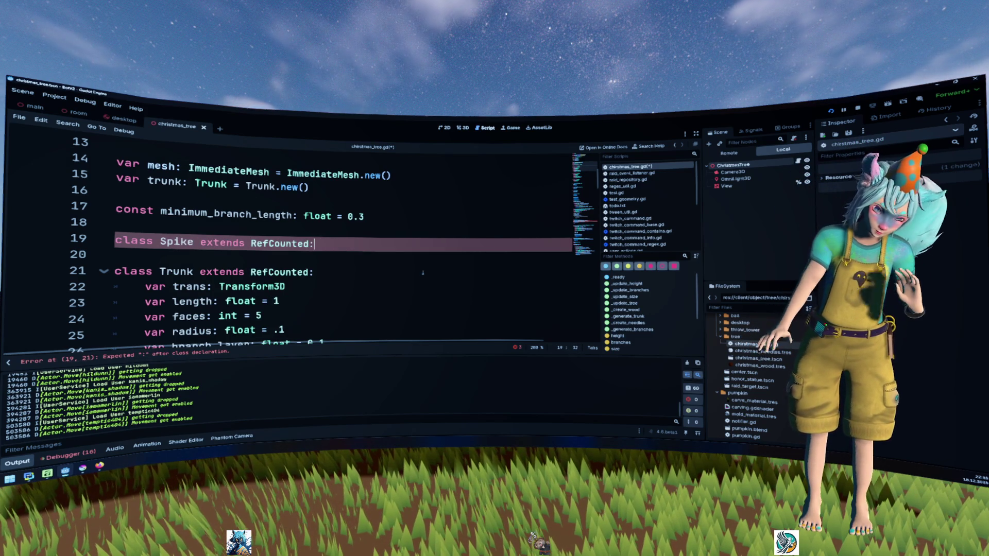
scroll(423, 273, "down", 1)
left_click(371, 271)
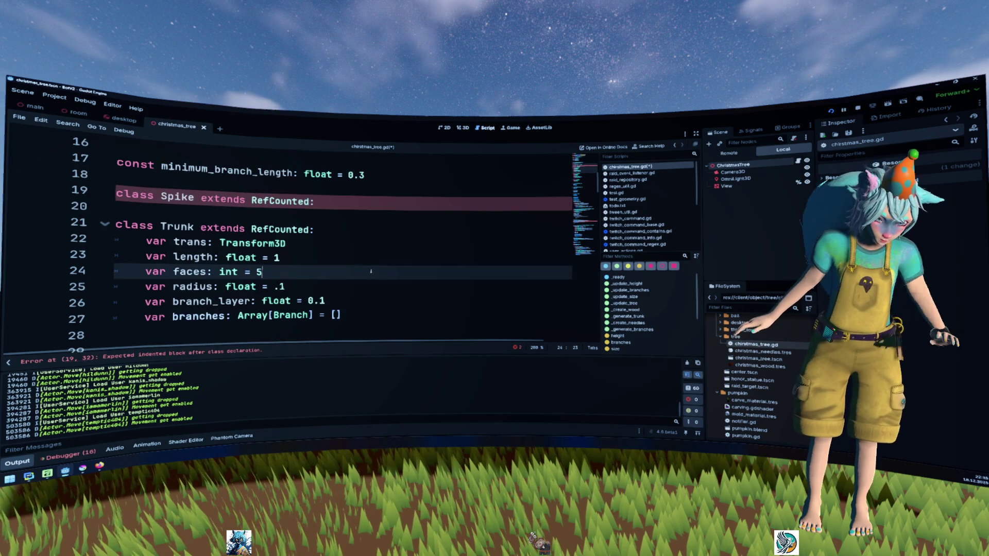
- Move the length, faces and radius declarations up into class Spike
key("shift+Home")
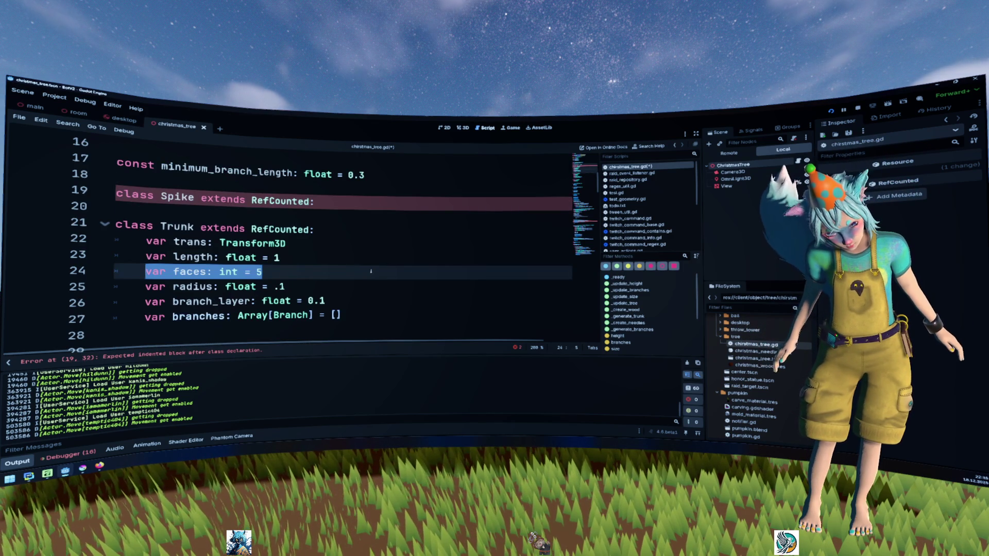
key("Down")
key("End")
key("shift+Up")
key("shift+Up")
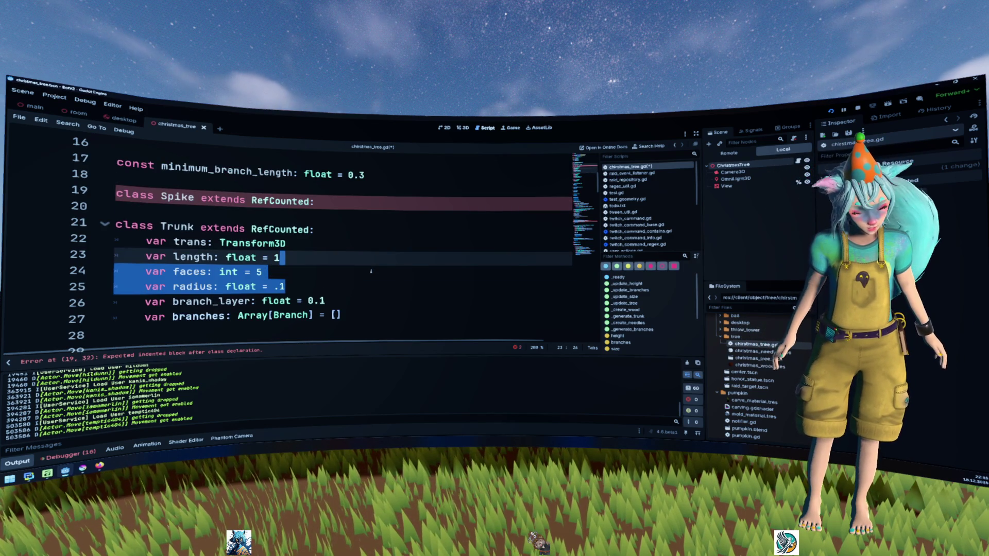
scroll(370, 272, "up", 2)
key("shift+Home")
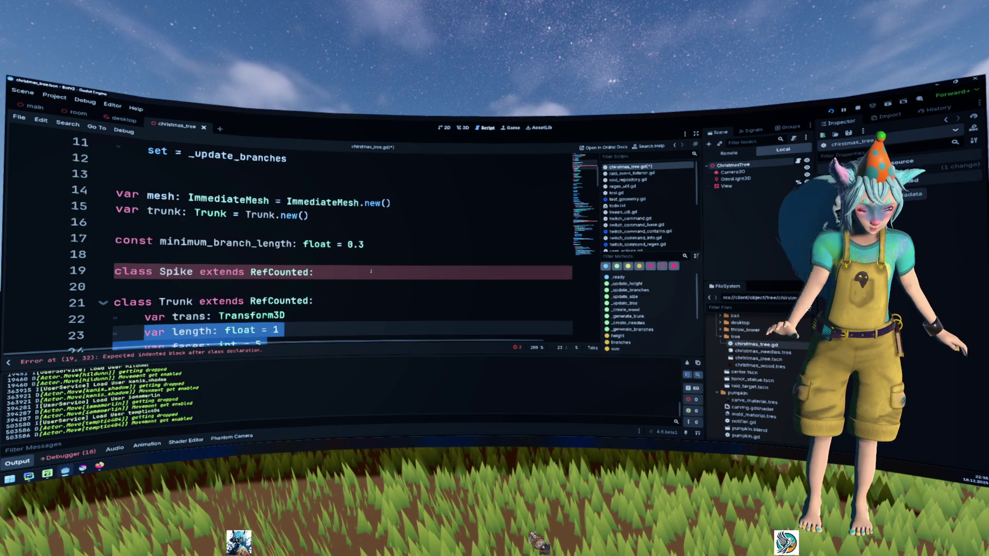
key("alt+Up")
key("alt+Up")
key("alt+Up")
key("Right")
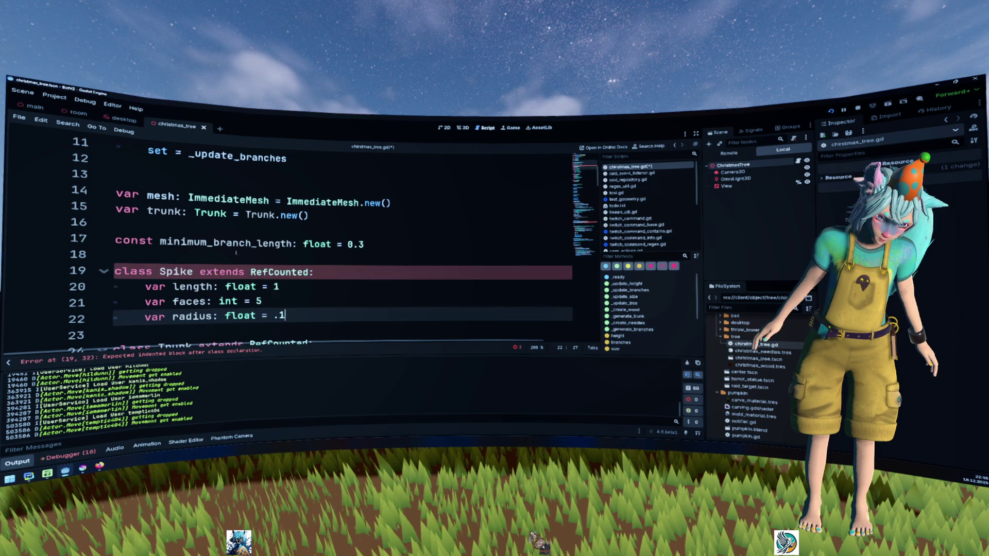
- Make Trunk and Branch extend Spike instead of RefCounted
key("Up")
key("Up")
key("Up")
key("ctrl+Left")
key("ctrl+Left")
key("ctrl+Left")
key("ctrl+shift+Right")
key("ctrl+c")
scroll(284, 258, "down", 2)
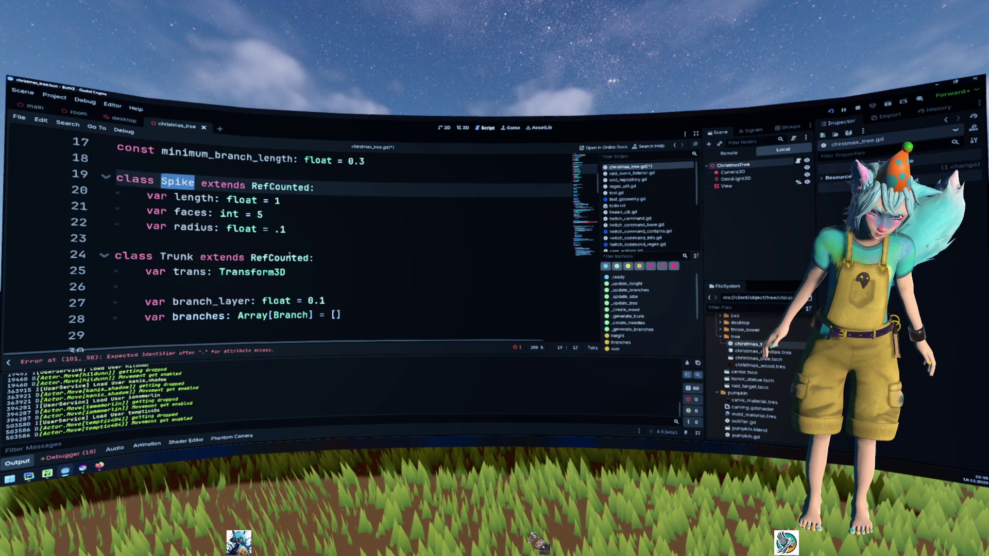
double_click(289, 256)
key("ctrl+v")
scroll(289, 256, "down", 2)
double_click(288, 271)
key("ctrl+v")
- Delete the blank lines around Trunk's fields
left_click(304, 255)
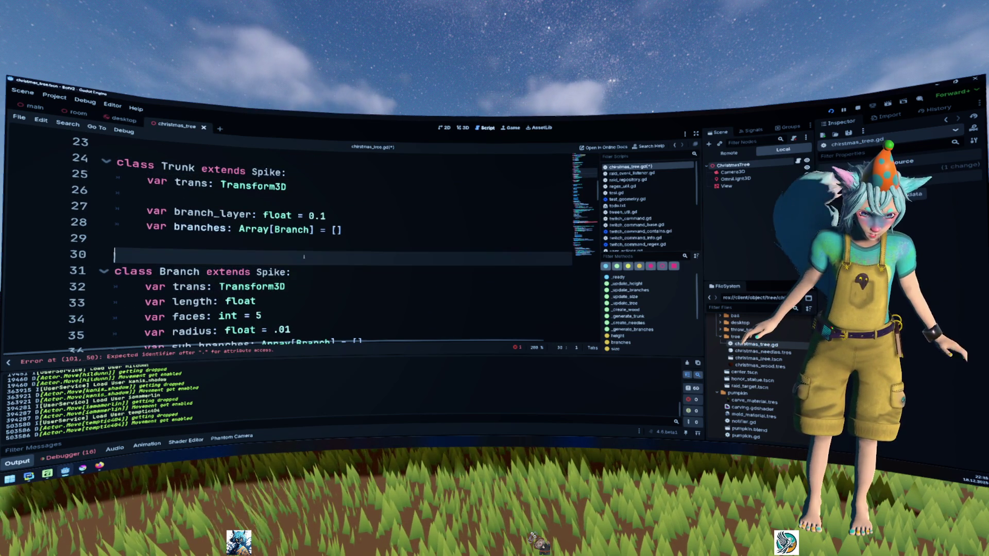
key("BackSpace")
key("Up")
key("Up")
key("Up")
key("BackSpace")
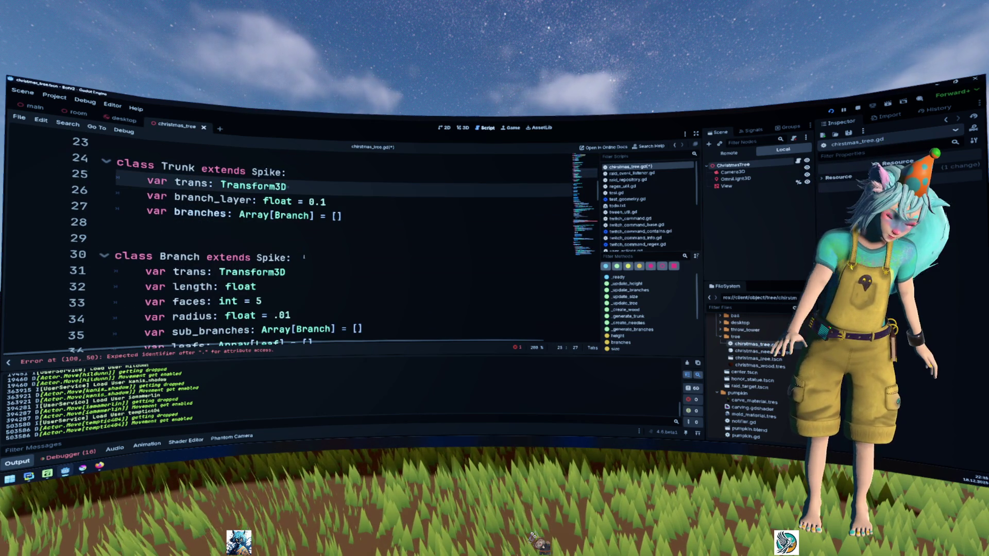
- Move the trans declaration from Trunk to the top of class Spike
scroll(304, 256, "down", 1)
scroll(295, 242, "up", 1)
key("shift+Home")
key("ctrl+c")
key("BackSpace")
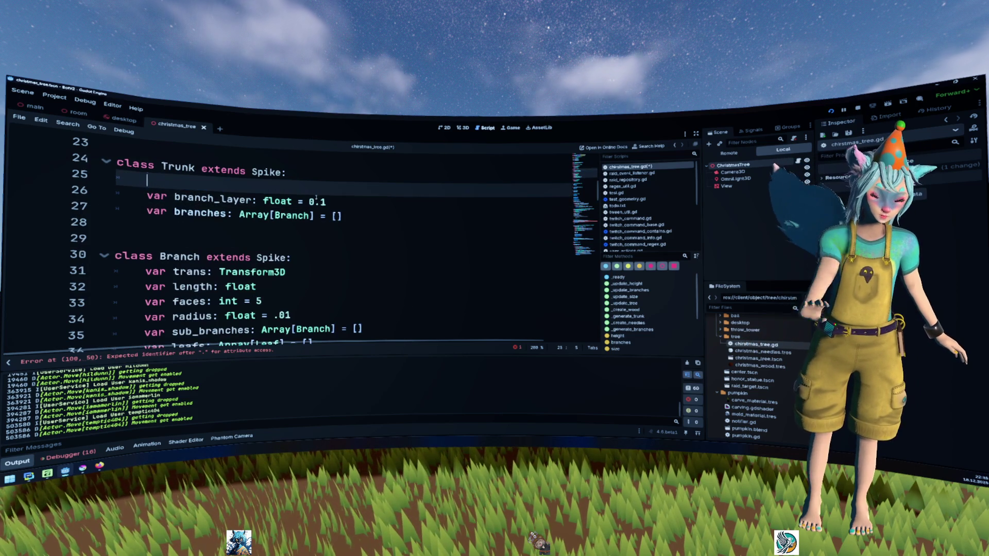
scroll(316, 198, "up", 2)
left_click(314, 189)
key("Return")
key("ctrl+v")
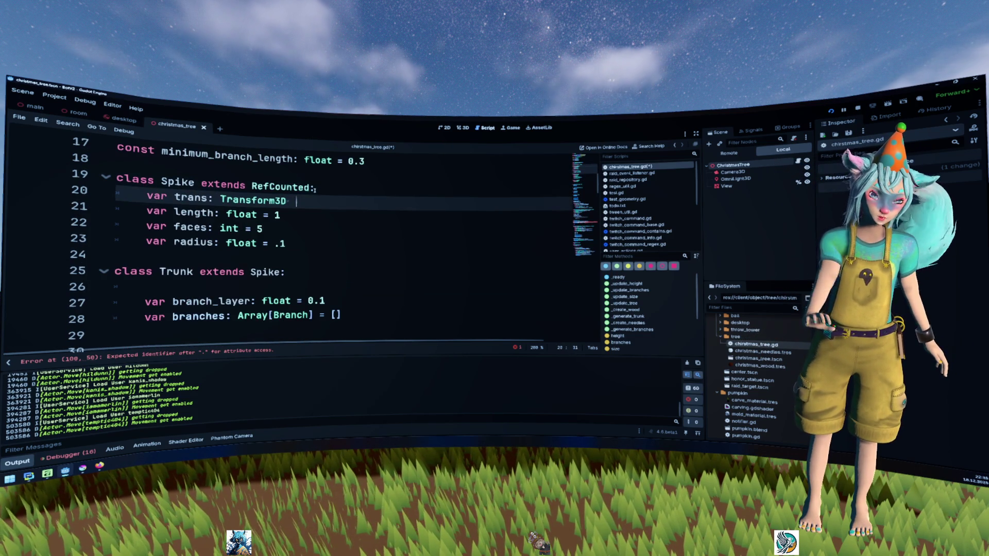
- Tidy the spacing before class Trunk and select Branch's duplicated trans, length and faces lines
left_click(267, 255)
key("Return")
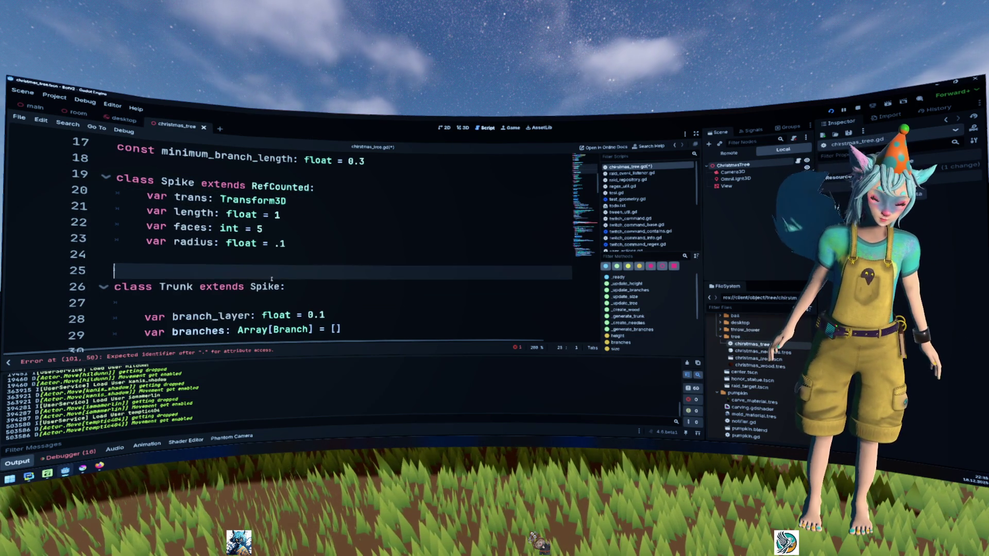
left_click(269, 298)
key("BackSpace")
key("BackSpace")
scroll(269, 288, "down", 3)
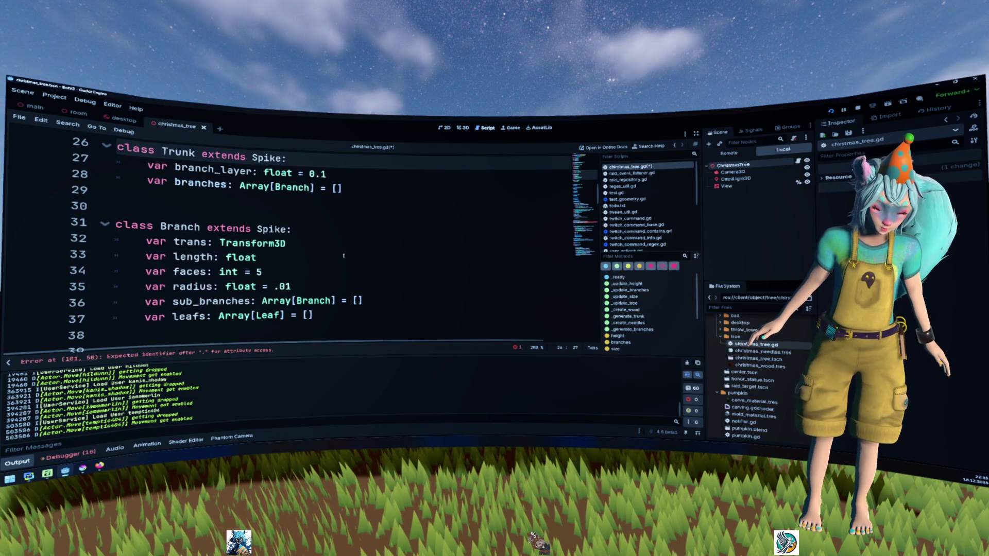
left_click(338, 248)
key("Home")
key("shift+Down")
key("shift+Down")
key("shift+Down")
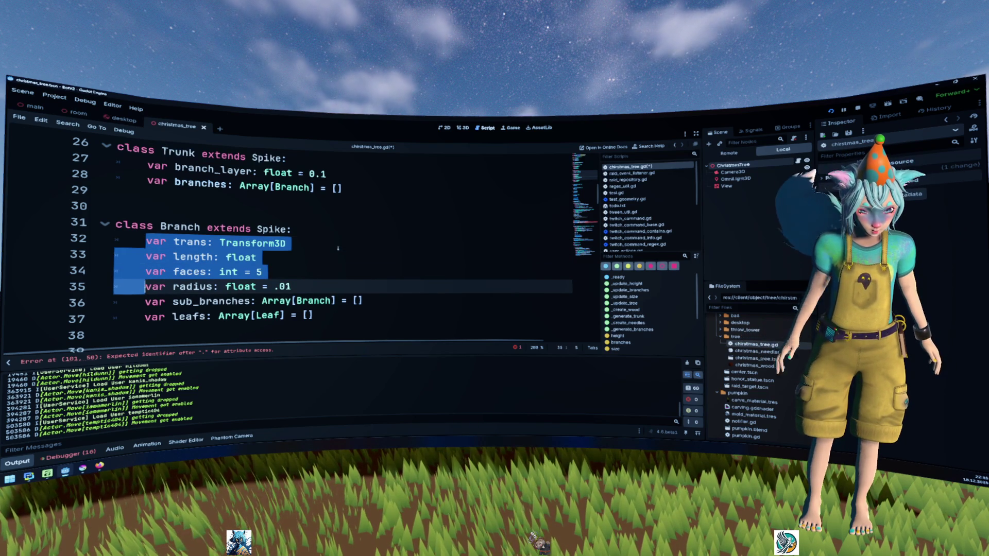
- Add an empty 'func _init():' after the leafs line in class Branch
left_click(345, 317)
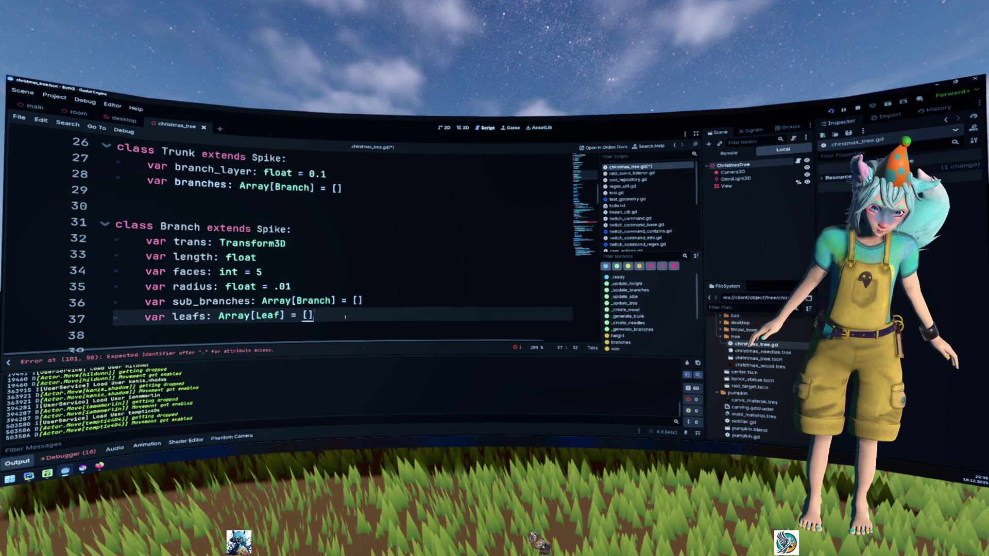
key("Return")
type("func _init()")
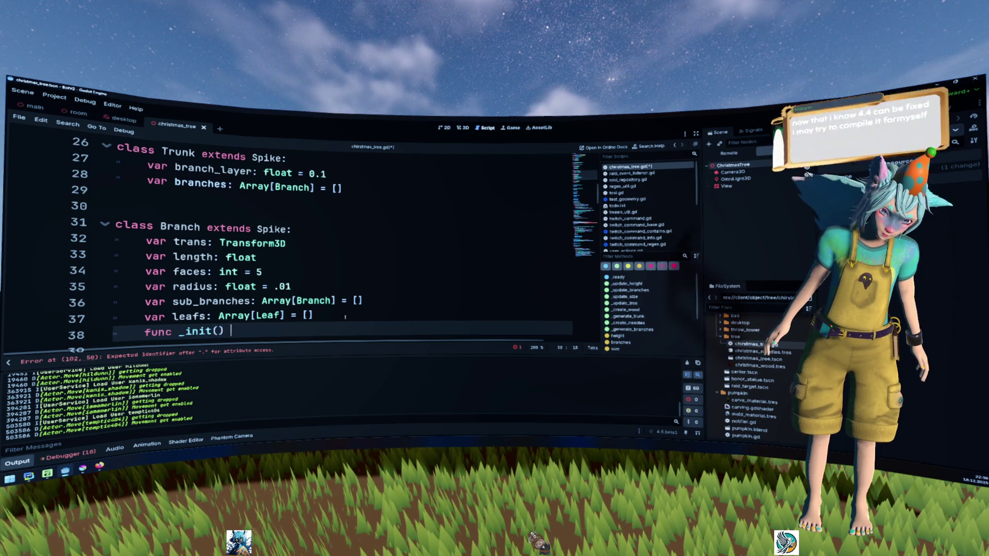
type(":")
key("Return")
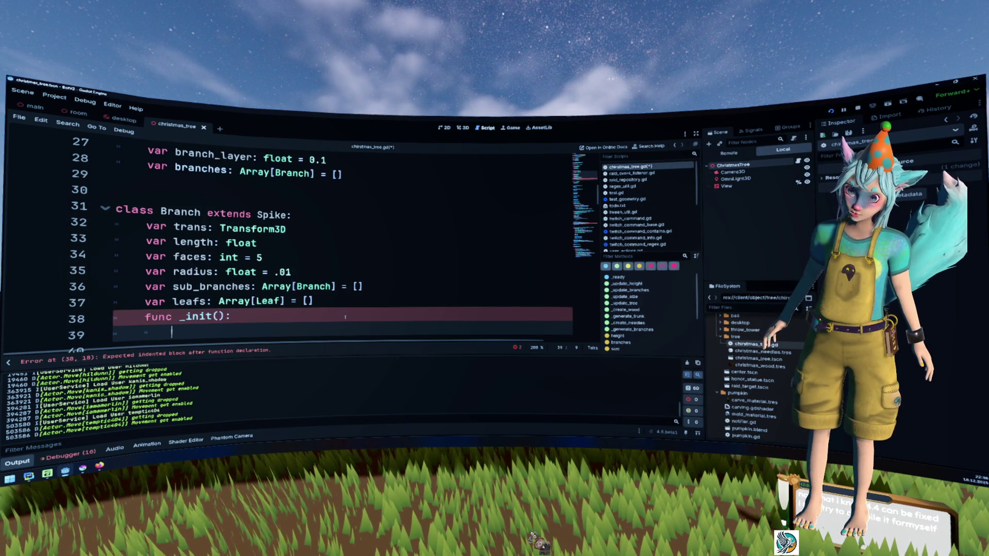
- Select Spike's length, faces and radius lines
scroll(345, 317, "down", 1)
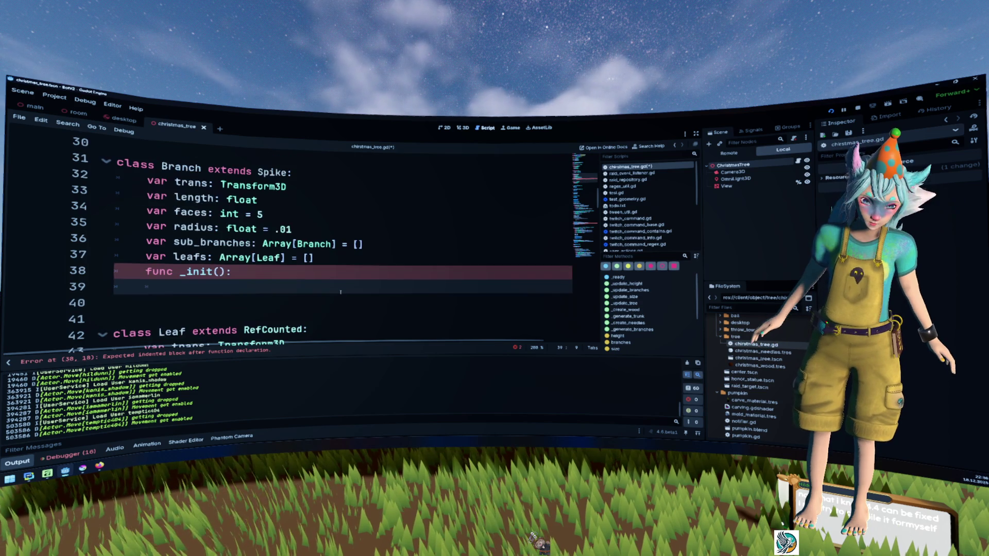
scroll(343, 290, "up", 5)
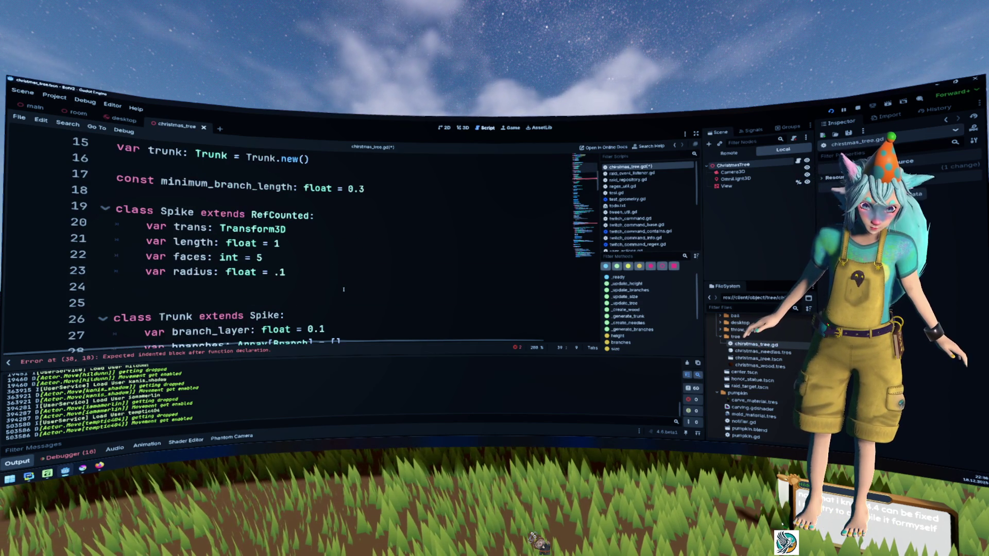
scroll(344, 289, "down", 3)
scroll(344, 289, "up", 3)
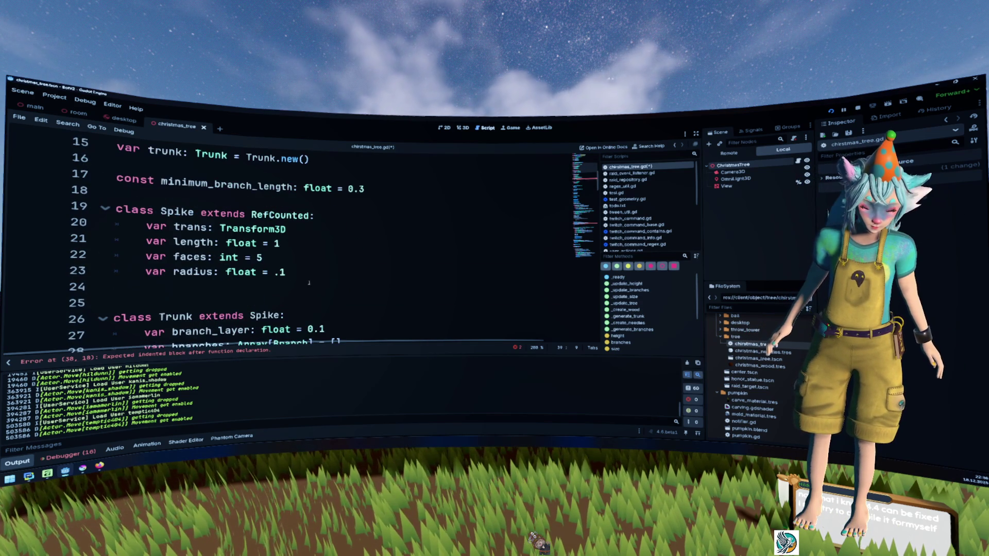
double_click(193, 242)
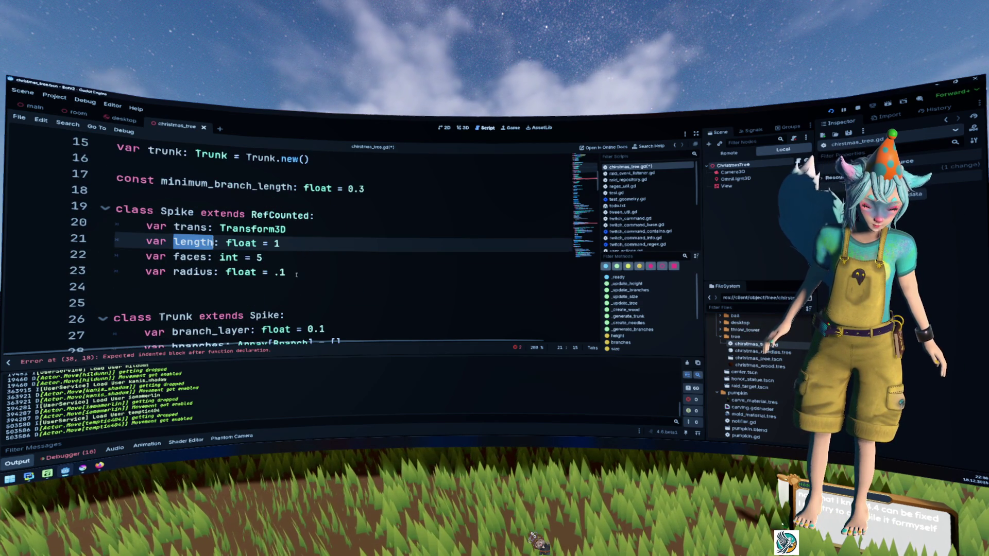
left_click_drag(286, 272, 152, 257)
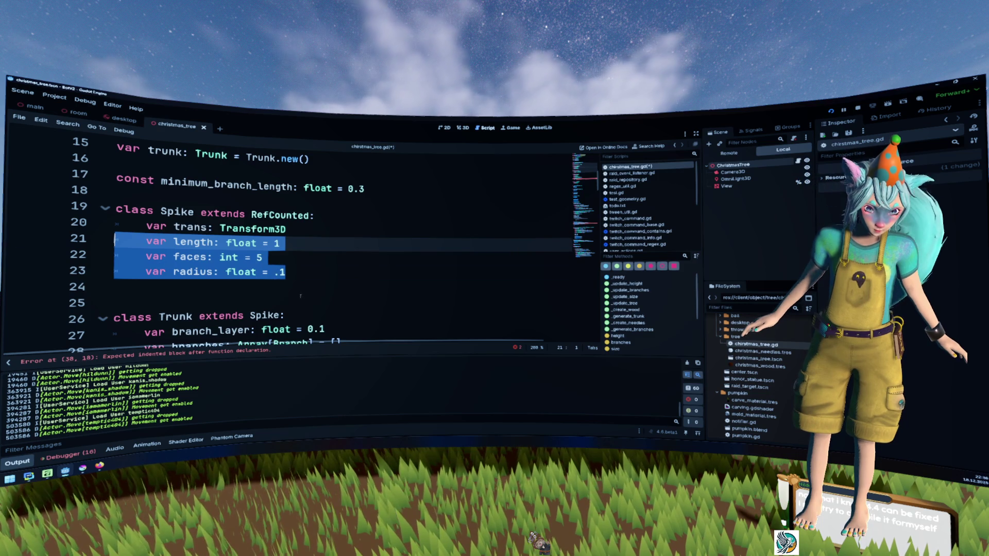
- Add 'func _init() -> void:' on the empty line in class Trunk
left_click(377, 304)
scroll(376, 304, "down", 1)
left_click(376, 312)
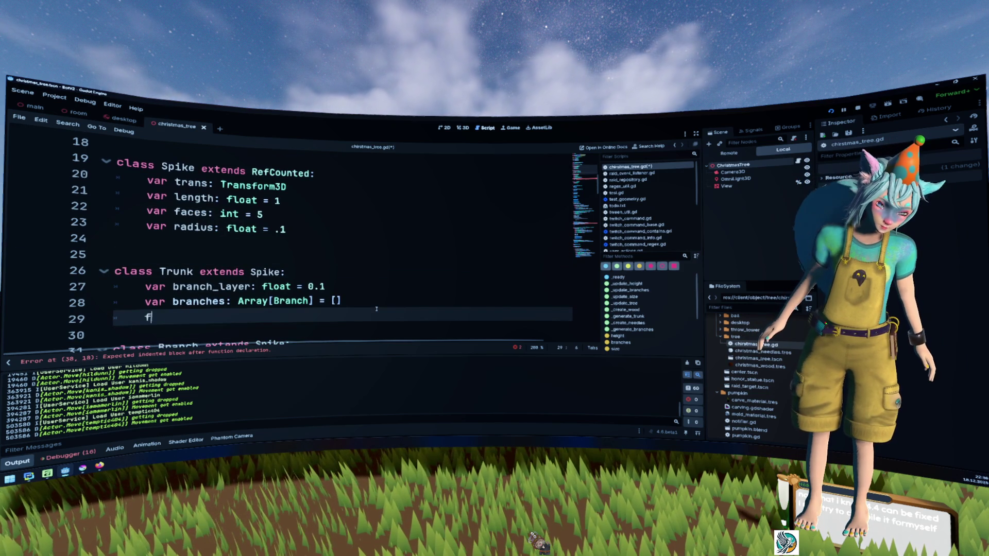
type("func _")
key("Escape")
type("init")
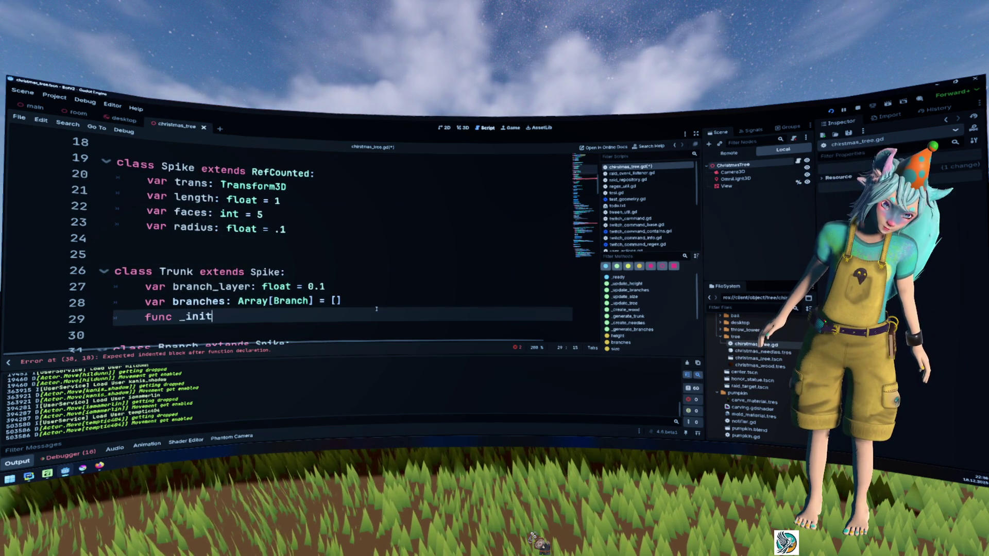
type("() -> void:")
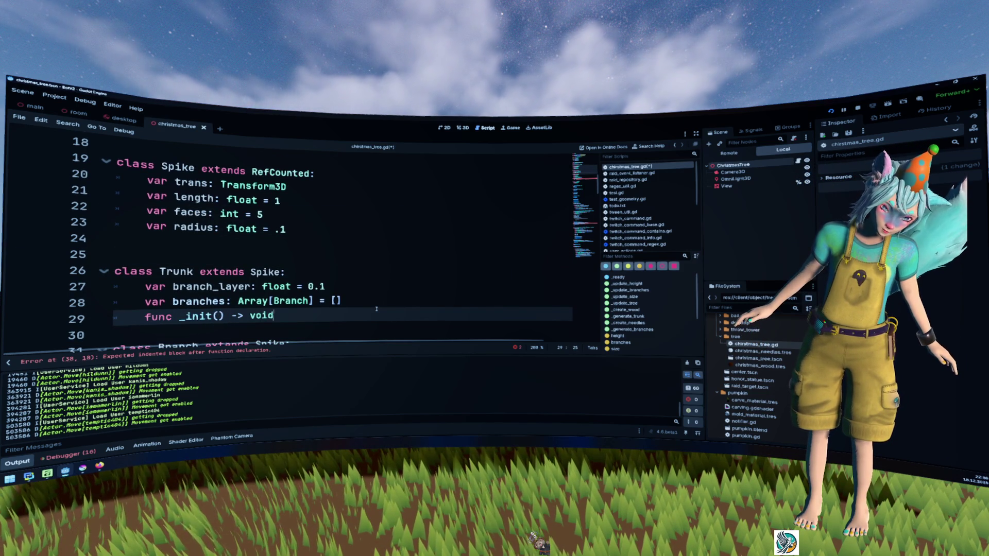
key("Return")
- Paste the length, faces and radius lines into Trunk's _init and indent them
type("var length: float = 1 \tvar faces: int = 5 \tvar radius: float = .1")
key("shift+Up")
key("Tab")
key("Up")
key("shift+Tab")
type("v")
scroll(376, 309, "down", 1)
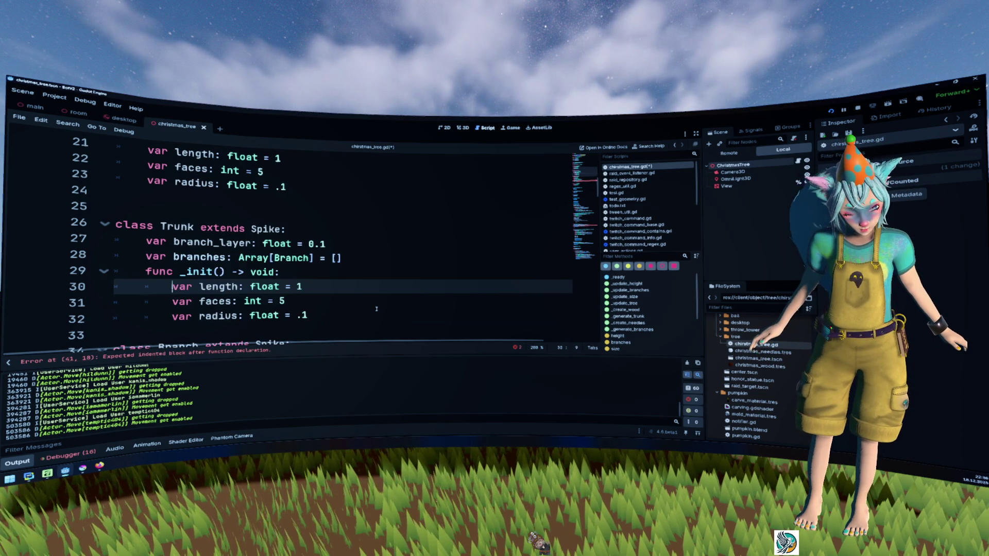
key("Left")
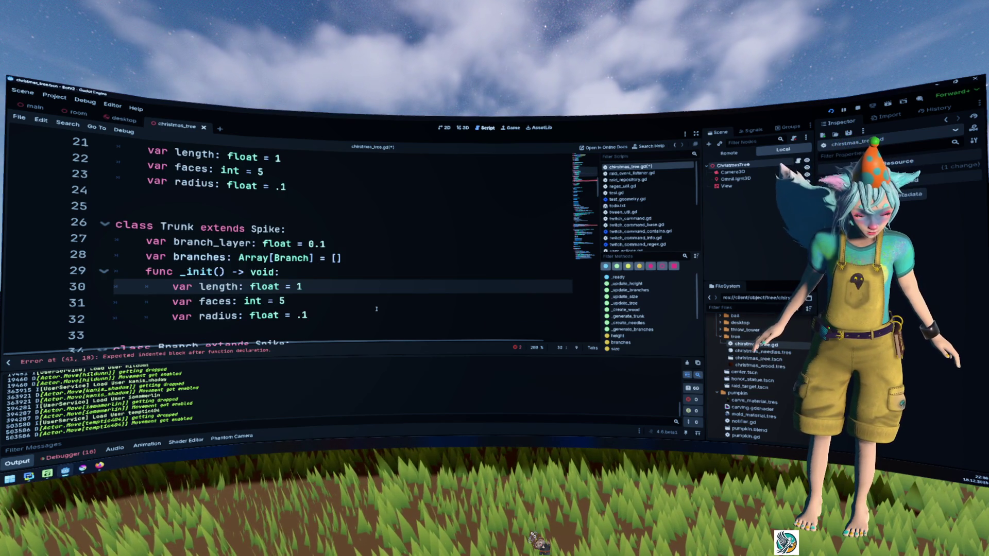
key("alt+Down")
key("alt+Up")
- Strip var and type annotations to leave assignments length 1, faces 5, radius .1
scroll(376, 309, "down", 1)
key("ctrl+d")
key("ctrl+d")
key("ctrl+d")
key("Delete")
key("Delete")
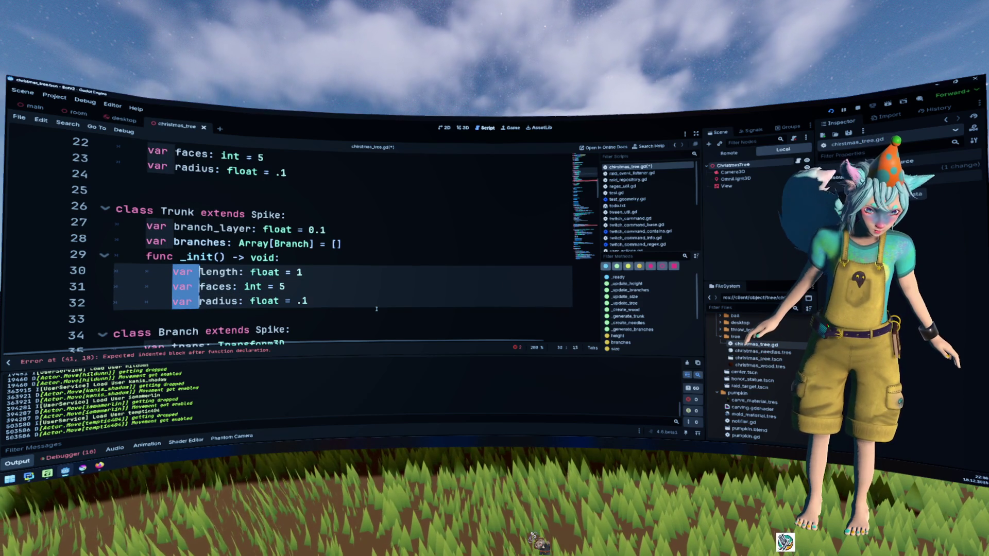
key("ctrl+Right")
key("ctrl+shift+Right")
key("ctrl+shift+Right")
key("BackSpace")
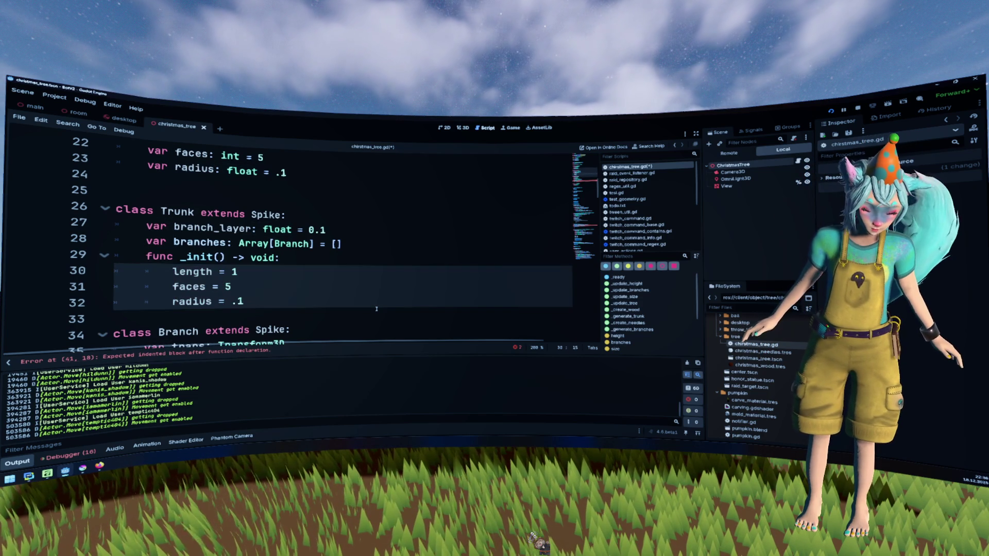
- Move Branch's length, faces and radius declarations into its _init and fix indentation
scroll(378, 307, "down", 3)
scroll(379, 304, "down", 1)
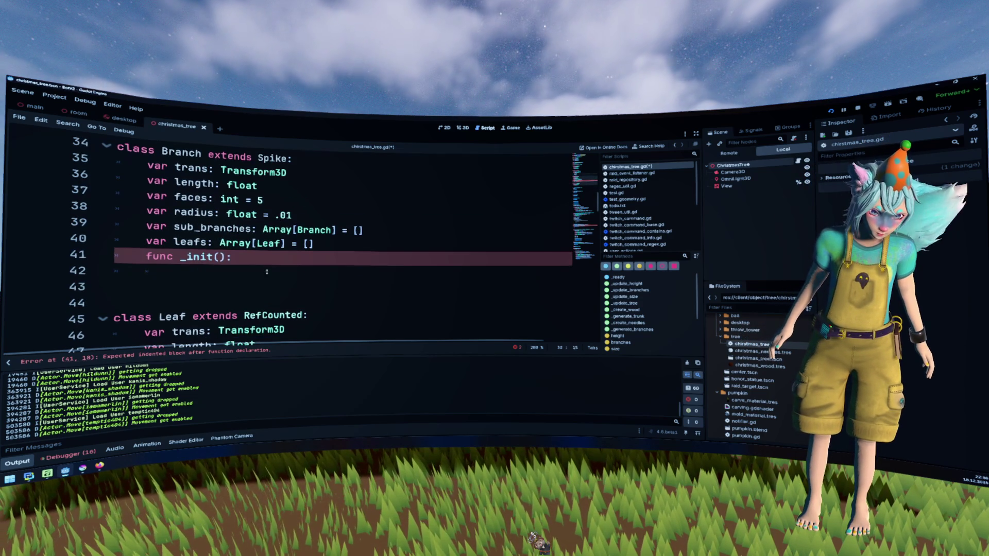
mouse_move(292, 215)
left_mouse_down()
mouse_move(236, 215)
mouse_move(117, 182)
left_mouse_up()
key("ctrl+c")
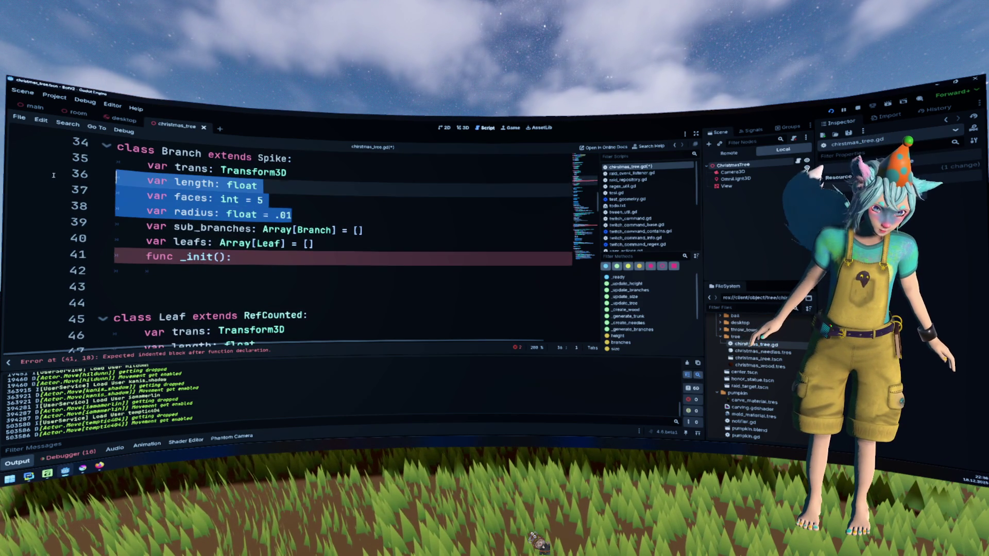
key("BackSpace")
left_click(154, 240)
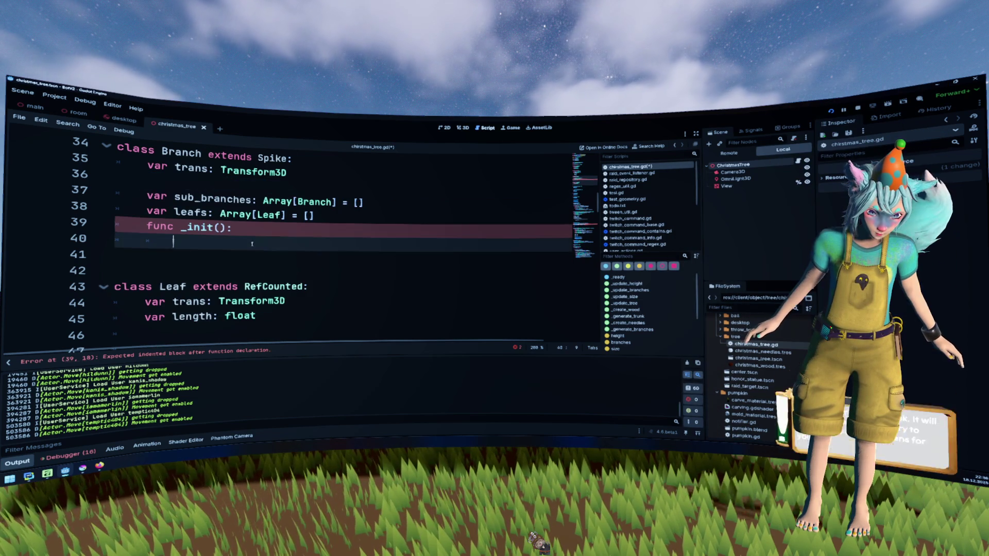
key("ctrl+v")
key("Tab")
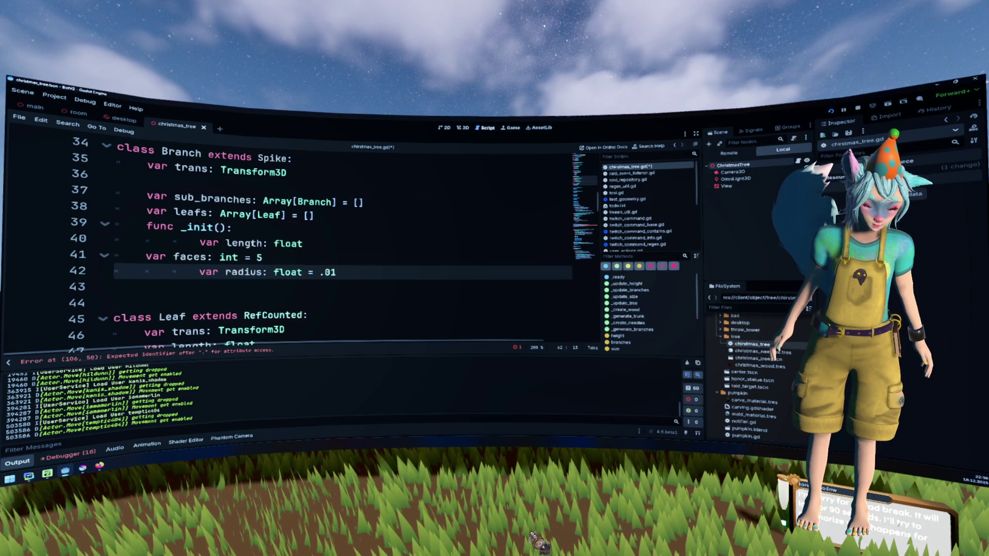
key("Up")
key("Tab")
key("Up")
key("Delete")
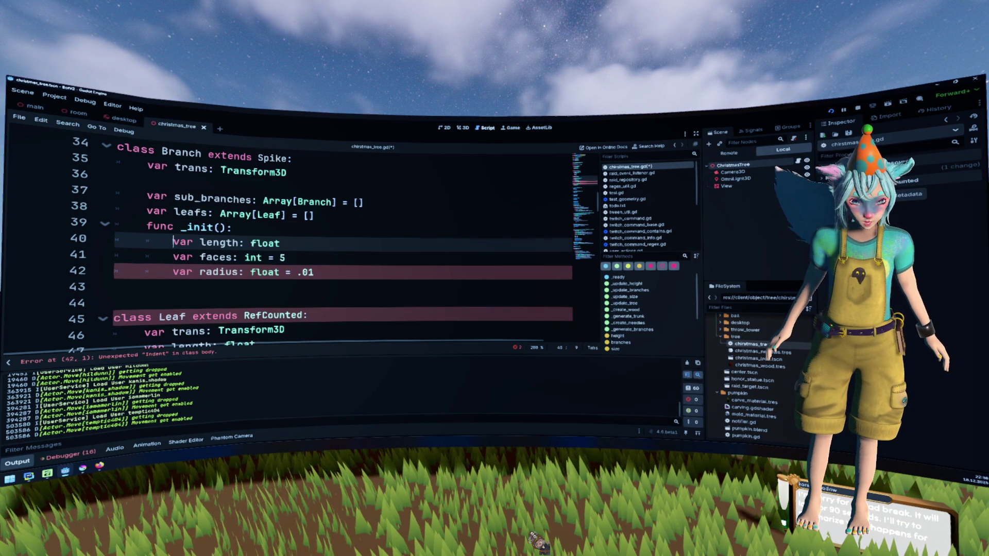
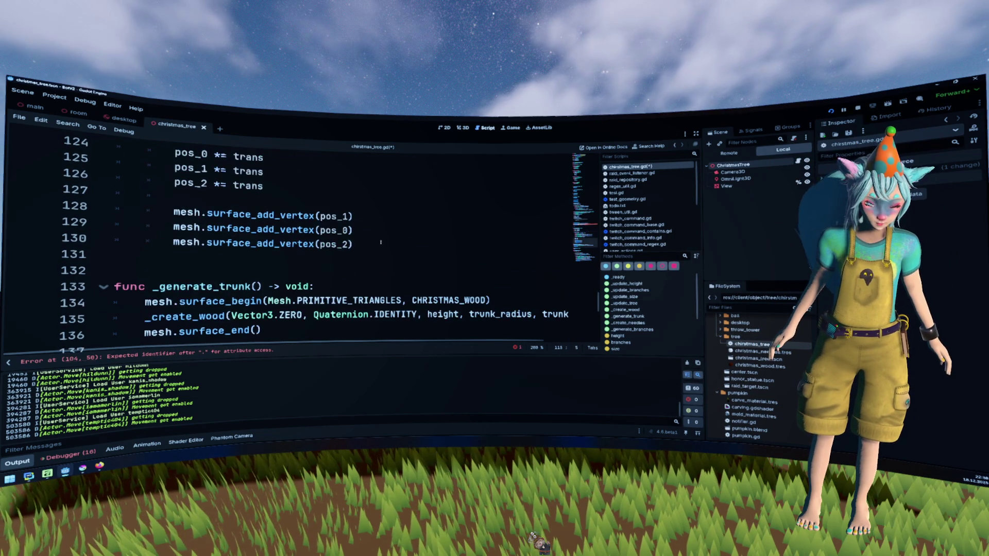
- Delete the old _generate_trunk function and the stray blank lines around _generate_branches
scroll(381, 242, "down", 2)
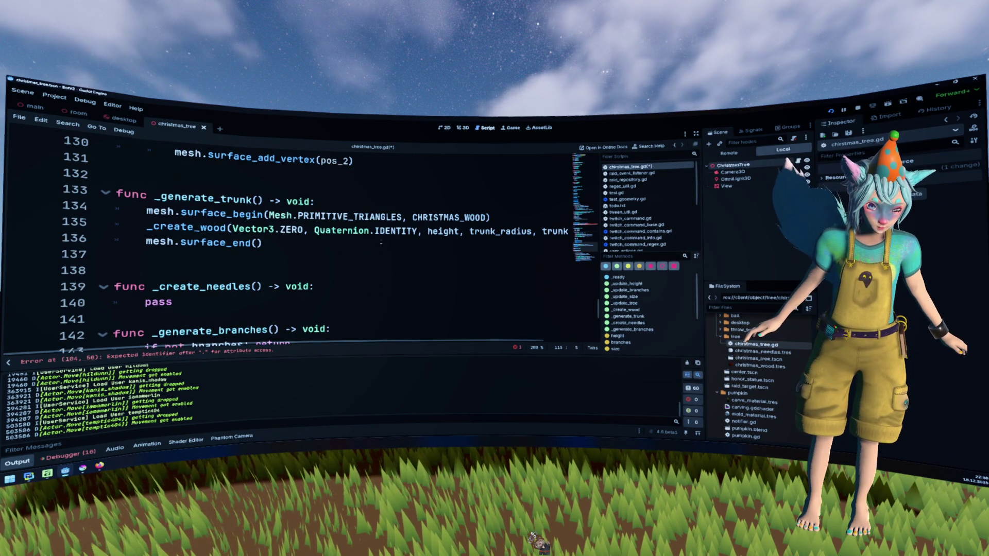
key("shift+Up")
key("shift+Up")
key("shift+Up")
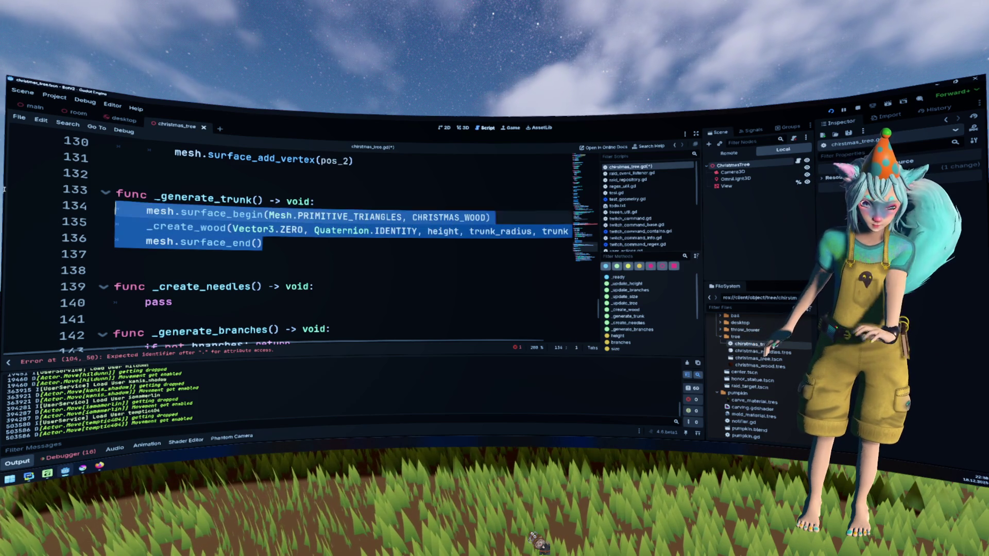
key("BackSpace")
key("BackSpace")
key("Delete")
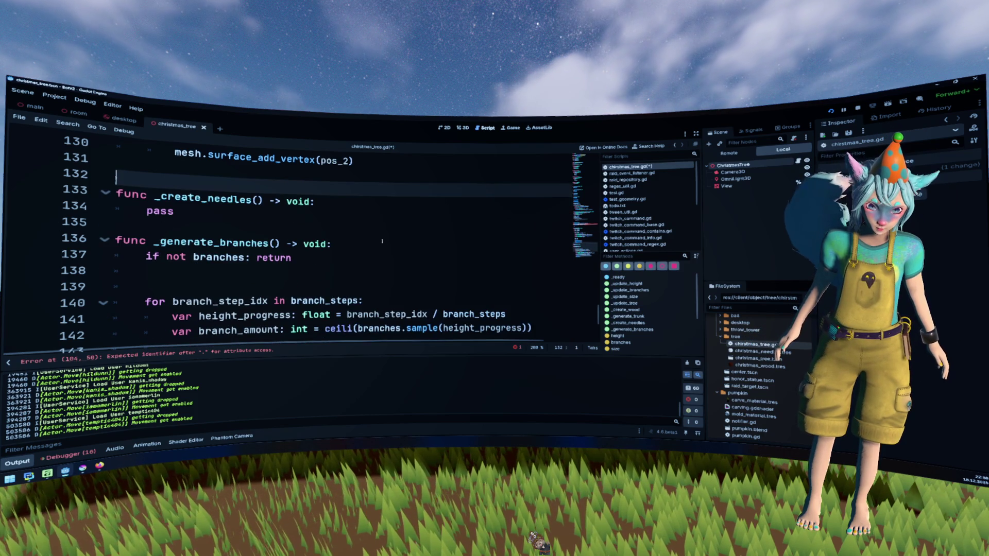
left_click(373, 280)
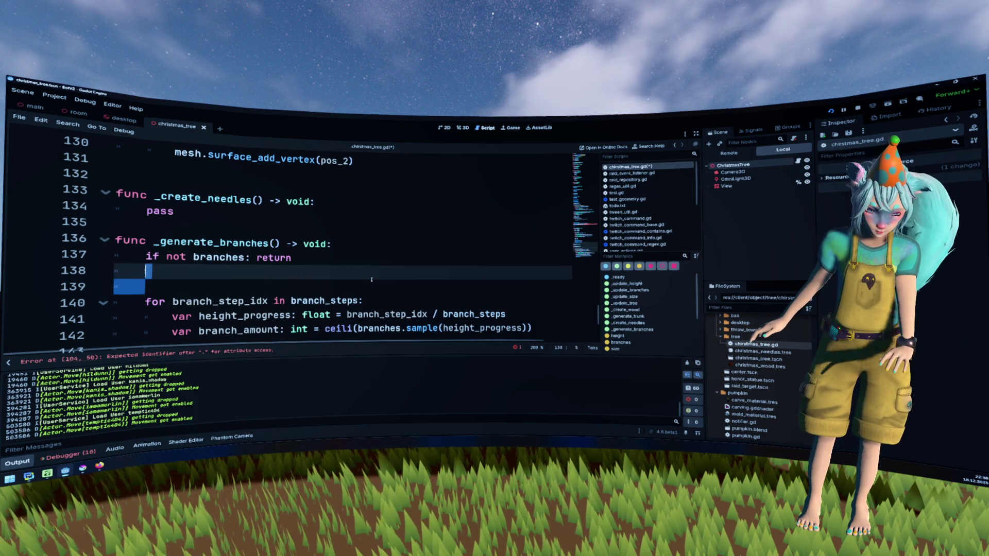
key("Delete")
key("BackSpace")
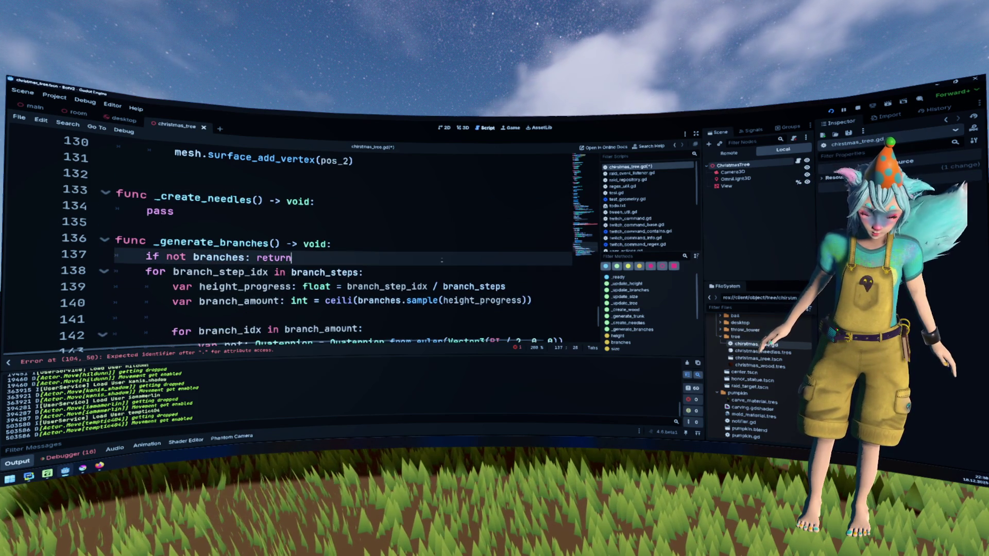
- Review the branch _create_wood call in _generate_branches and the mesh code in _display_tree
scroll(442, 260, "down", 3)
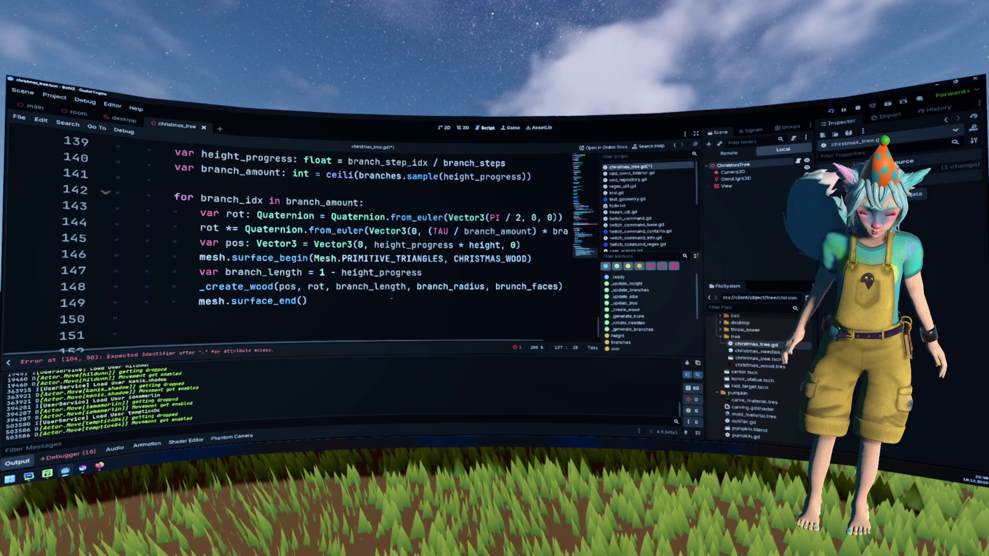
scroll(393, 292, "up", 1)
scroll(393, 292, "down", 1)
mouse_move(392, 292)
left_mouse_down()
mouse_move(361, 299)
mouse_move(170, 226)
left_mouse_up()
left_click(383, 284)
scroll(382, 281, "up", 8)
scroll(383, 281, "up", 6)
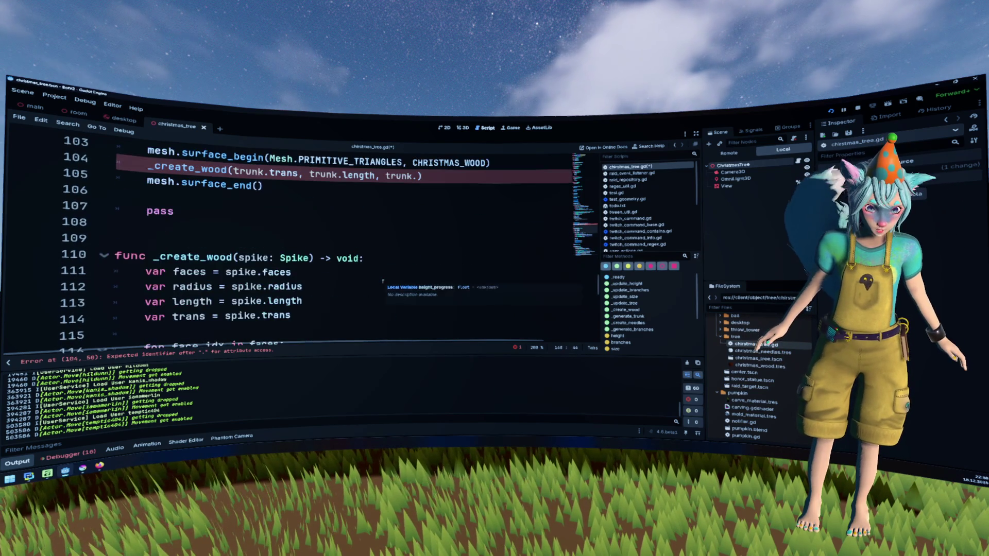
left_click(298, 270)
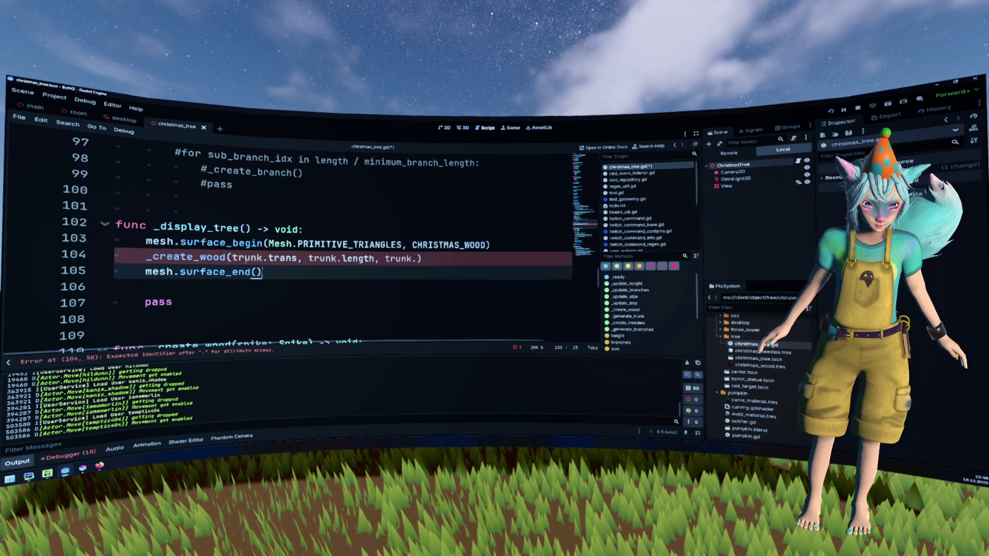
- Trim the trunk call on line 104 down to _create_wood(trunk)
key("Up")
key("shift+End")
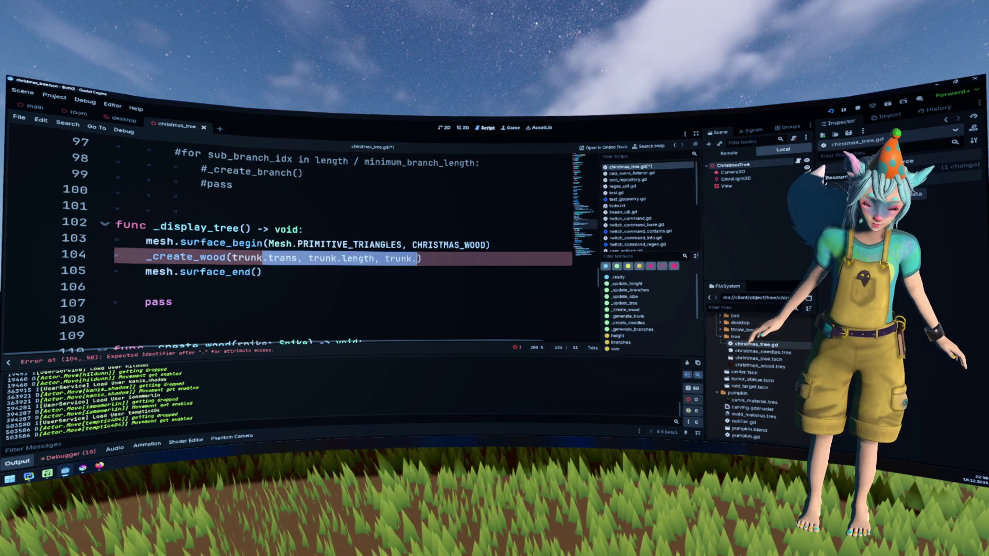
type(")")
key("Up")
left_click(295, 260)
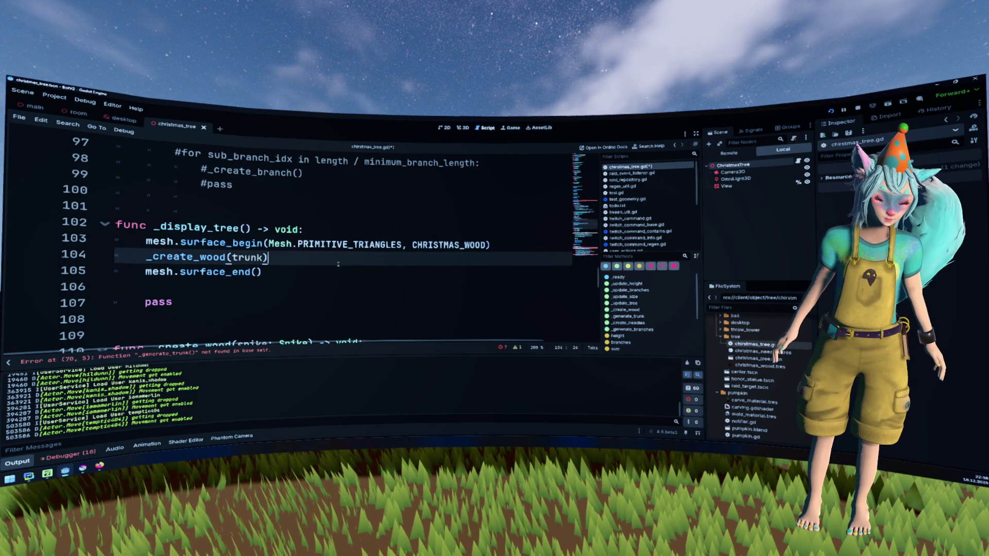
- Add the loop header 'for branch in trunk.branches:' below the trunk call
key("Return")
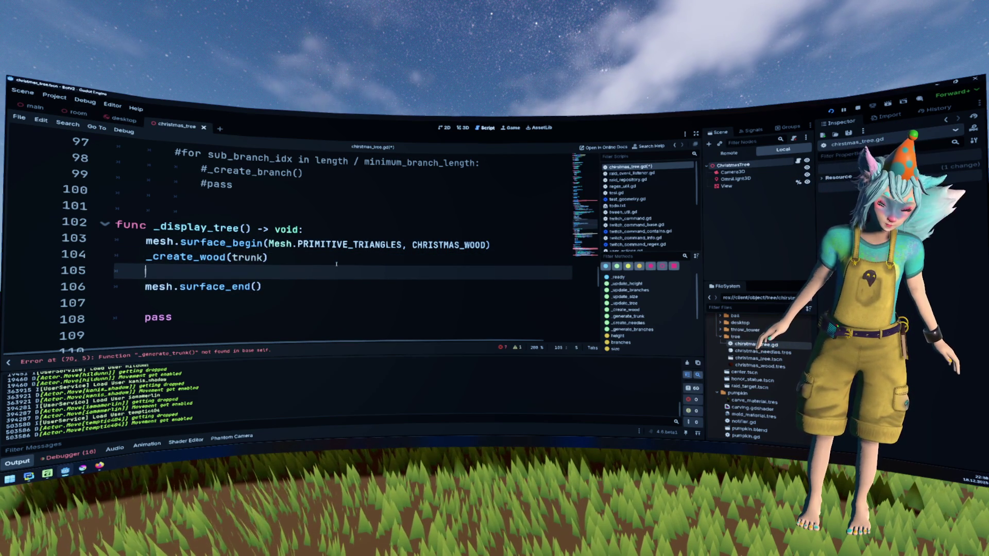
key("shift+Home")
key("End")
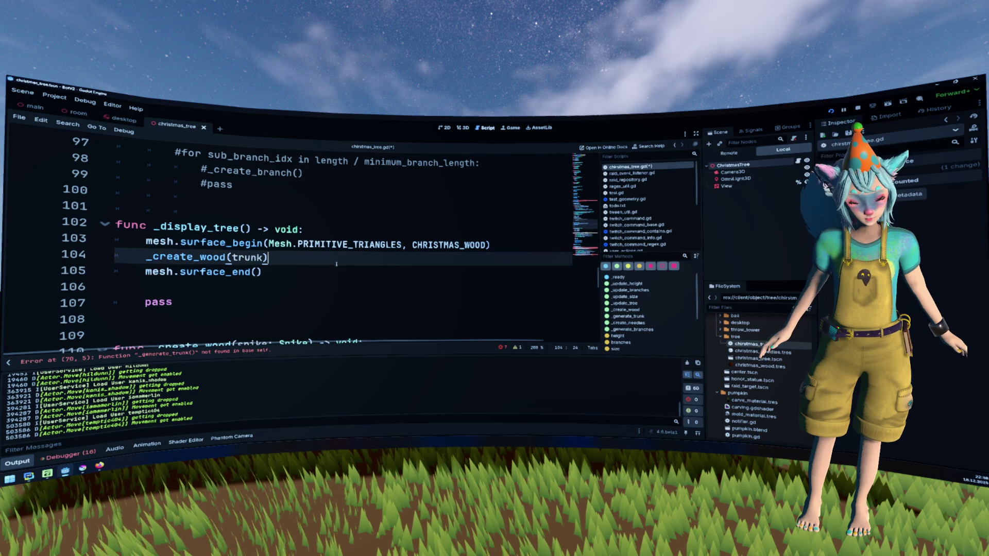
type("for ")
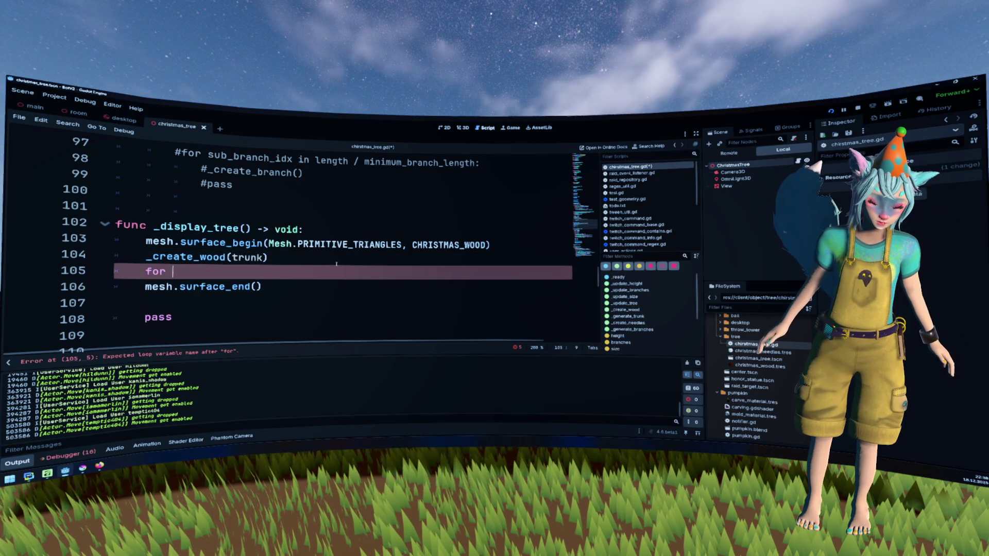
type("branches in _")
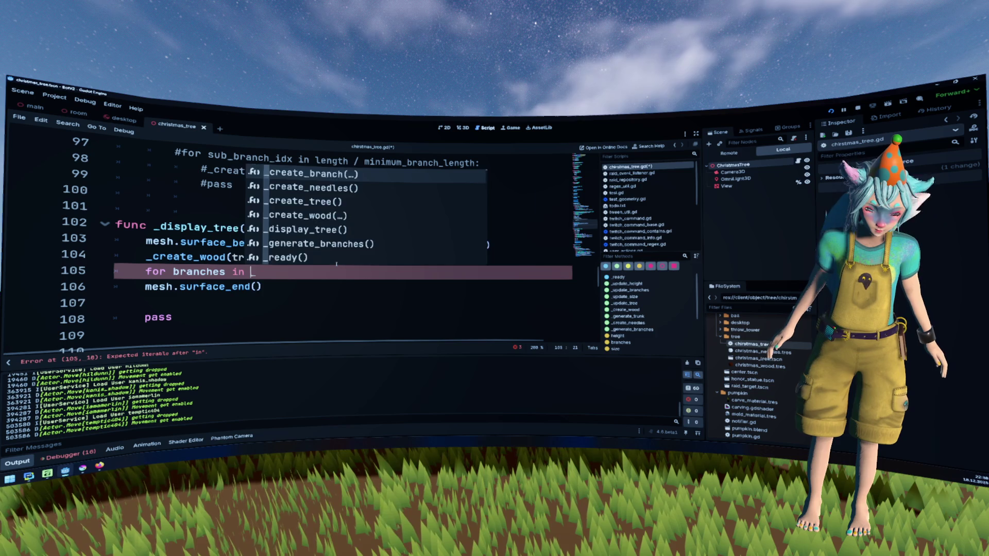
key("Left")
key("Left")
key("Left")
key("BackSpace")
key("BackSpace")
key("End")
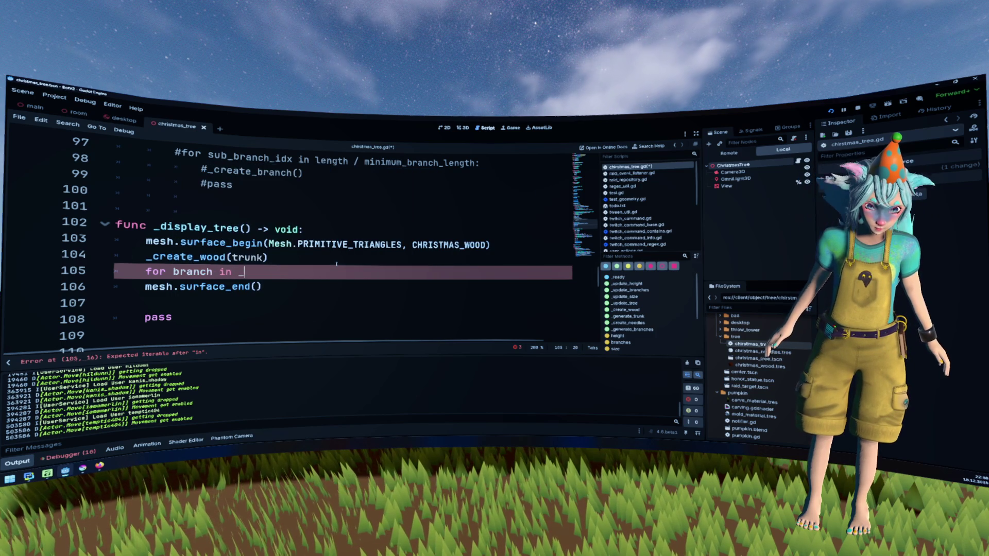
key("BackSpace")
type("trunk.bran")
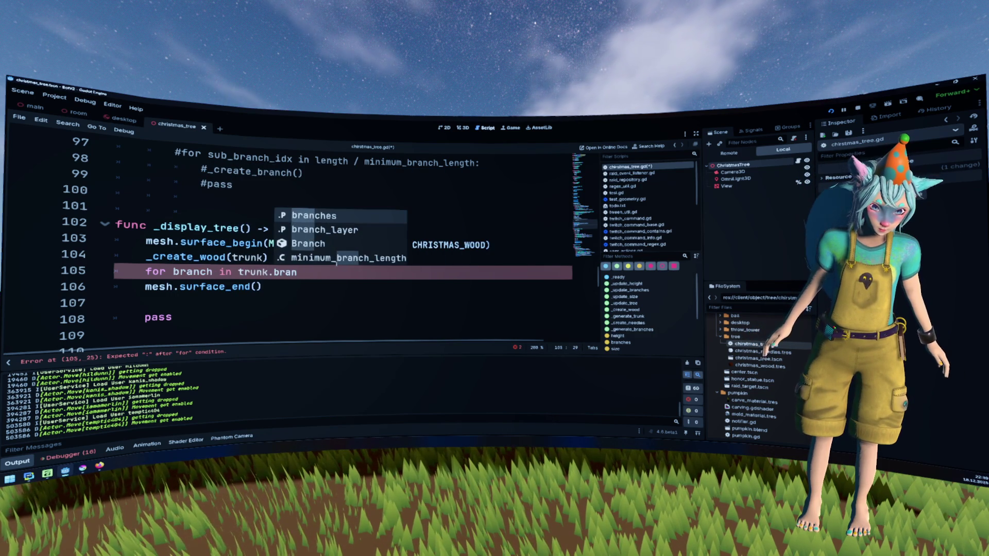
key("Return")
type(":")
- Call _create_wood(branch) inside the loop body
key("Return")
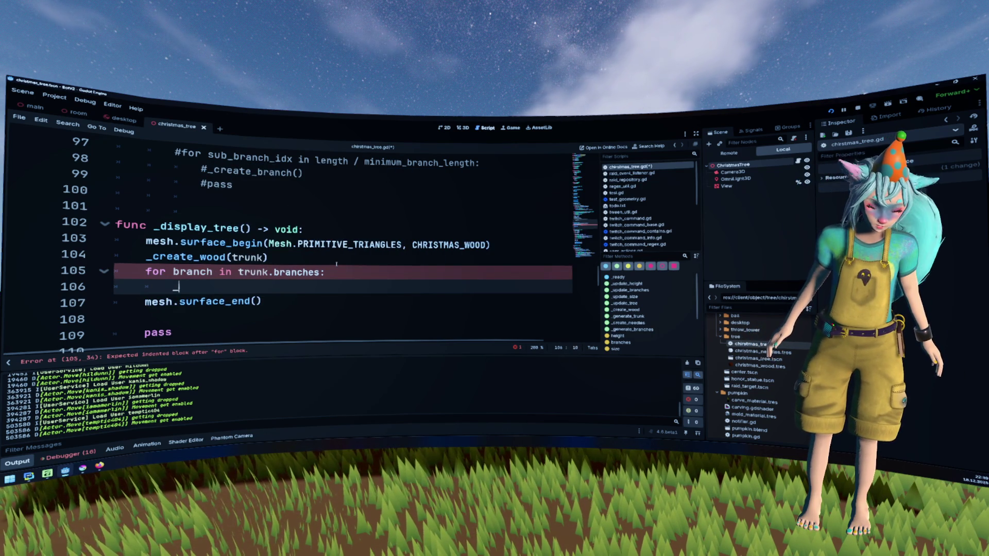
type("_c")
key("Return")
key("BackSpace")
key("BackSpace")
key("BackSpace")
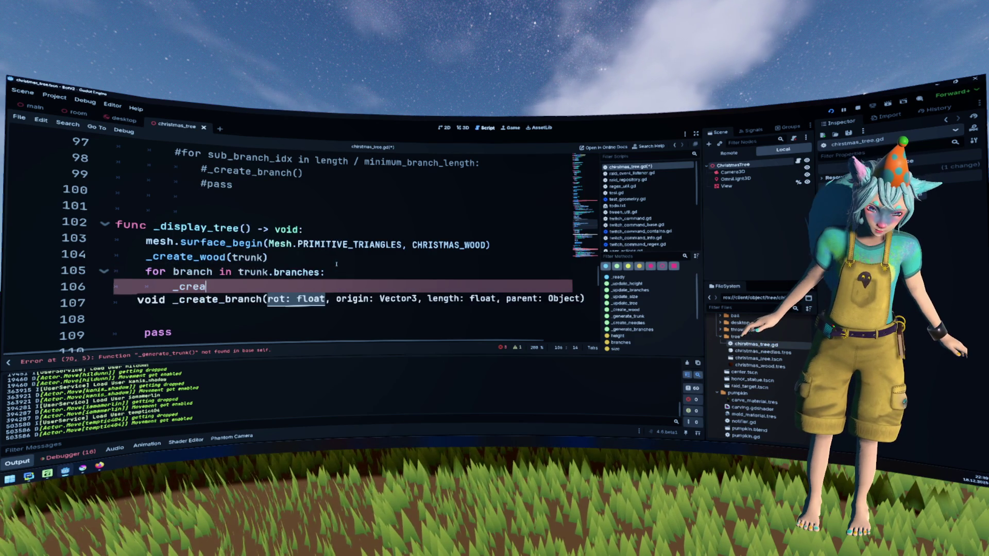
key("Down")
key("Down")
key("Down")
key("Return")
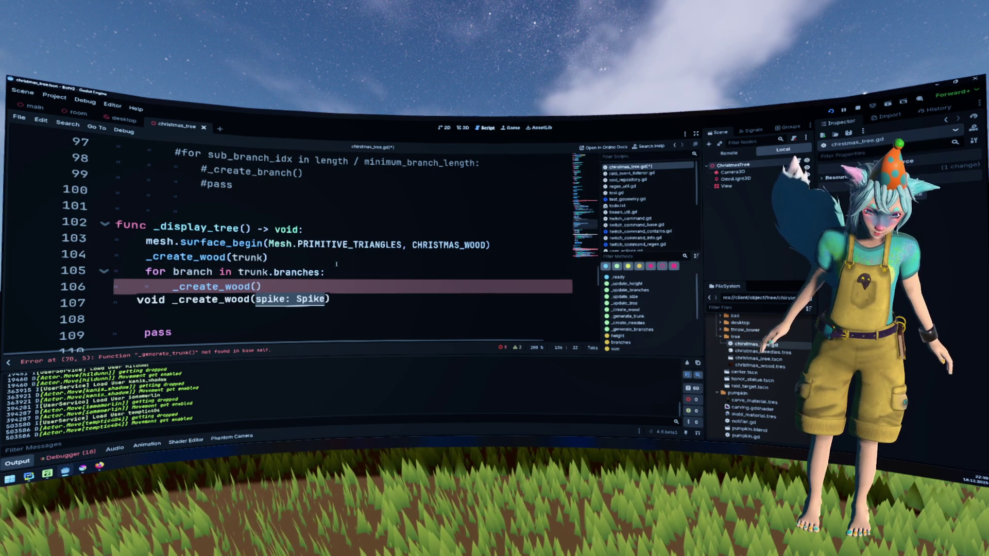
type("branch")
key("Right")
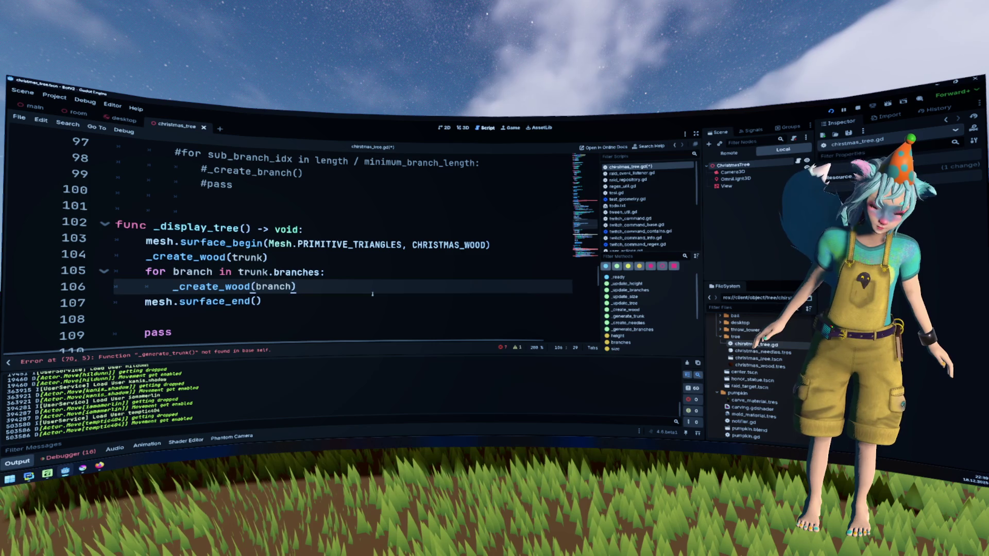
key("Down")
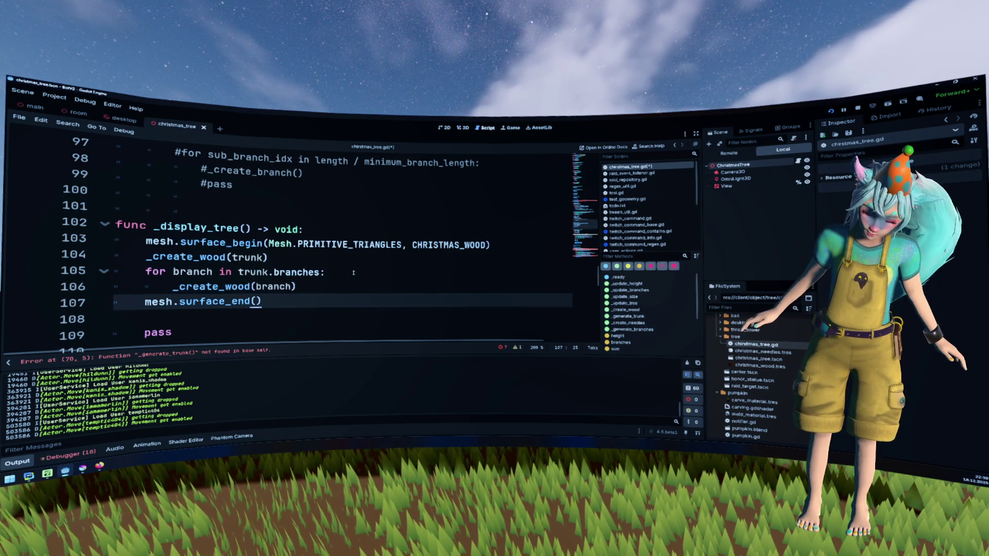
scroll(353, 272, "down", 1)
key("Down")
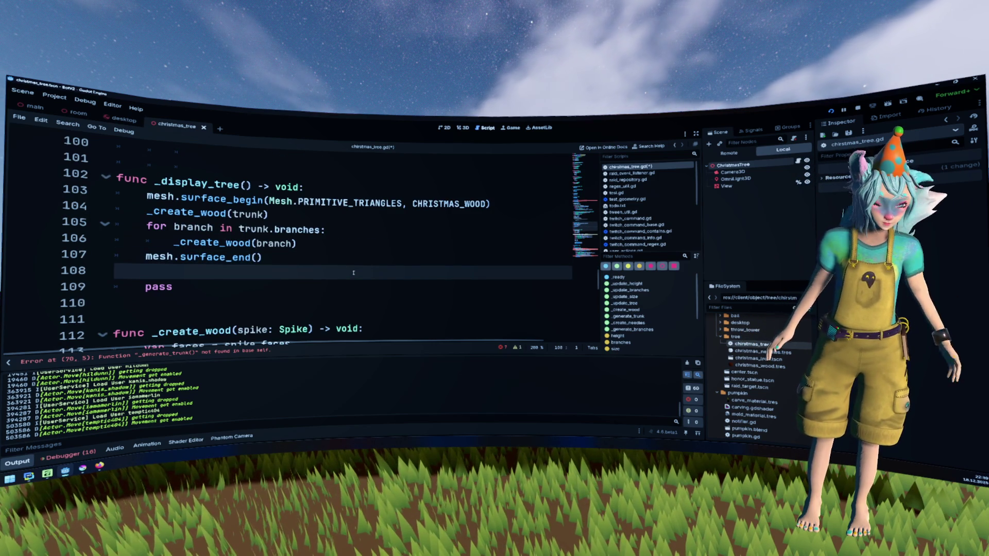
left_click(324, 249)
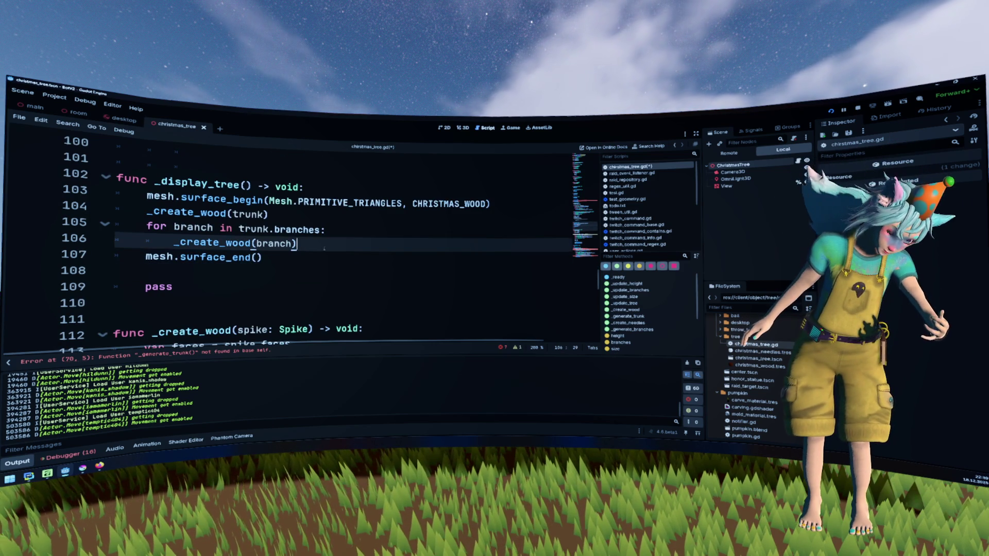
scroll(316, 250, "up", 5)
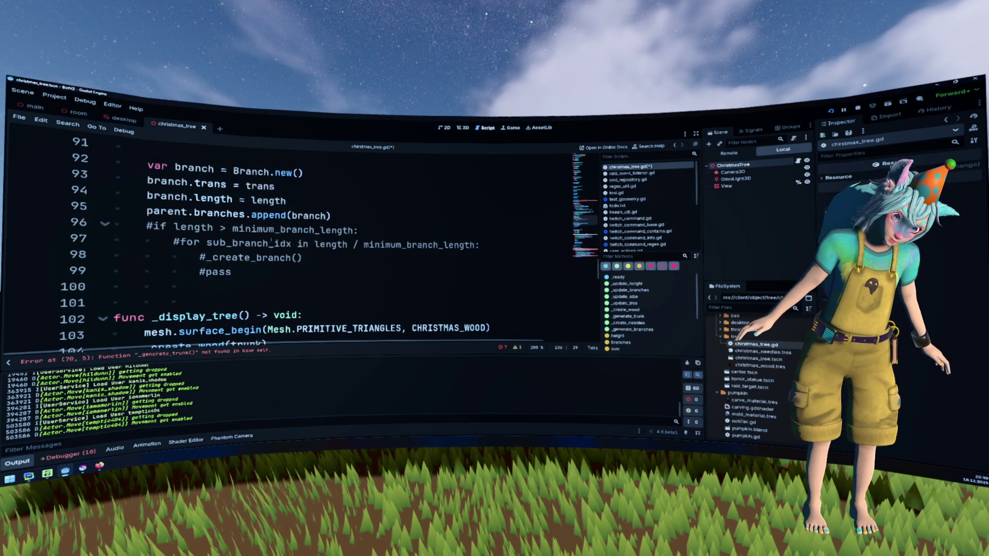
scroll(271, 240, "down", 6)
scroll(270, 239, "down", 3)
scroll(271, 240, "up", 2)
scroll(271, 240, "down", 5)
scroll(271, 240, "down", 3)
scroll(271, 239, "up", 6)
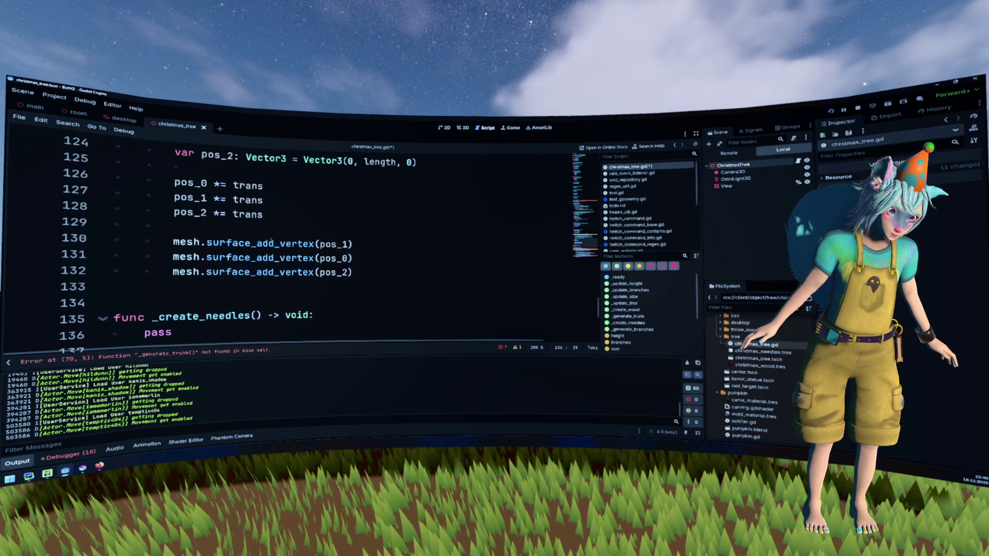
scroll(271, 242, "up", 1)
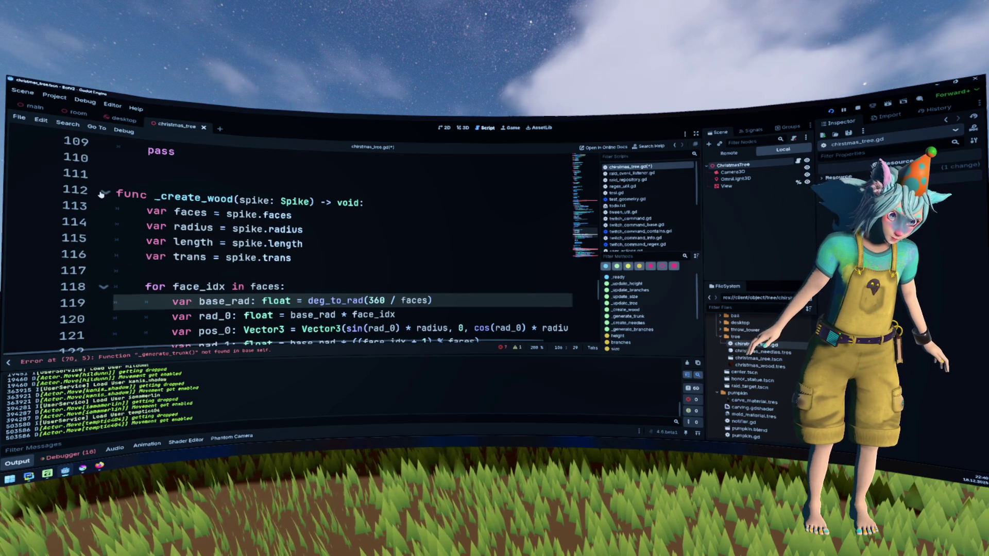
double_click(188, 196)
scroll(293, 227, "down", 10)
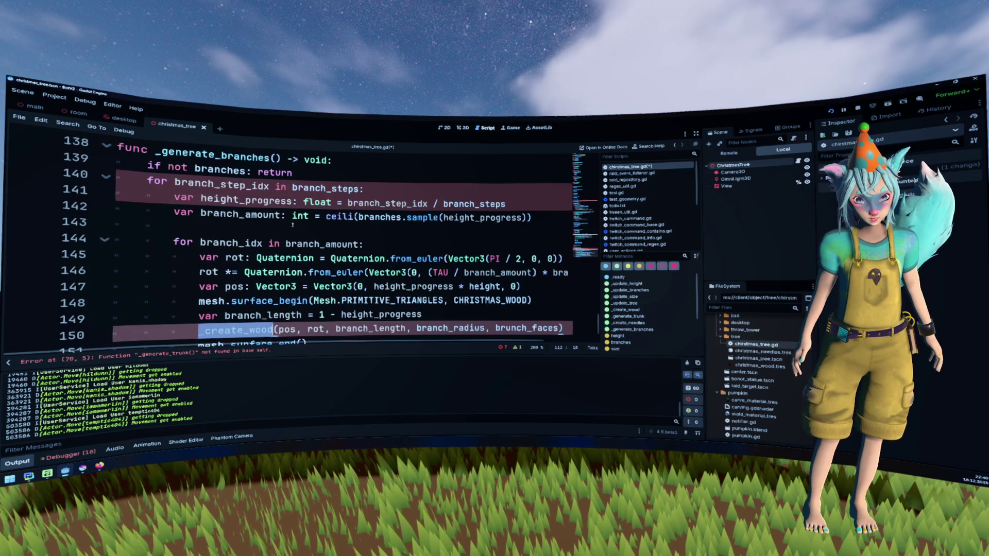
scroll(292, 224, "up", 11)
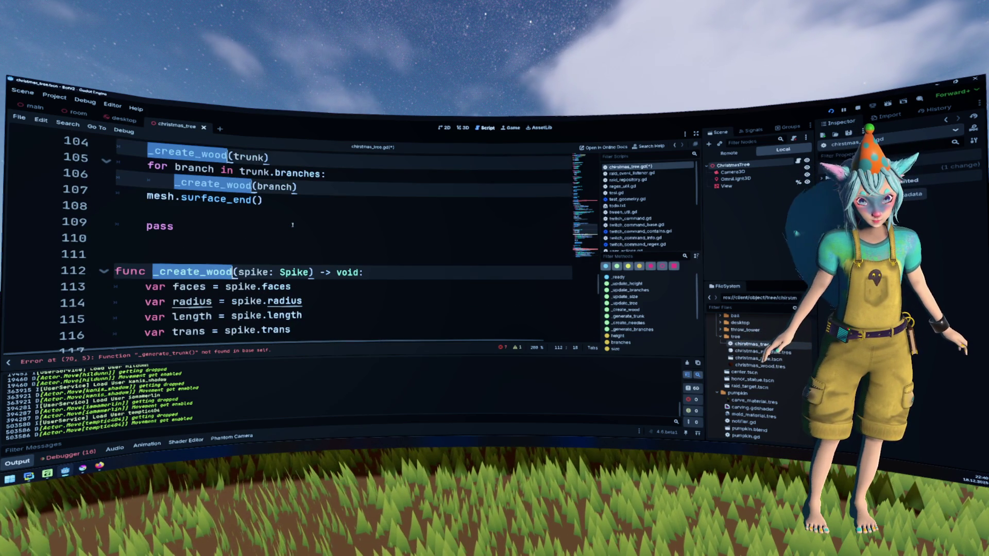
type("_display_woo")
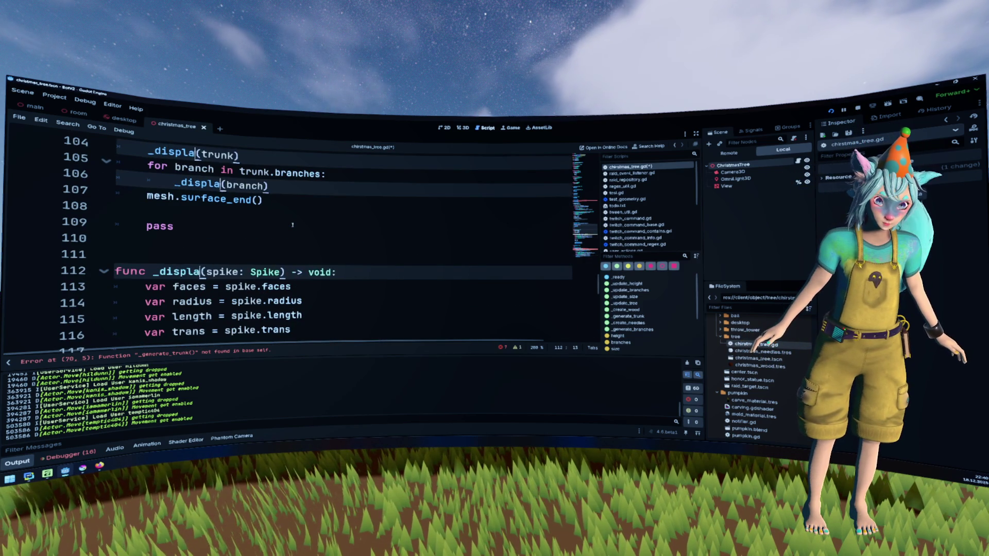
type("d")
scroll(293, 224, "down", 11)
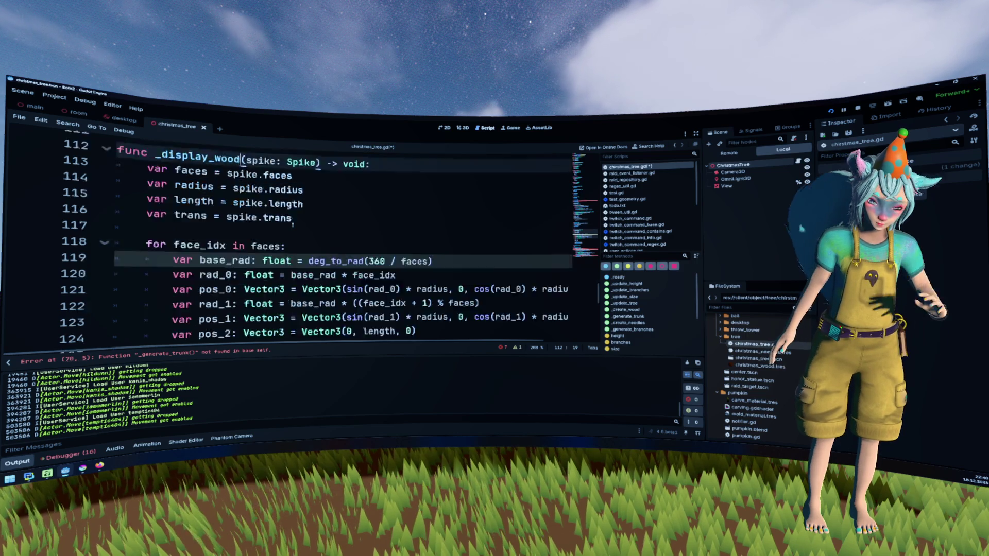
scroll(304, 231, "down", 1)
left_click(425, 213)
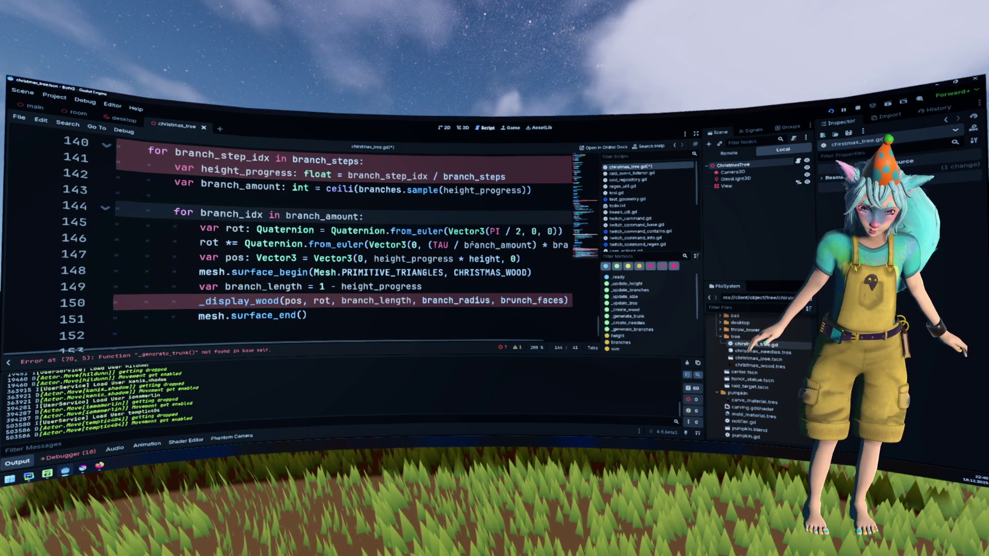
scroll(470, 245, "down", 1)
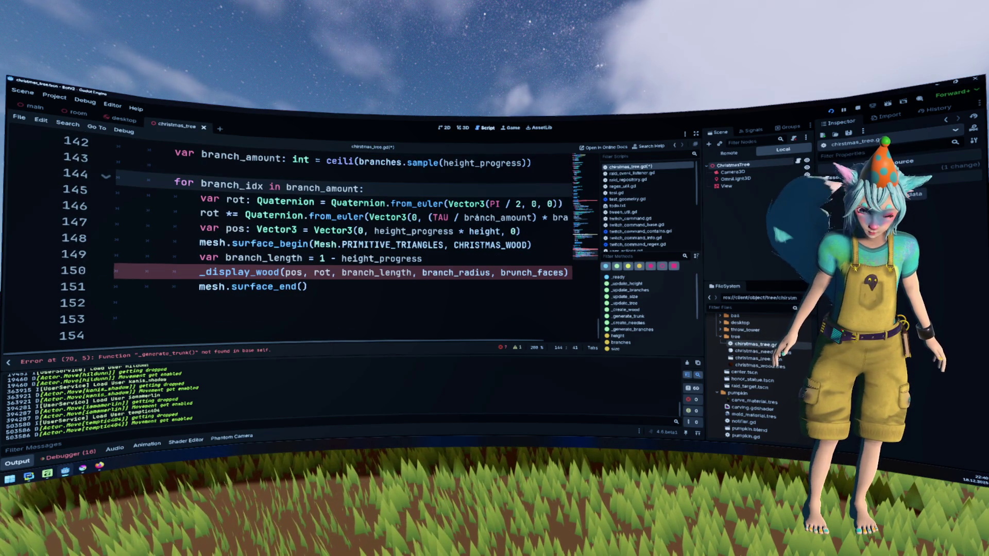
left_click_drag(422, 259, 321, 259)
scroll(321, 258, "up", 10)
scroll(342, 293, "up", 4)
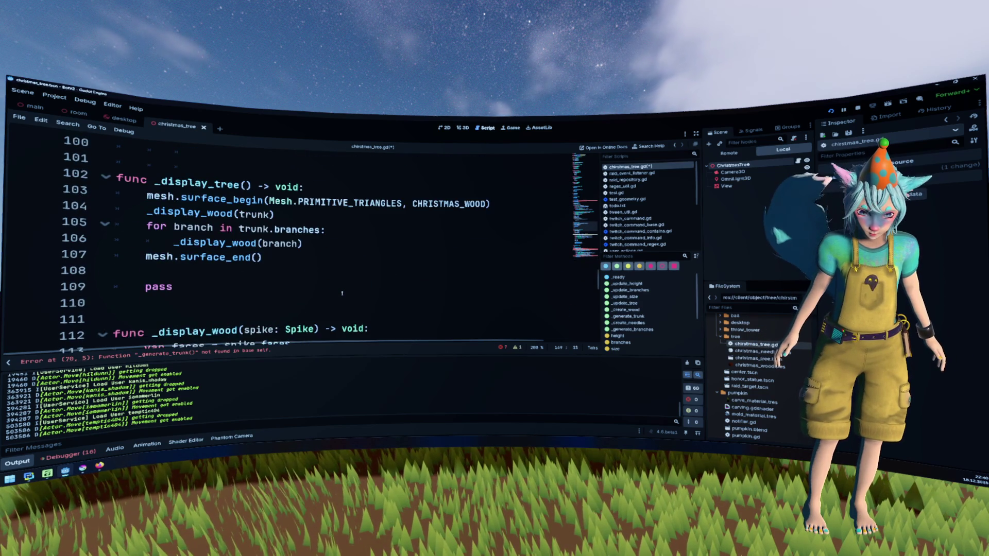
scroll(342, 294, "up", 4)
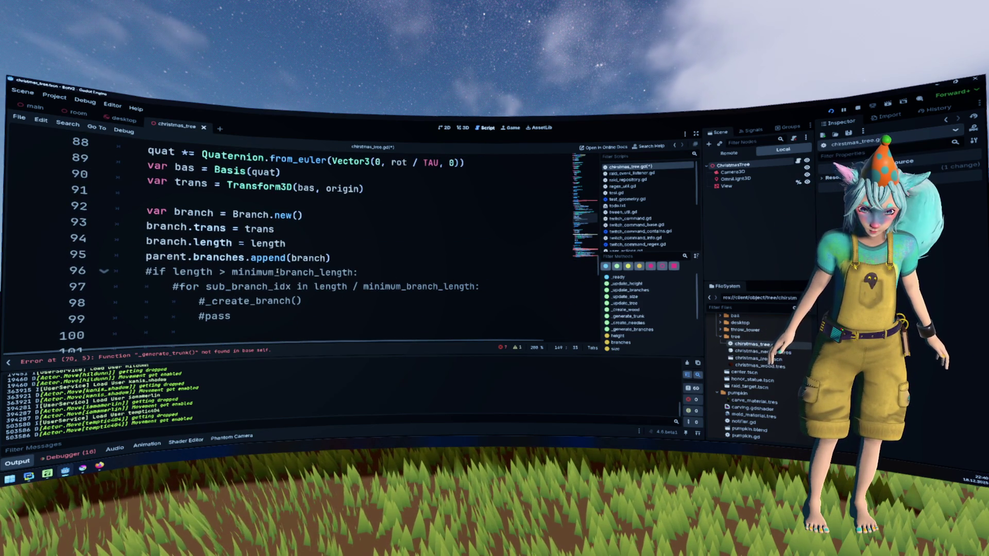
- Add 'var length = 1 - progress' above the _create_branch call and pass length instead
left_click(292, 243)
scroll(291, 245, "up", 3)
scroll(291, 245, "up", 2)
scroll(513, 251, "down", 1)
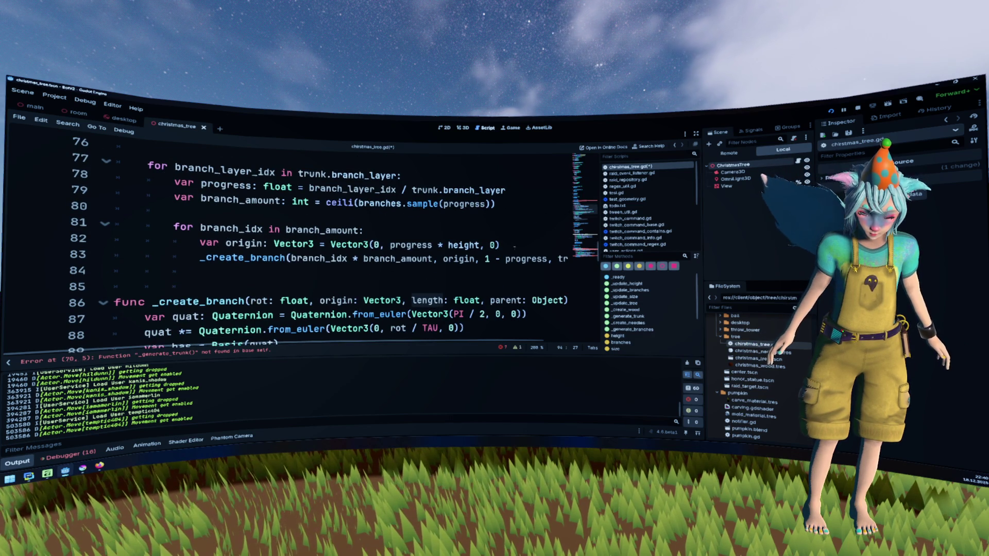
left_click(513, 251)
key("Return")
type("var length")
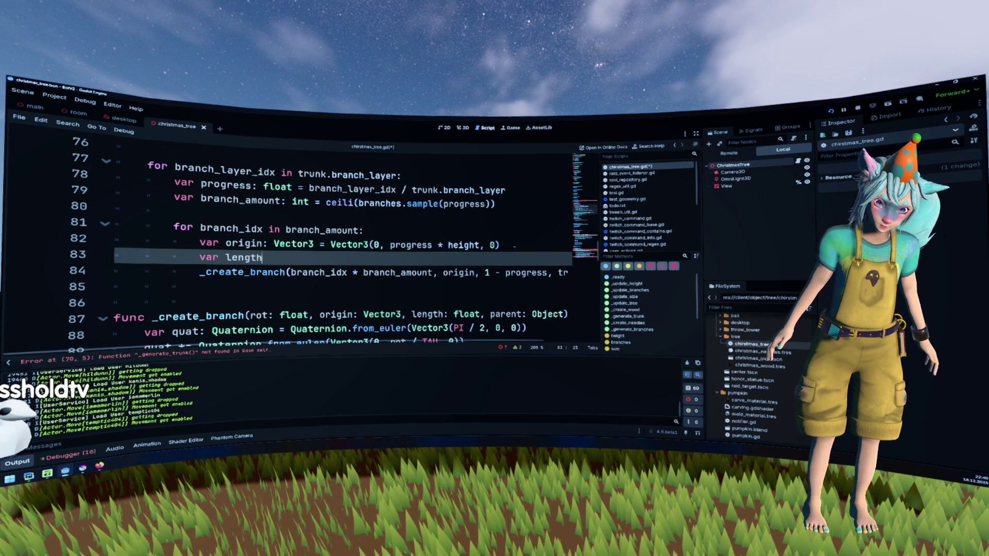
type(" =")
left_click_drag(486, 272, 531, 272)
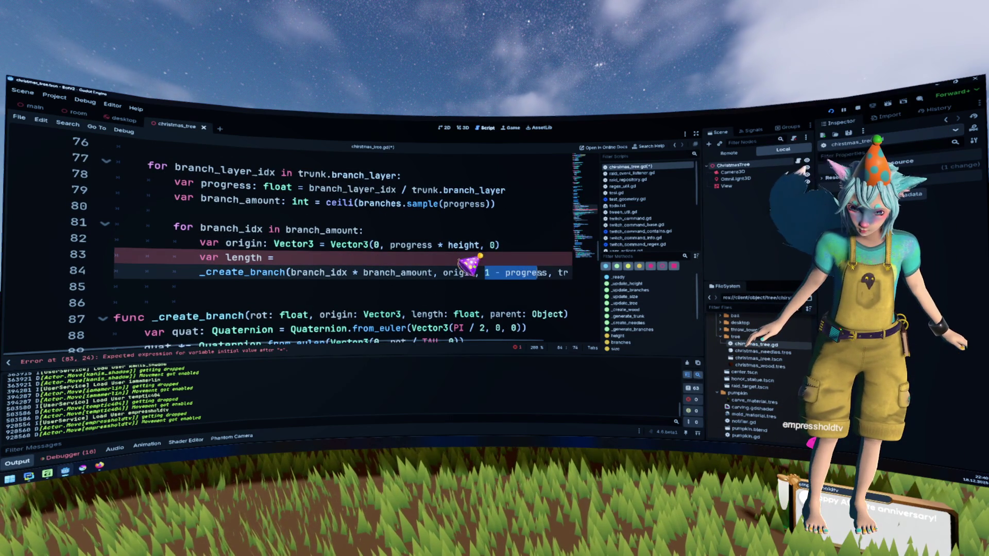
key("BackSpace")
type("le")
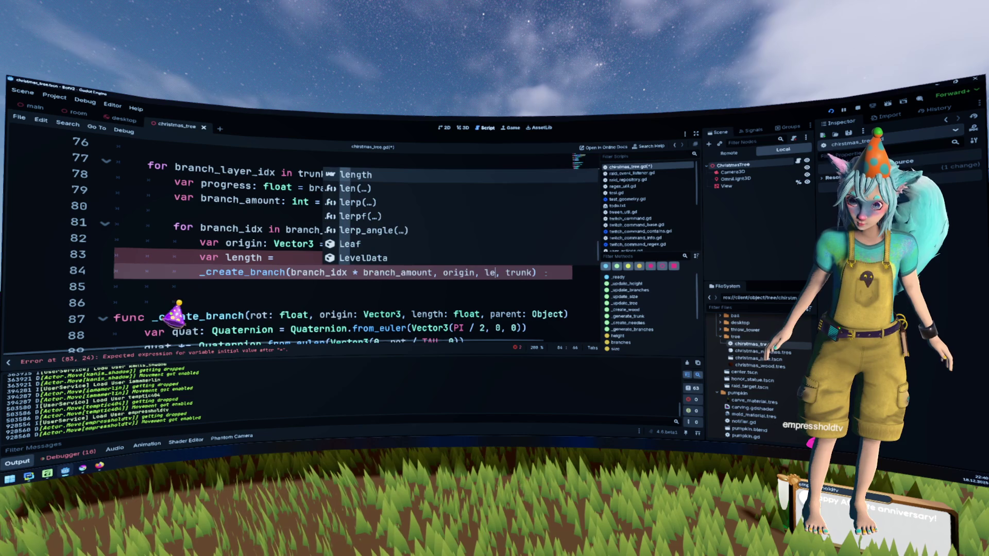
key("Return")
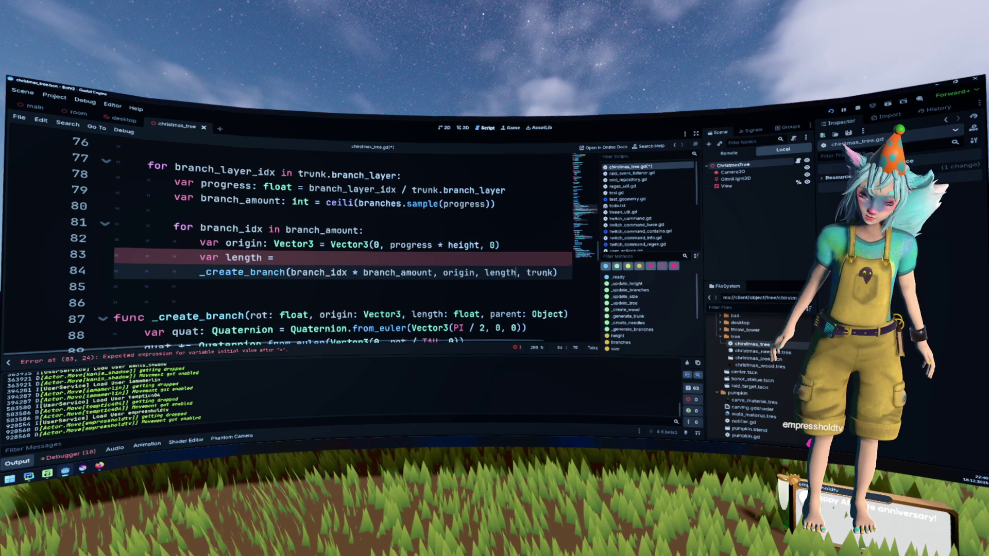
left_click(276, 258)
type("1 - progress")
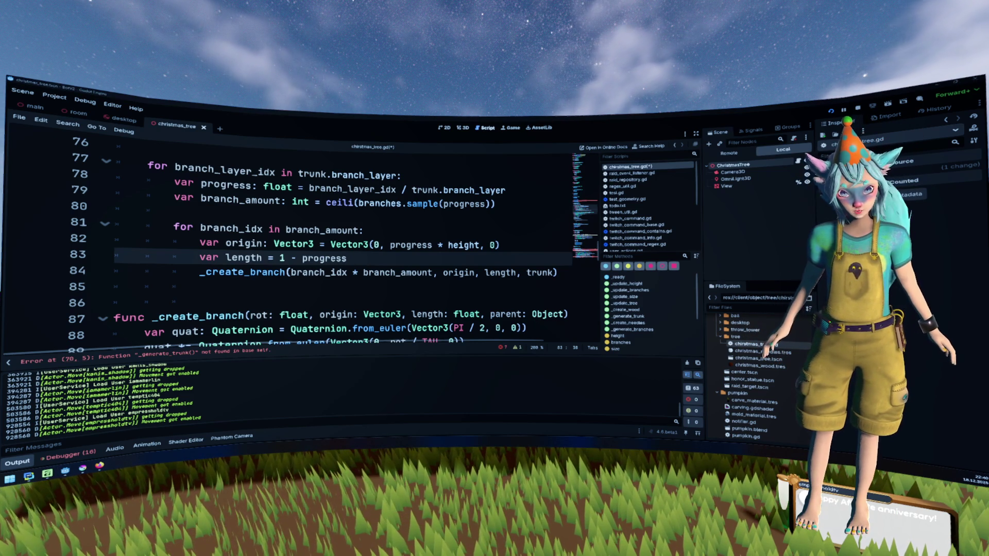
- Give the length variable a float type: 'var length: float = 1 - progress'
left_click(371, 202)
scroll(410, 247, "down", 1)
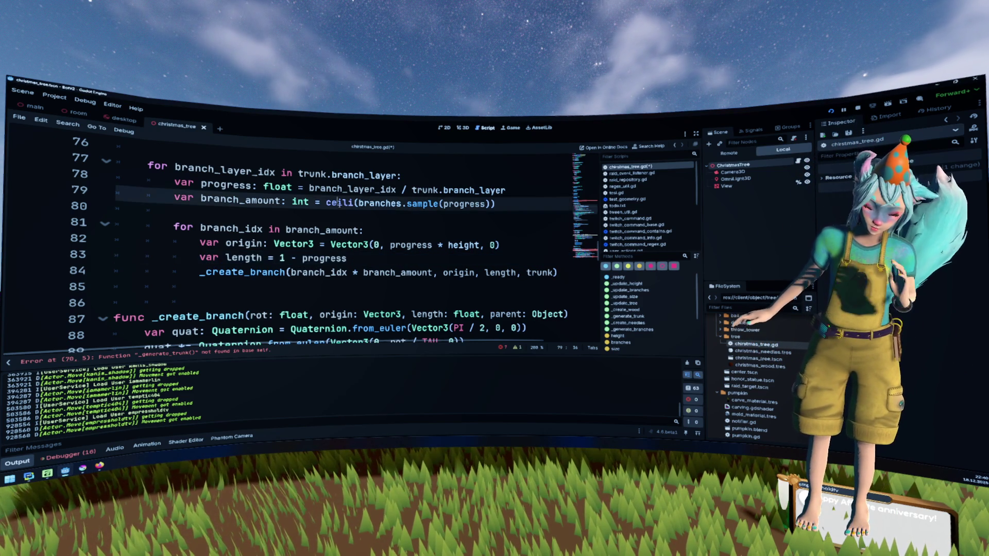
left_click(262, 215)
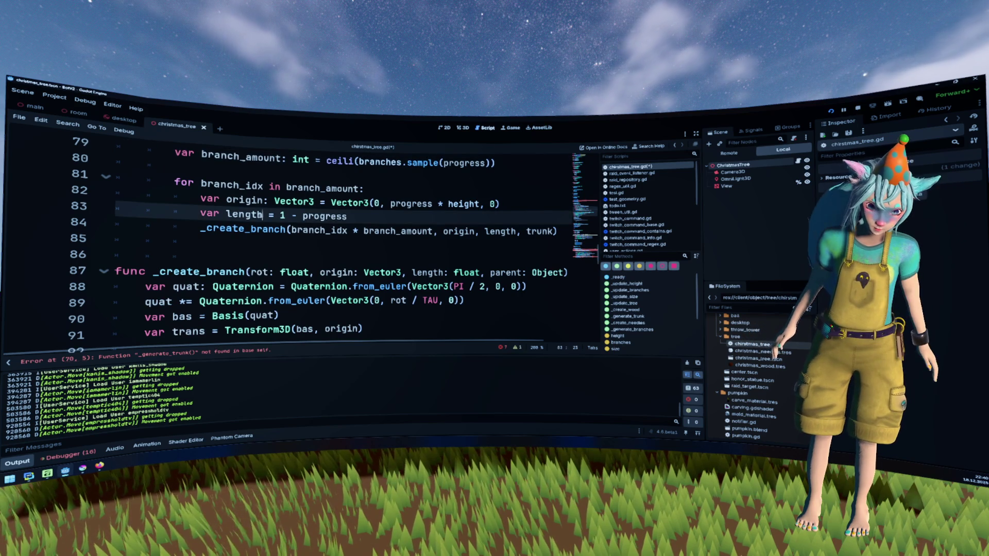
type(": flaoa")
key("BackSpace")
key("BackSpace")
key("BackSpace")
type("oat")
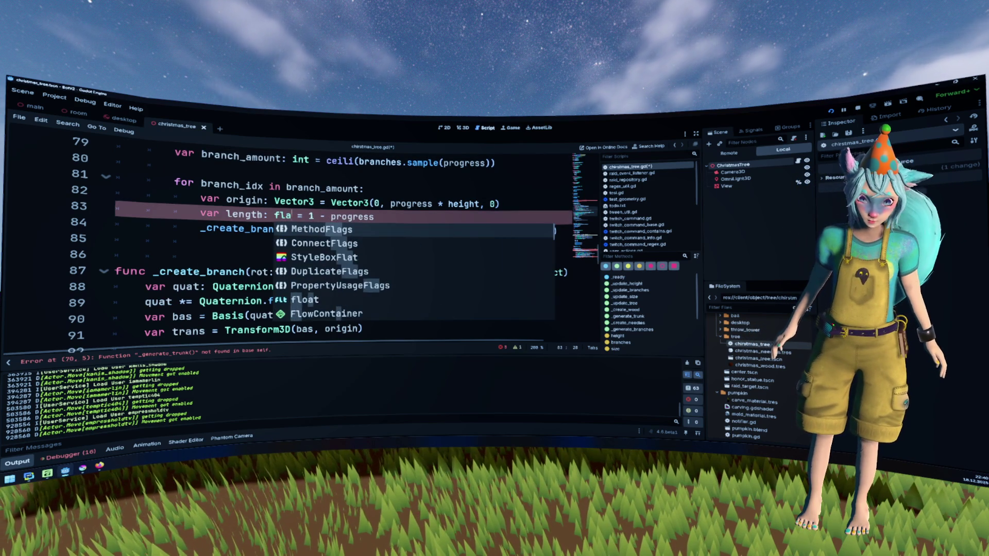
key("Escape")
- Delete the old _generate_branches function and the trailing empty lines after _create_needles
scroll(340, 242, "down", 10)
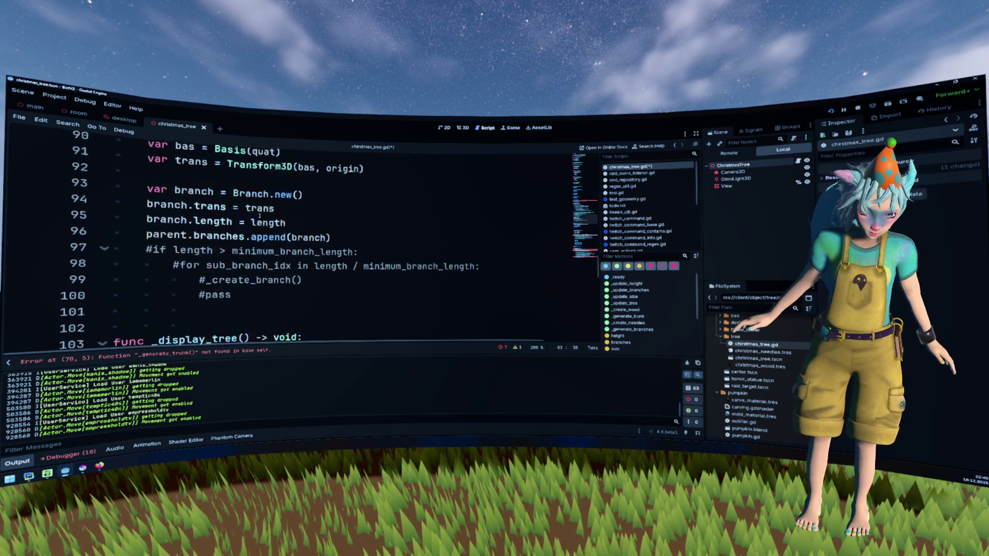
scroll(339, 242, "down", 5)
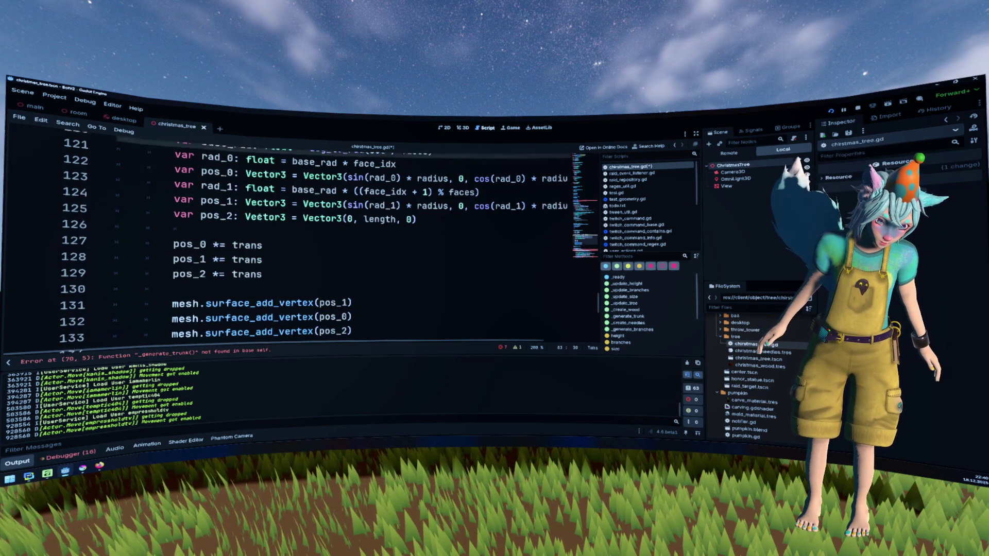
scroll(243, 192, "down", 3)
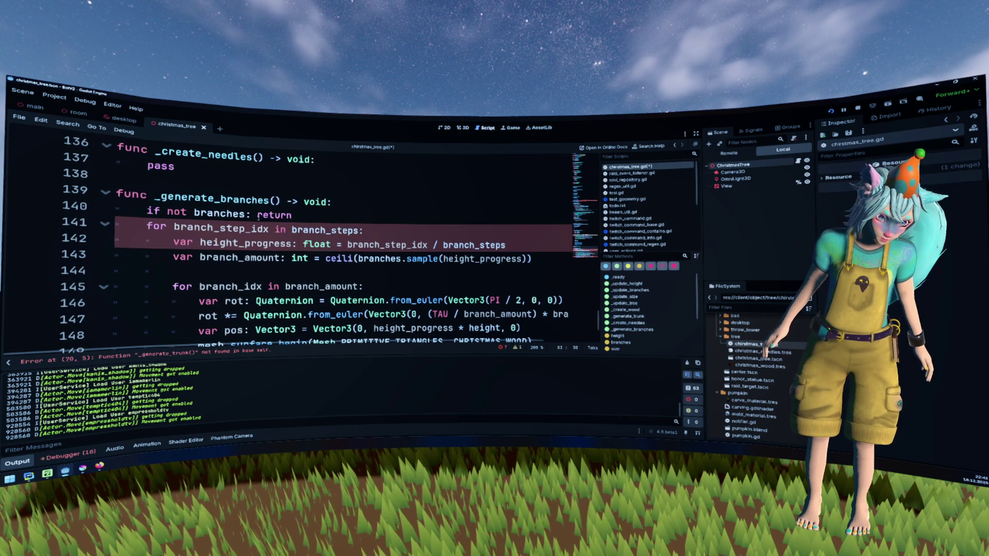
mouse_move(243, 192)
left_mouse_down()
mouse_move(360, 319)
mouse_move(387, 328)
mouse_move(398, 304)
left_mouse_up()
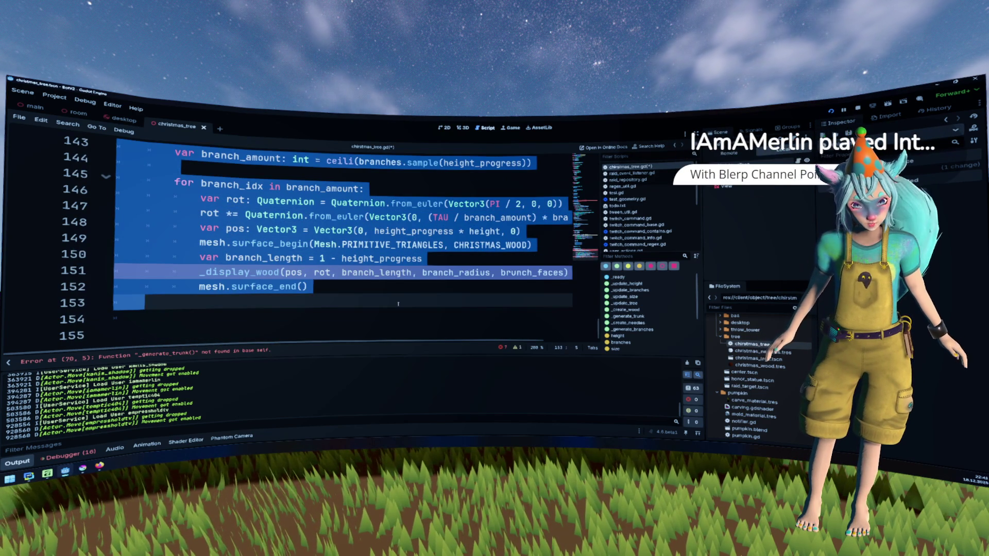
key("BackSpace")
scroll(407, 283, "up", 5)
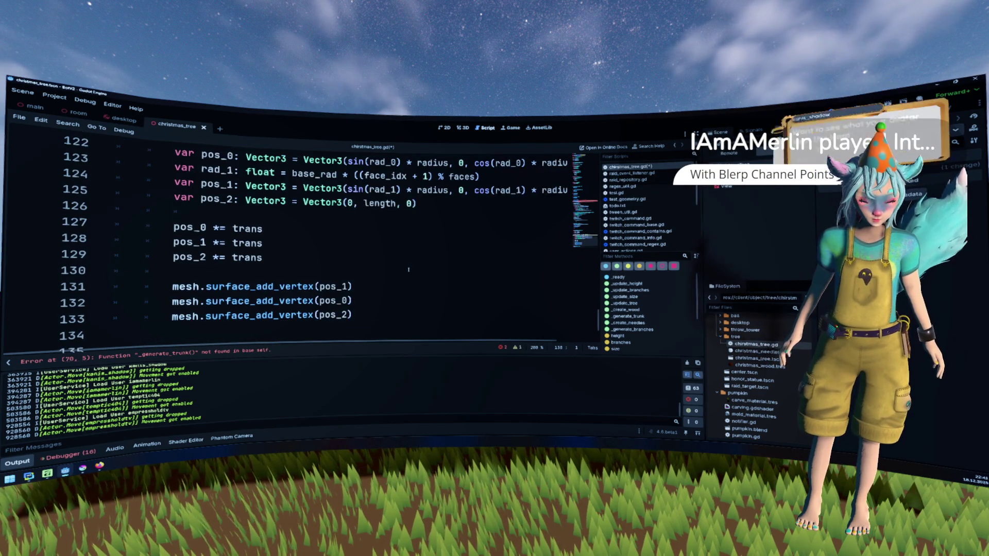
scroll(408, 269, "down", 2)
key("Delete")
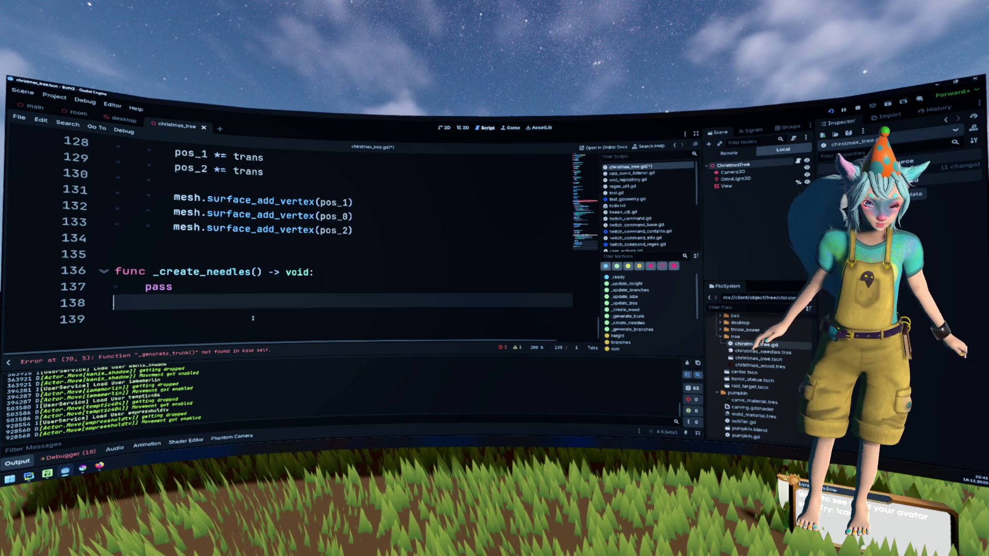
key("BackSpace")
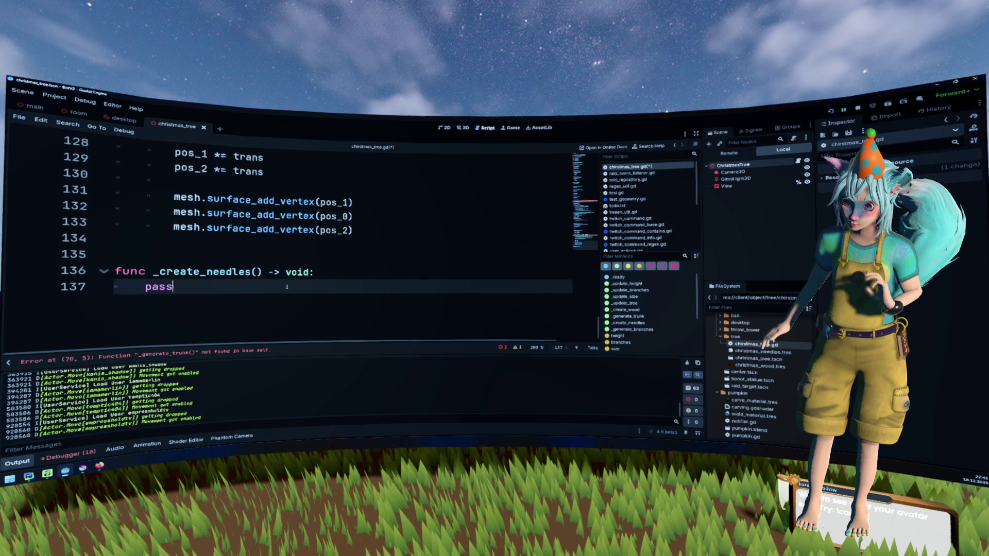
- Inspect the faces loop in _display_wood and jump to the reported error line
scroll(287, 287, "up", 5)
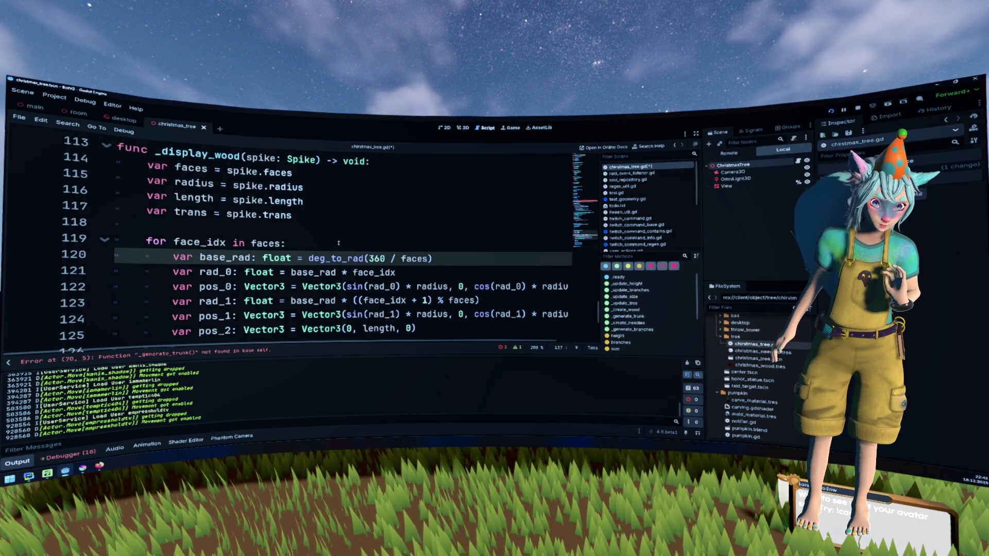
left_click(331, 247)
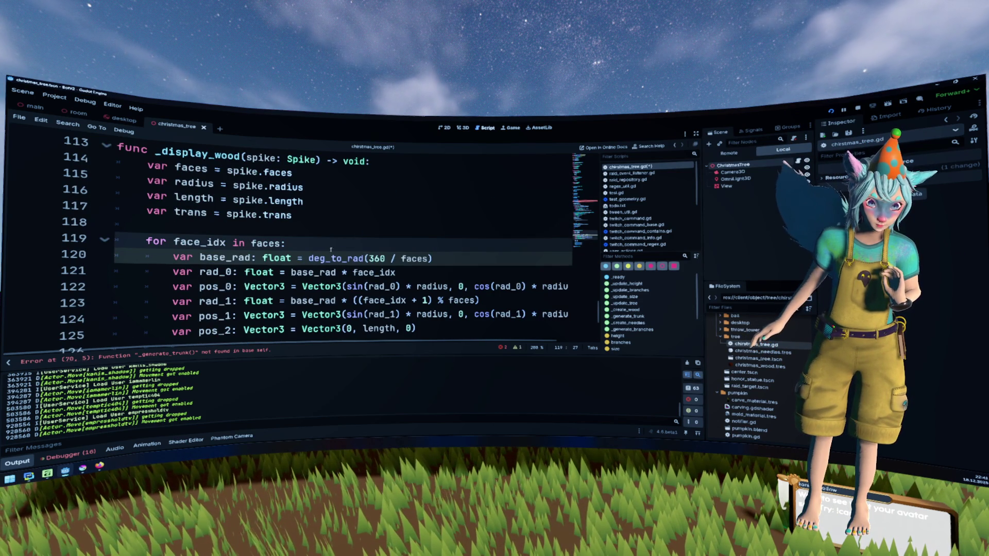
mouse_move(316, 260)
left_click(196, 355)
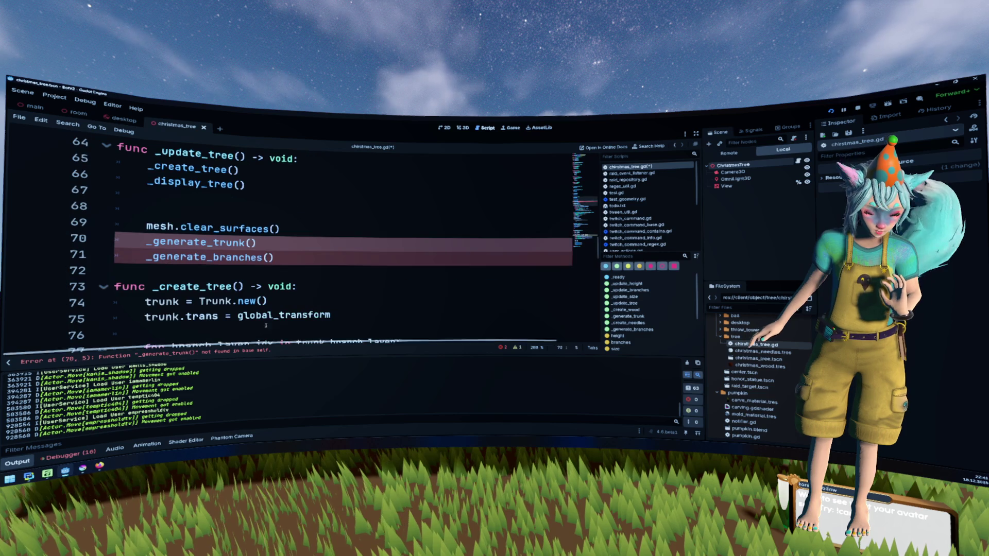
- Delete the stale _generate_trunk and _generate_branches calls from _update_tree
left_click_drag(287, 256, 292, 236)
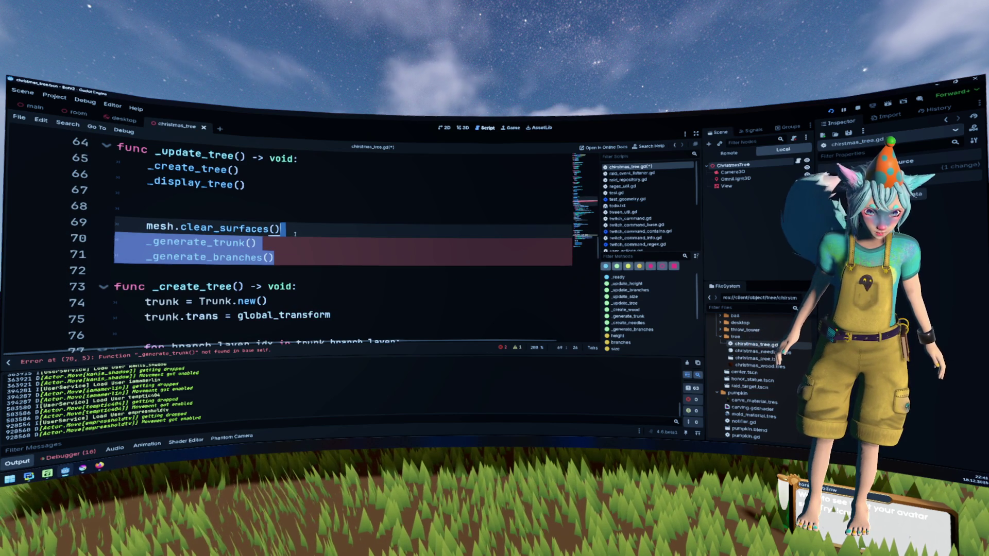
key("BackSpace")
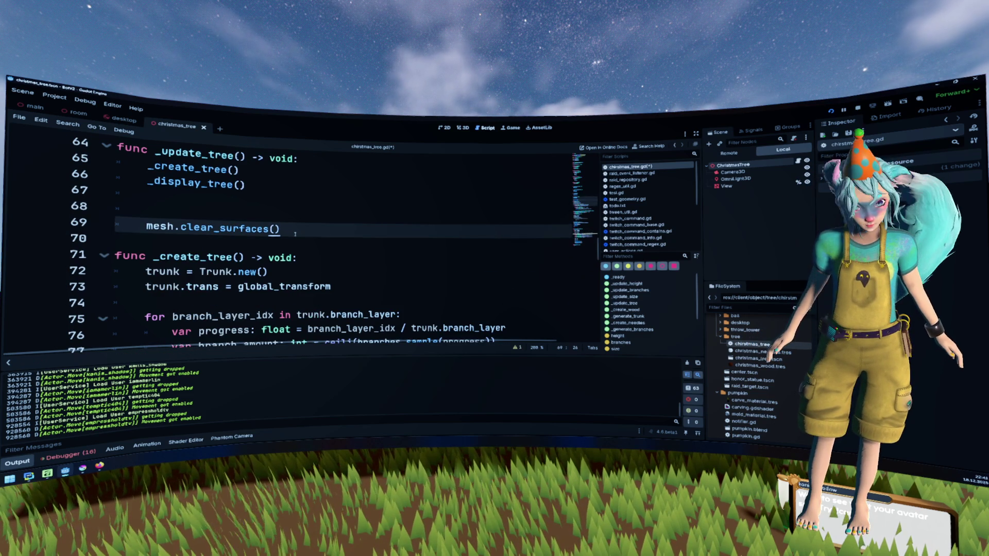
key("shift+Home")
key("ctrl+x")
key("Up")
key("Up")
key("Up")
key("Return")
key("Down")
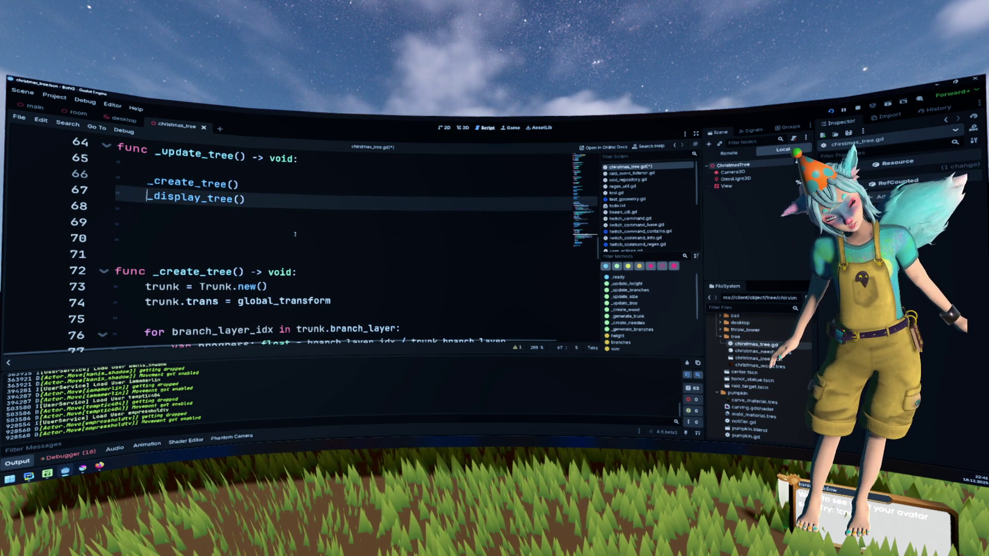
key("Return")
key("Up")
key("ctrl+v")
key("Down")
key("Down")
- Cut mesh.clear_surfaces() out of _update_tree and remove its leftover blank lines
key("shift+Down")
key("shift+Down")
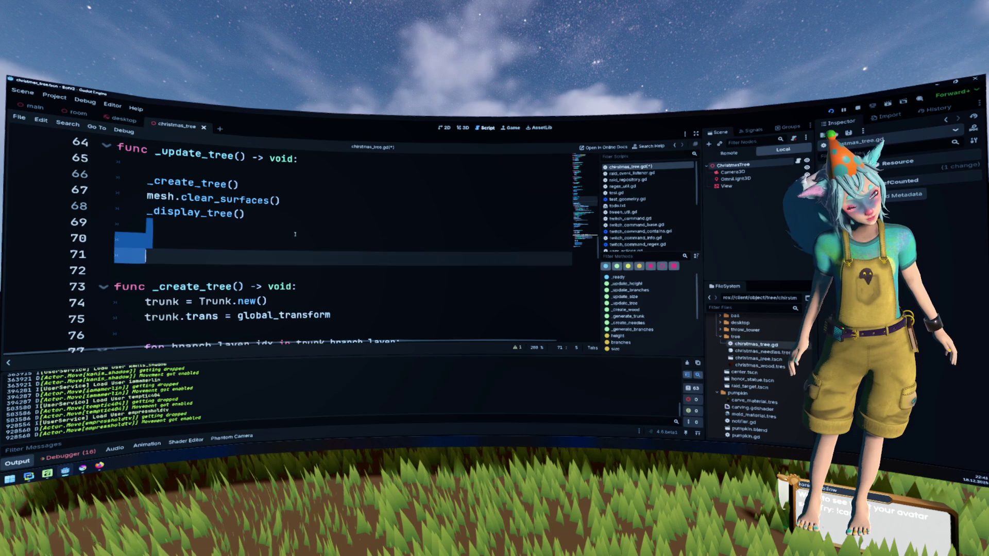
key("Delete")
key("Up")
key("Up")
key("shift+End")
key("ctrl+x")
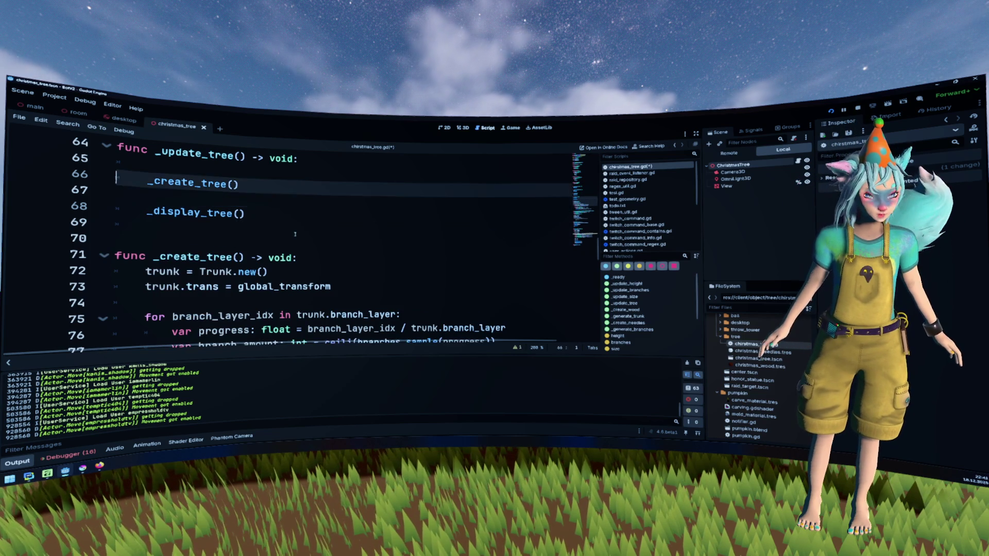
key("BackSpace")
key("Up")
key("BackSpace")
key("BackSpace")
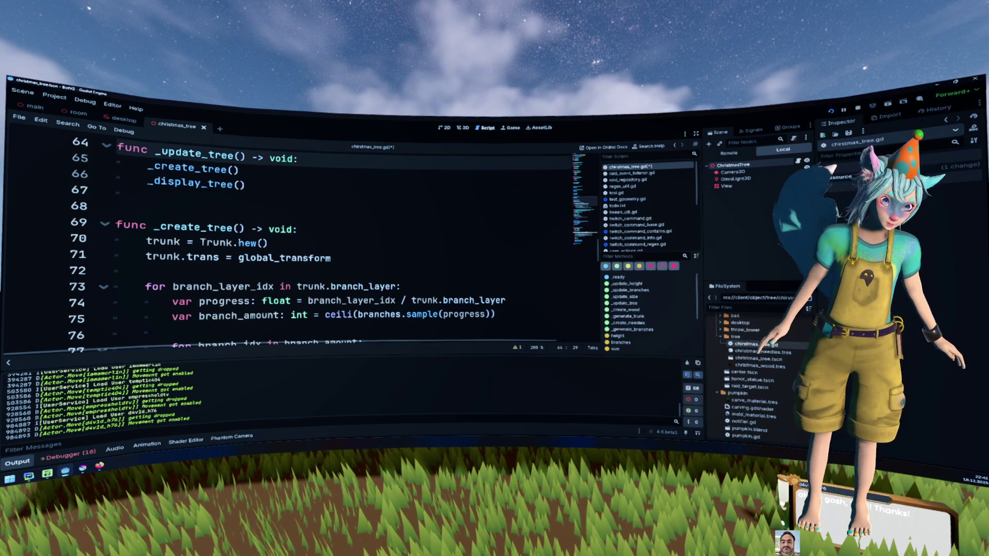
- Paste mesh.clear_surfaces() as the first line of _display_tree
left_click(216, 169, "ctrl")
left_click(219, 184, "ctrl")
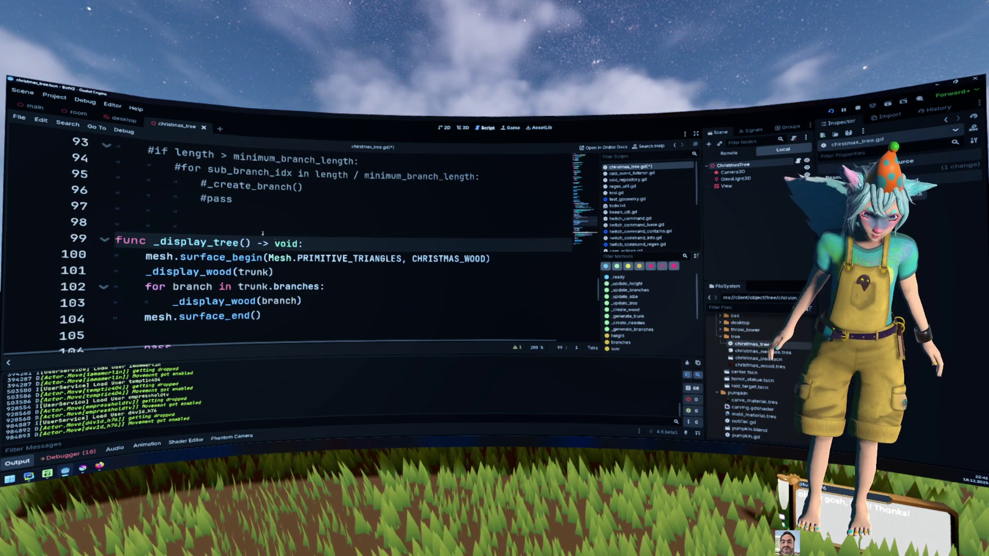
key("Return")
key("ctrl+v")
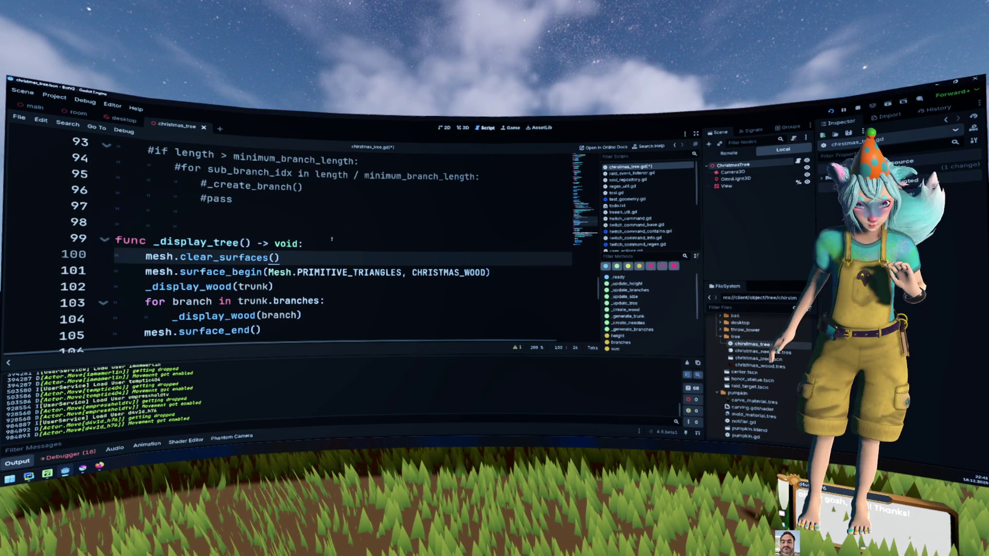
- Delete the leftover pass line after surface_end and save christmas_tree.gd
scroll(288, 277, "down", 1)
left_click(262, 286)
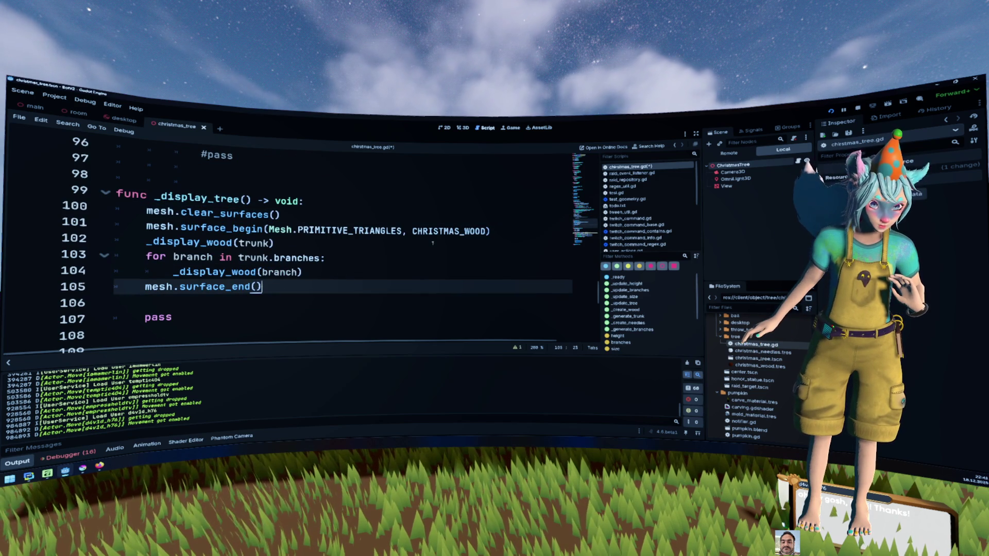
left_click(324, 299)
key("Down")
key("ctrl+shift+k")
key("Up")
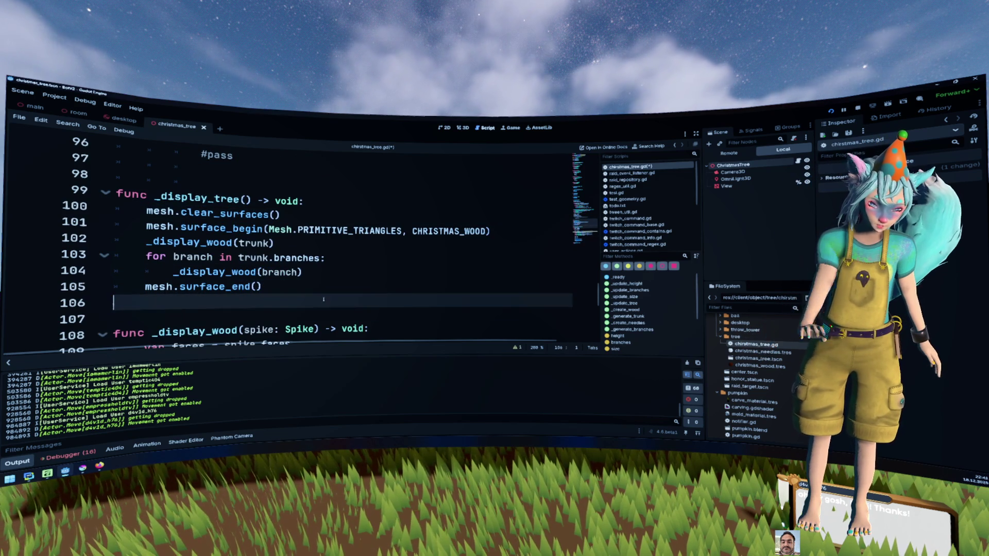
key("ctrl+s")
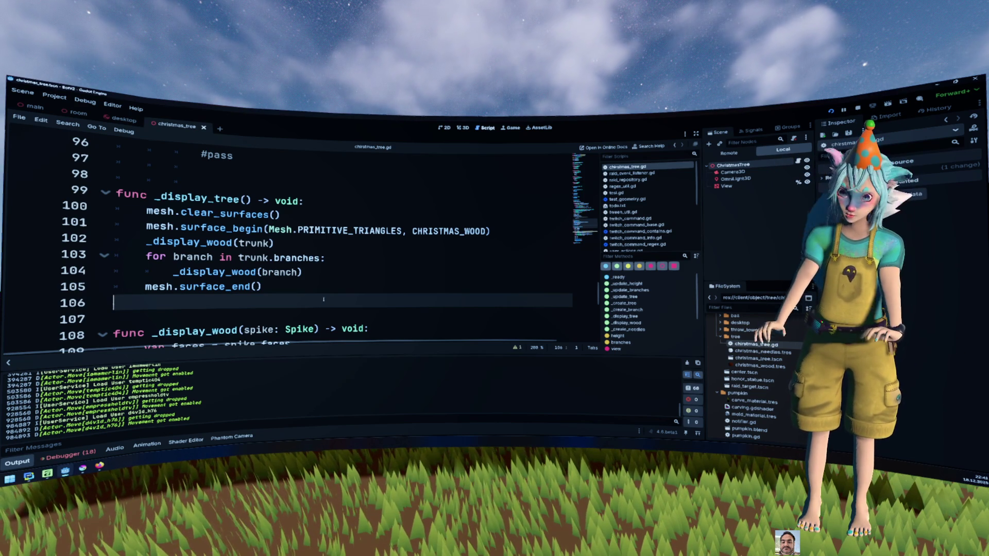
- Run the project to hit the null 'sample' error at line 75, then stop it
key("F5")
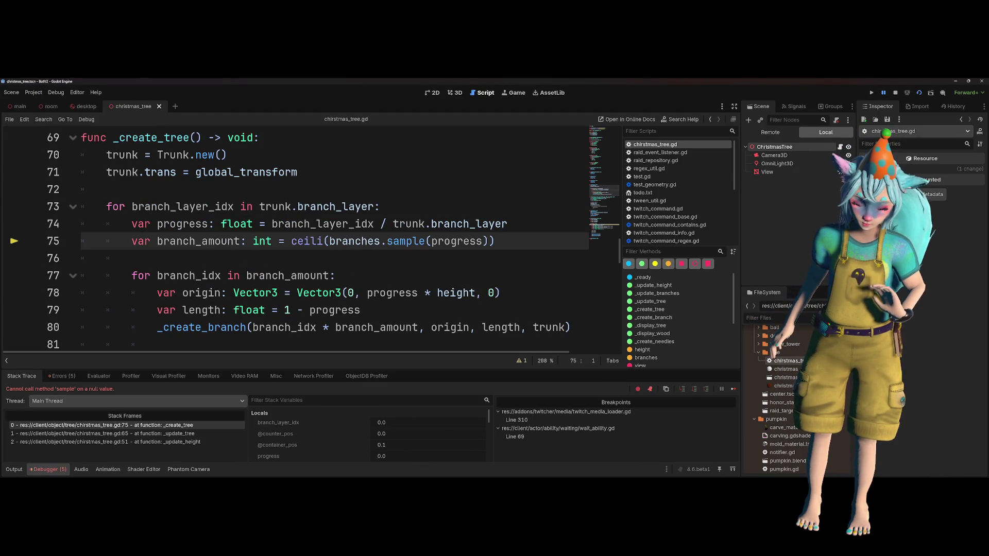
left_click(895, 93)
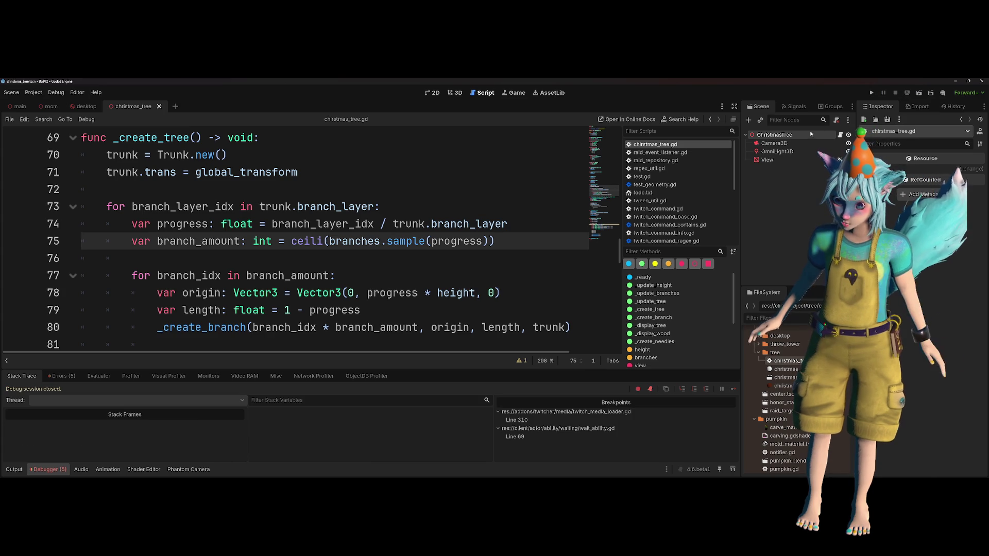
left_click(812, 135)
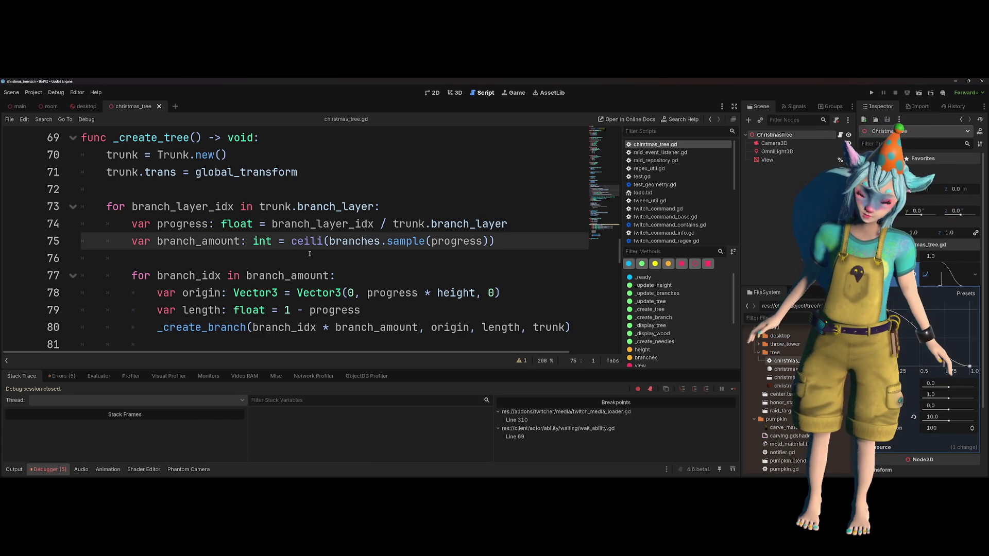
scroll(310, 254, "up", 1)
left_click(340, 188)
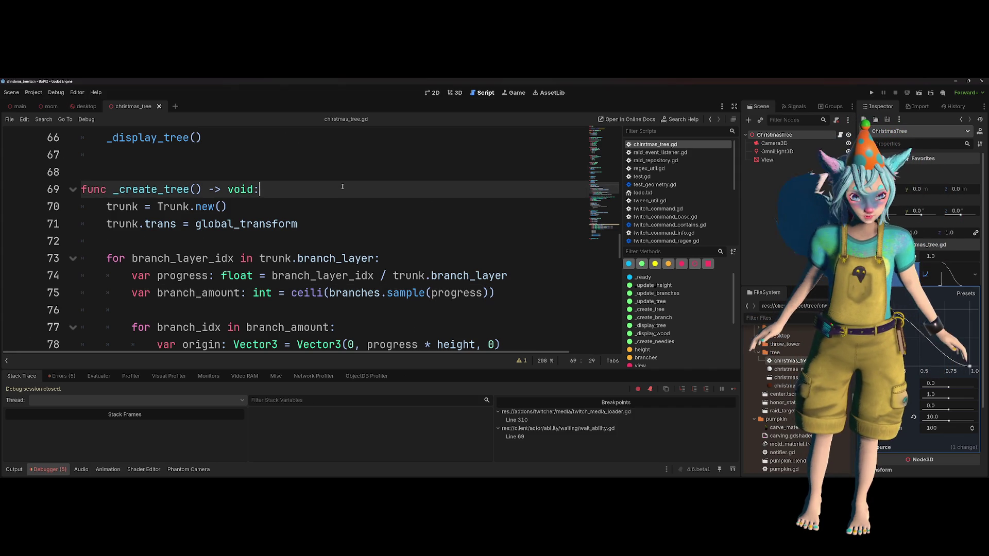
- Start _create_tree with an 'if not branches: return' guard followed by a blank line
key("Return")
type("if branche")
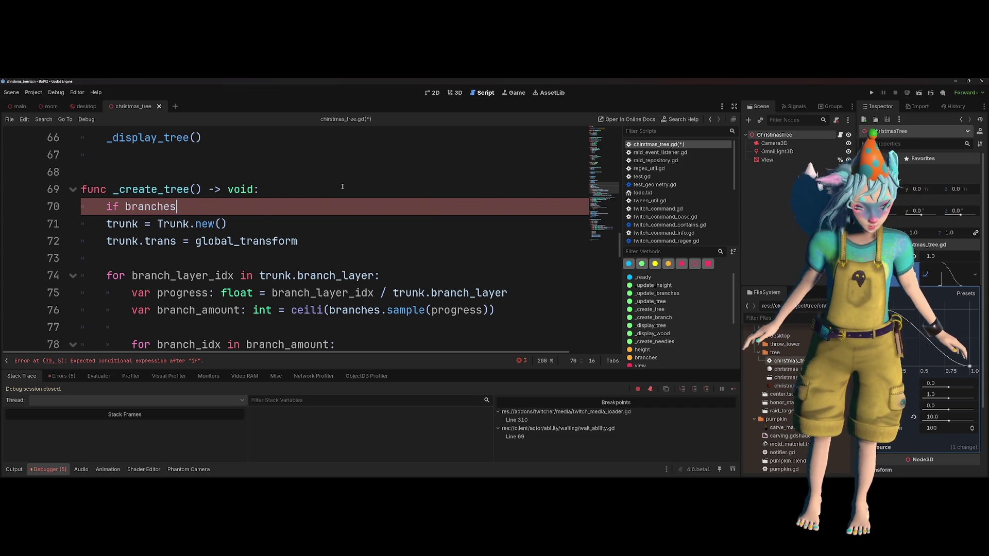
type("s")
key("Escape")
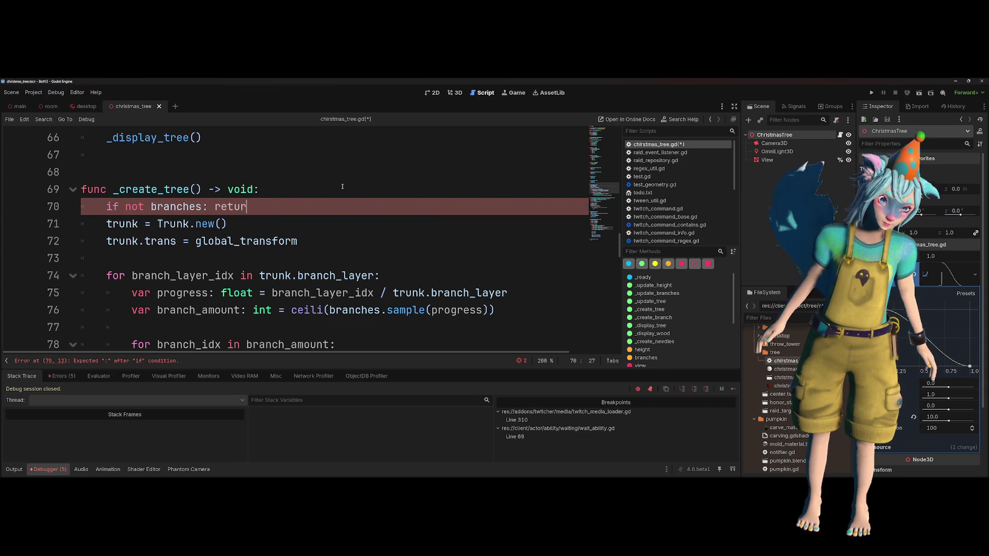
key("Return")
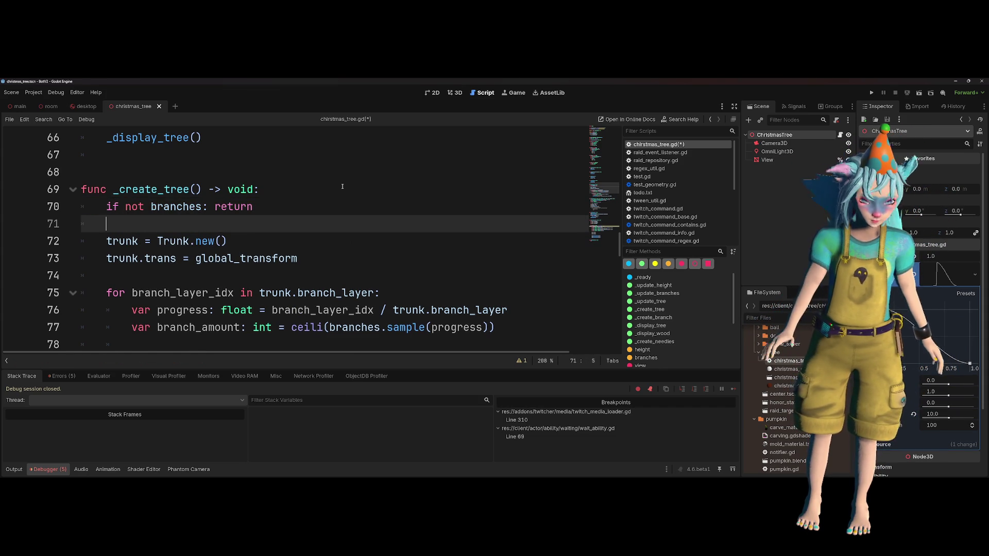
scroll(342, 186, "up", 2)
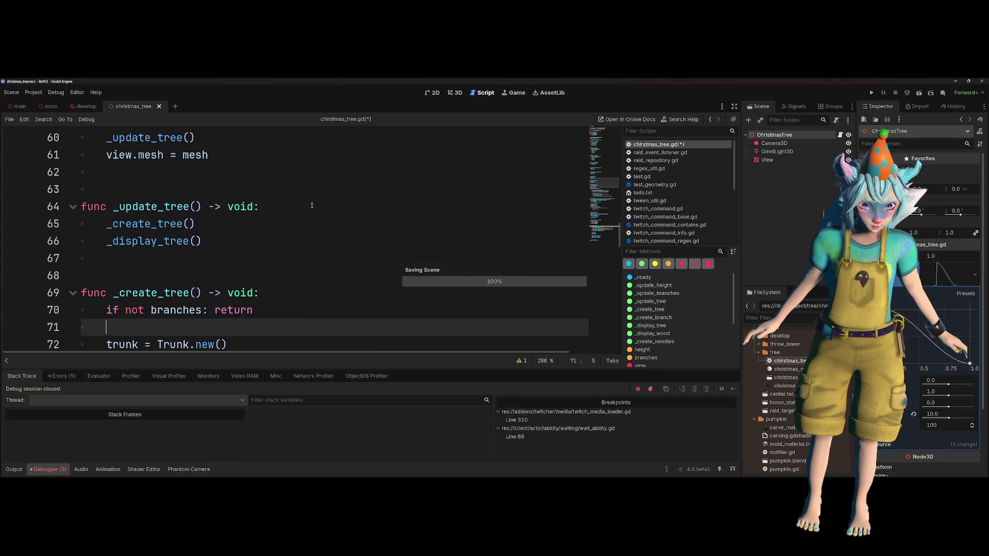
scroll(311, 205, "up", 5)
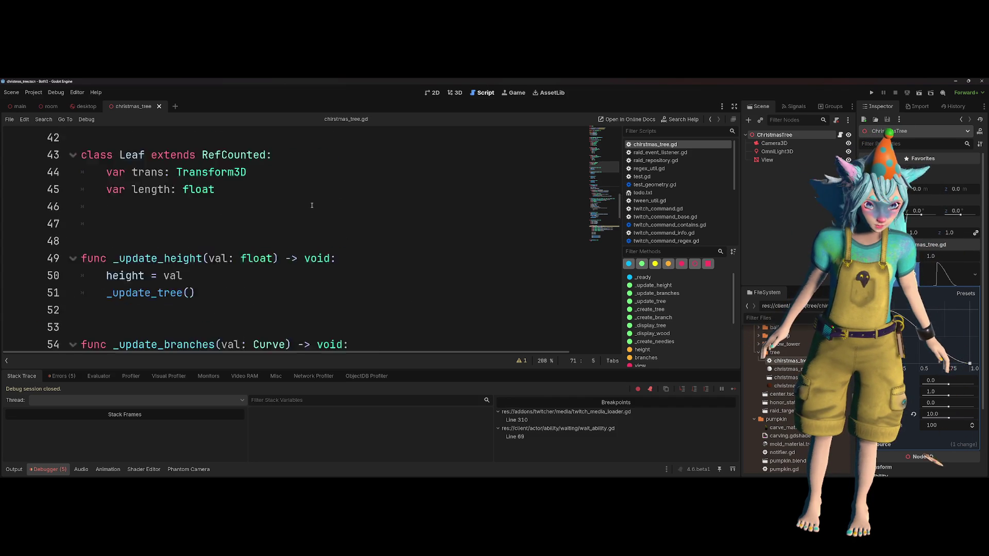
scroll(245, 252, "down", 7)
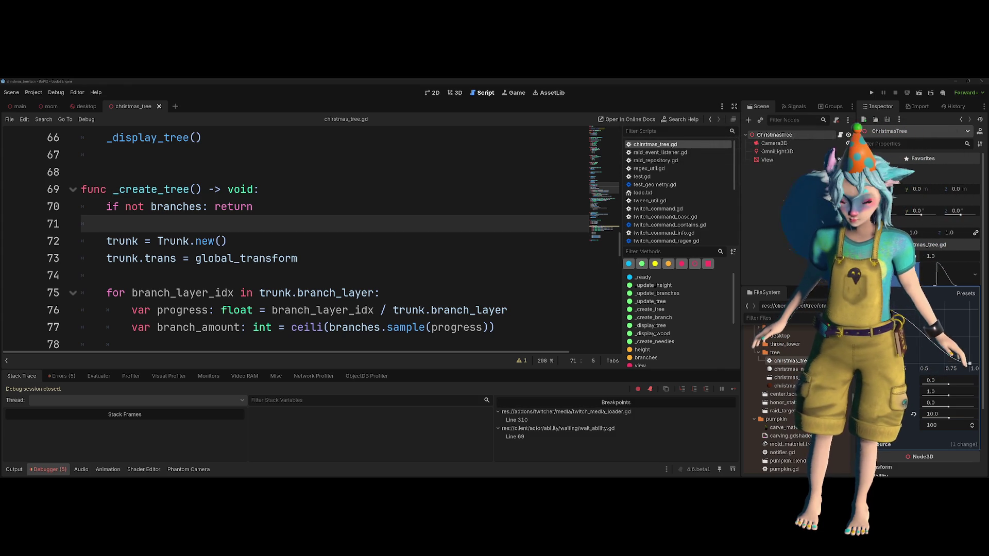
left_click(438, 228)
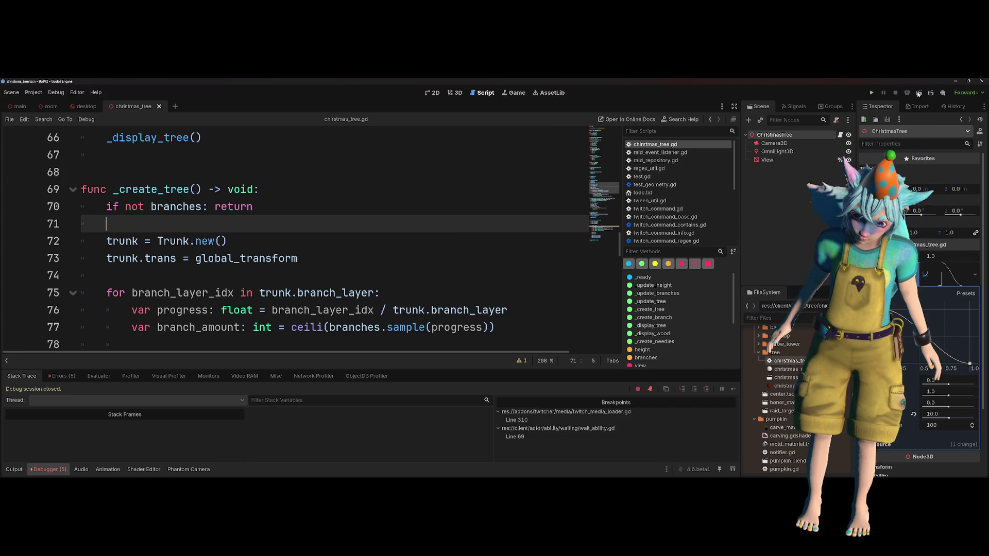
- Test-run the project to view the generated tree, then close the game
left_click(872, 92)
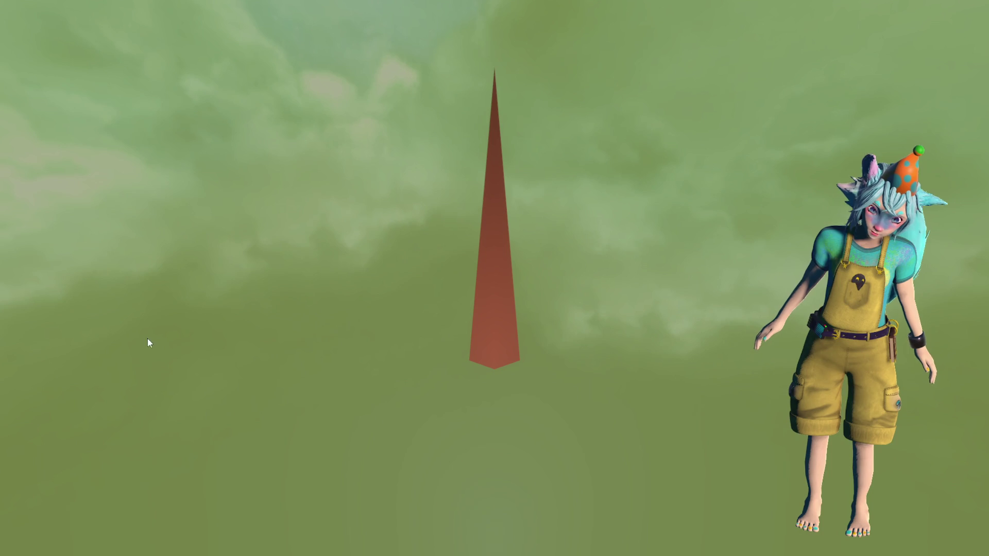
key("alt+F4")
key("Down")
key("Down")
key("Down")
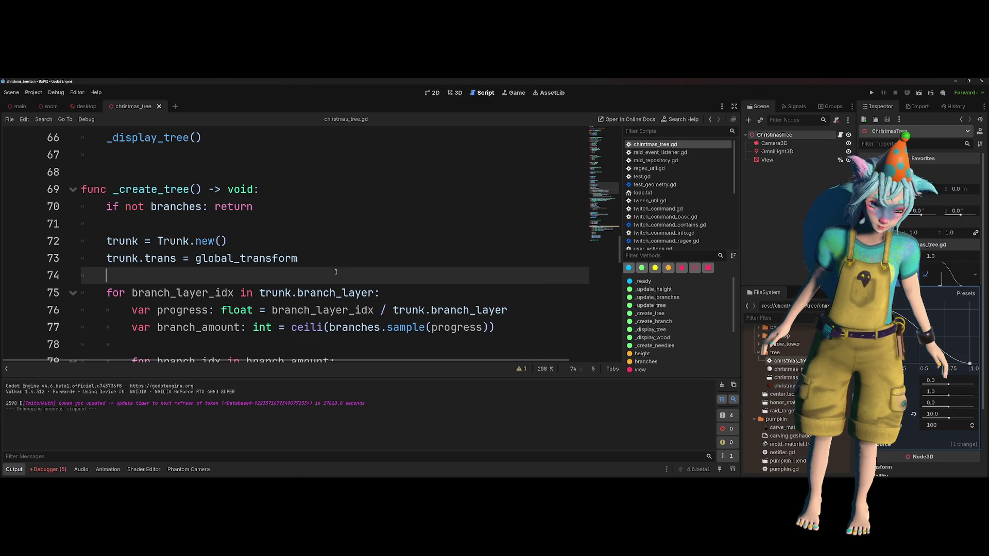
scroll(335, 258, "down", 2)
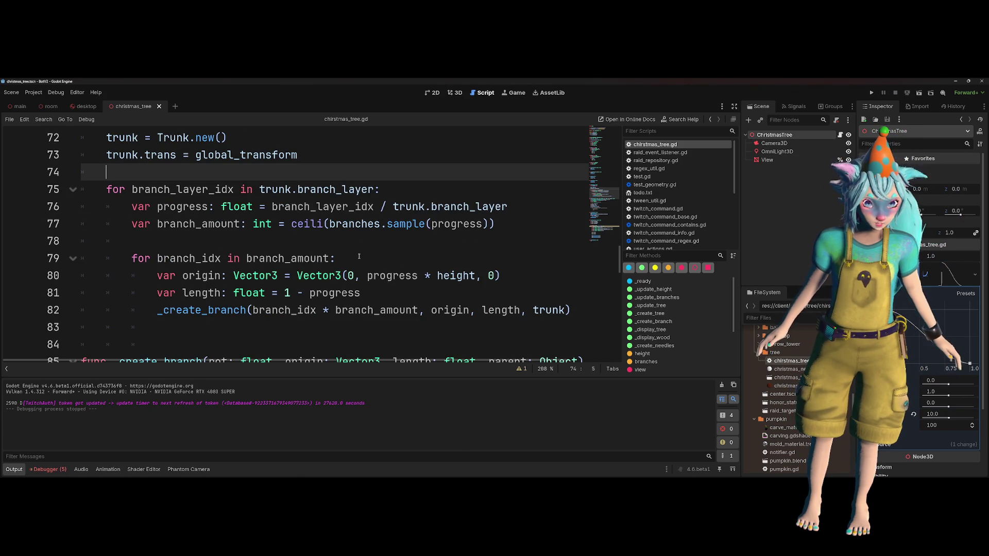
scroll(359, 257, "up", 1)
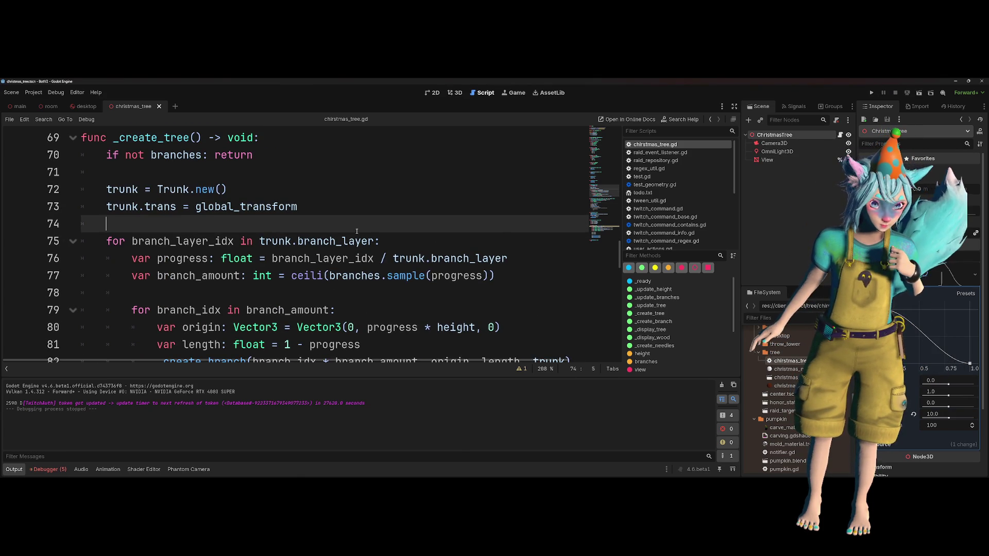
- Change Trunk's branch_layer default from 0.1 to 10 and rename it branch_layers
left_click(351, 241)
left_click(347, 240, "ctrl")
key("alt+Left")
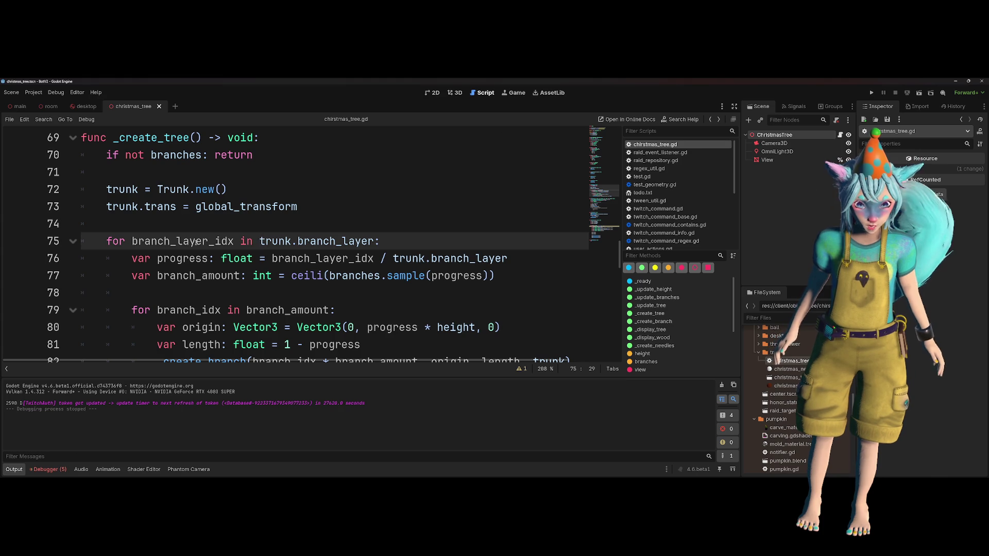
left_click(301, 239, "ctrl")
double_click(280, 242)
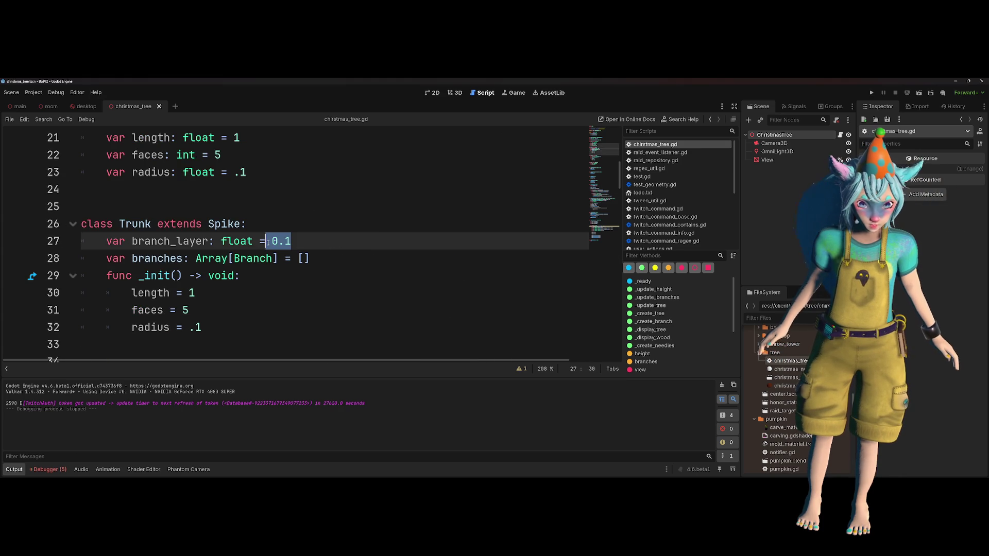
type("10")
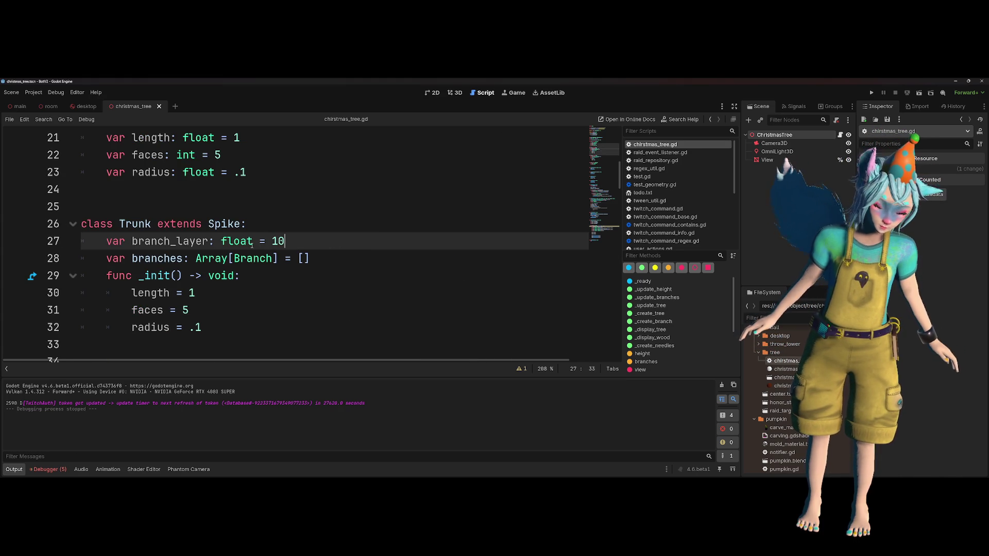
left_click(209, 241)
type("s")
double_click(206, 241)
- Update the loop header's branch_layer reference to branch_layers and save
scroll(275, 258, "down", 20)
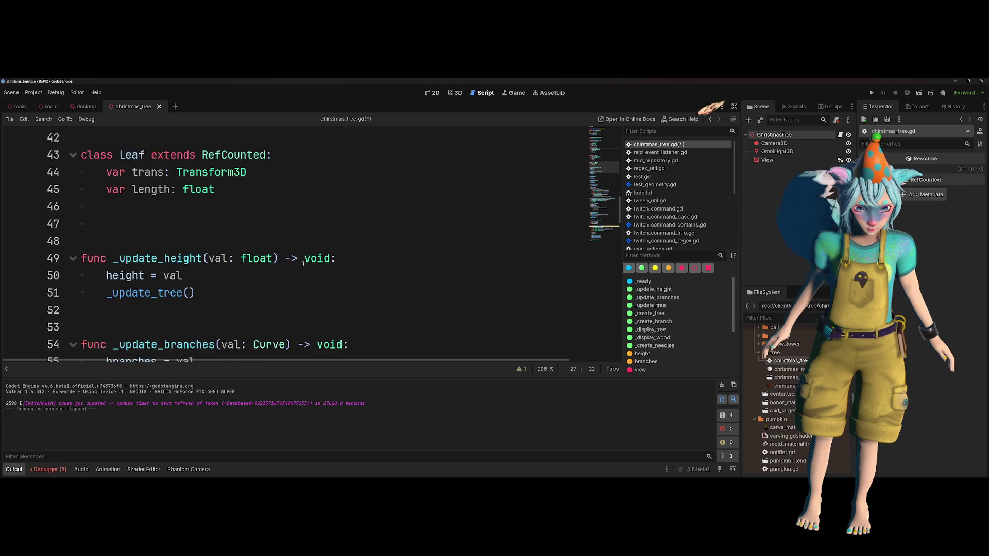
scroll(273, 264, "up", 4)
scroll(273, 263, "up", 2)
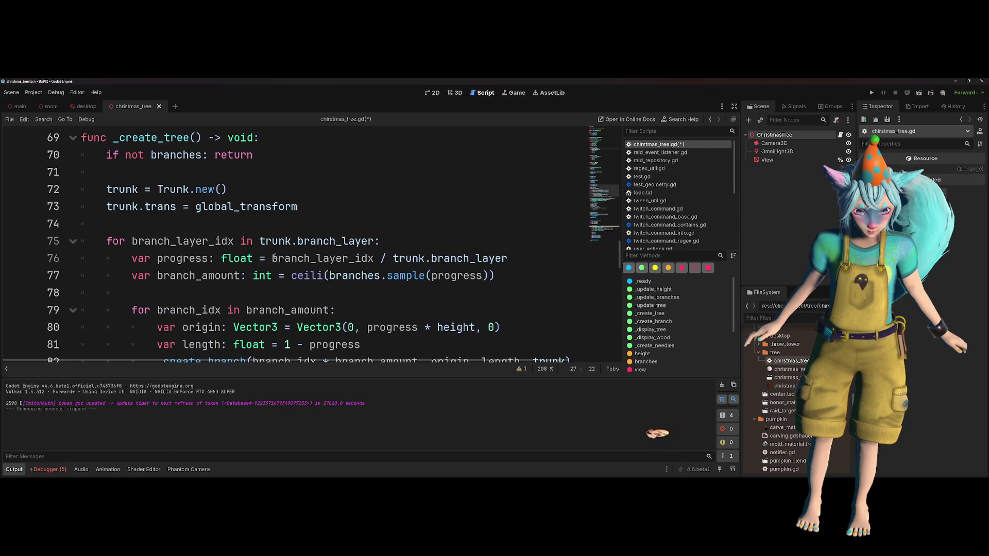
left_click(380, 241)
type("s")
key("ctrl+s")
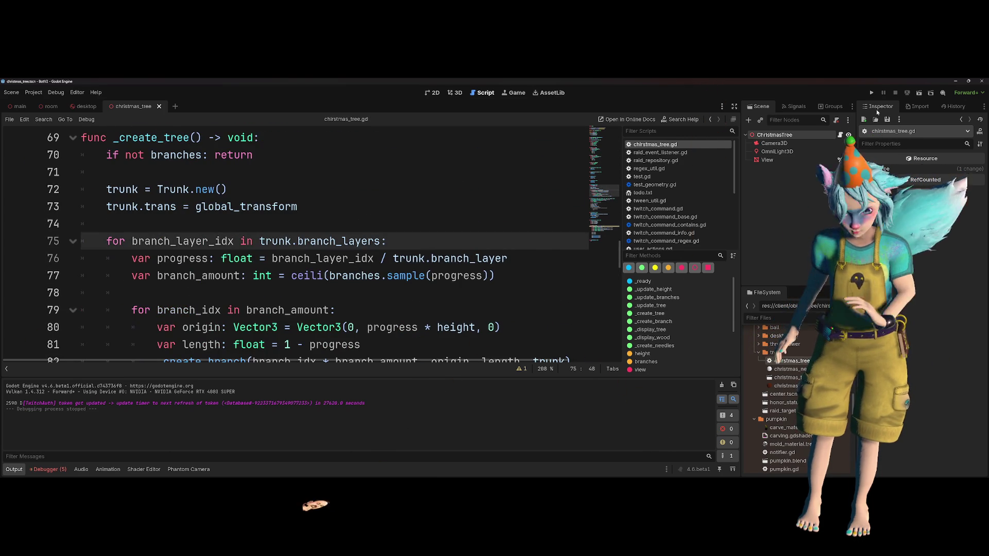
- Fix the remaining branch_layer use to branch_layers, save, and rerun the project
left_click(921, 94)
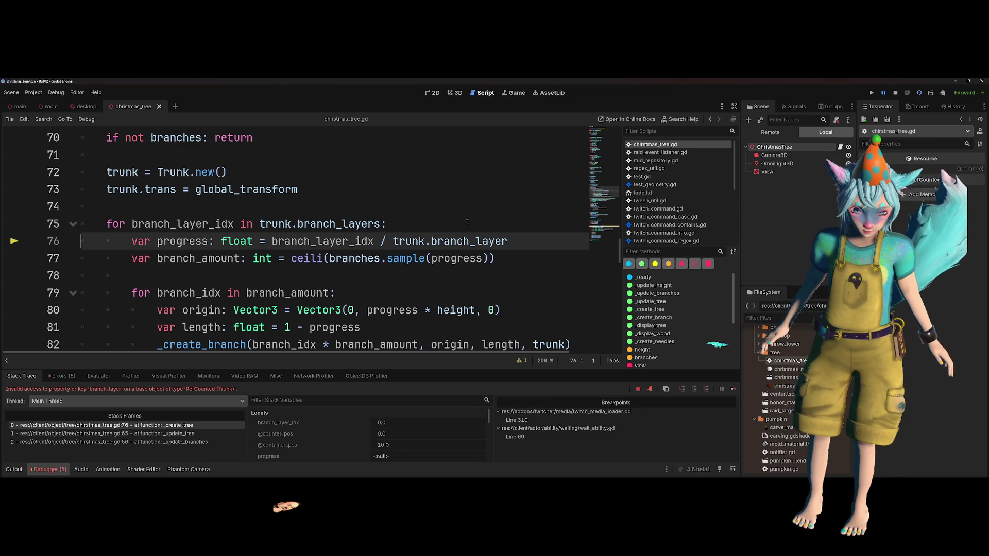
type("s")
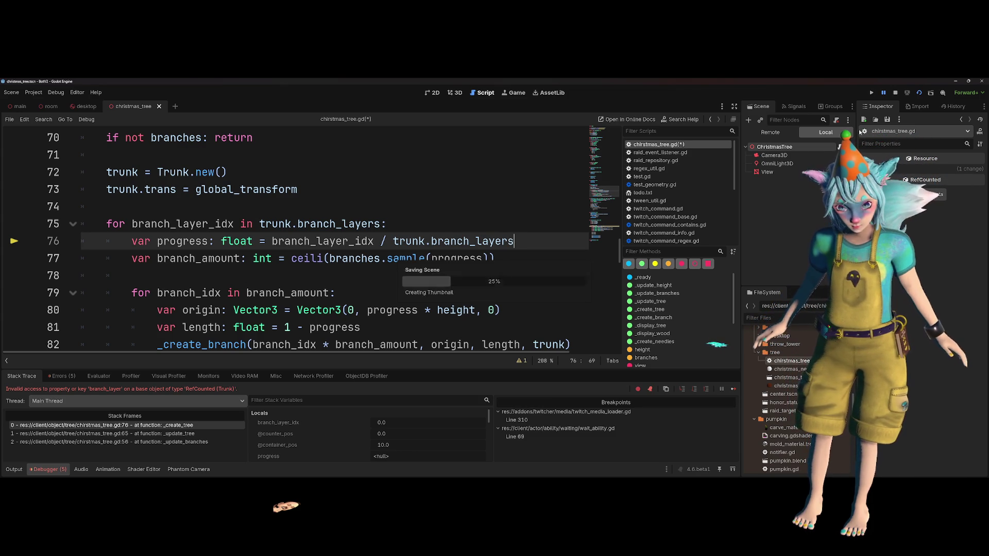
key("ctrl+s")
key("F5")
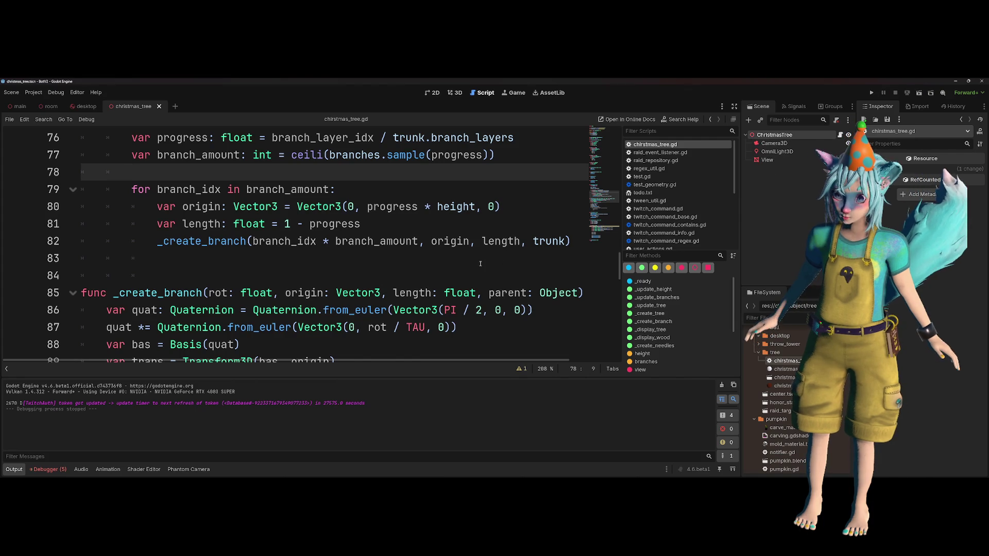
- Scroll christmas_tree.gd from _create_tree and _create_branch down to the face loop in _display_wood
scroll(480, 264, "up", 2)
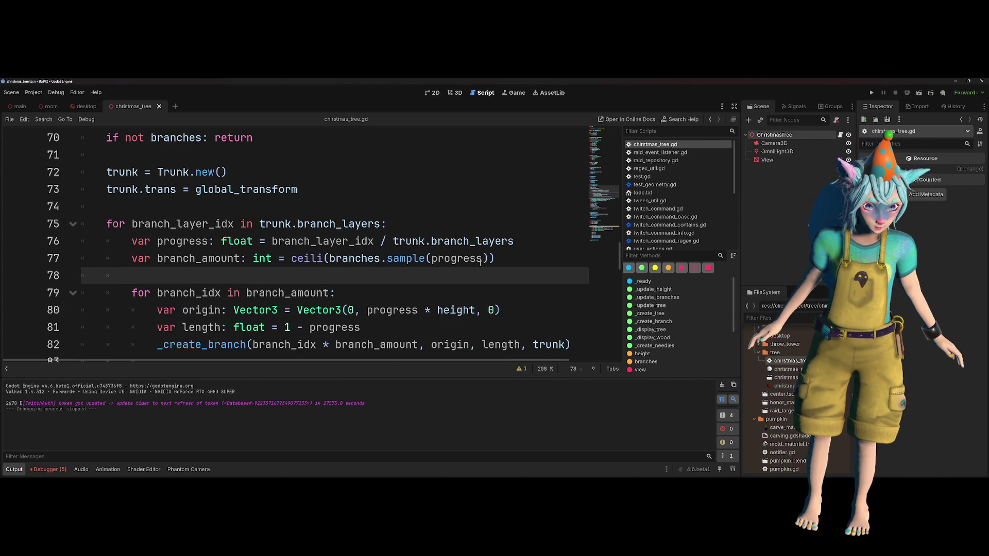
scroll(480, 263, "down", 1)
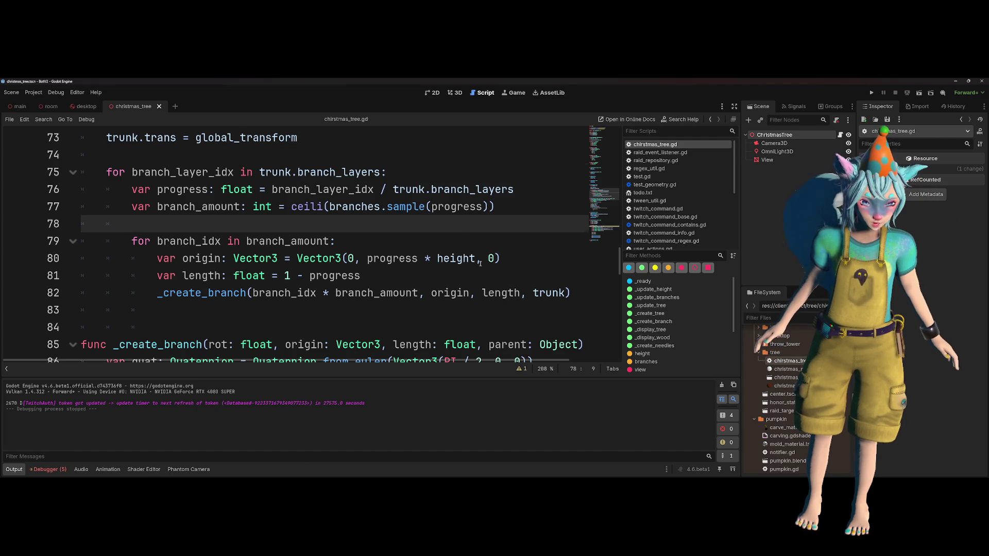
scroll(480, 264, "down", 1)
scroll(480, 263, "down", 1)
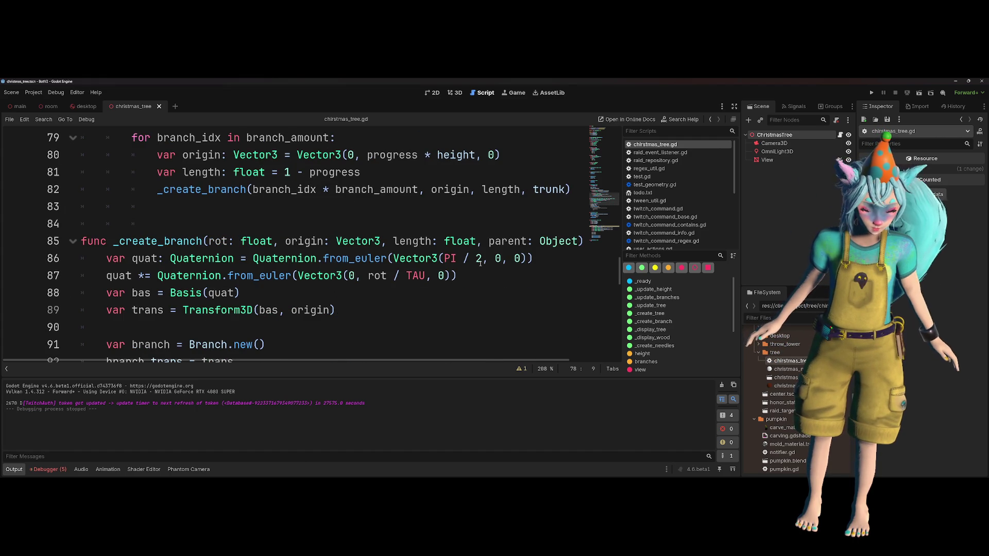
scroll(480, 263, "down", 2)
scroll(480, 263, "up", 1)
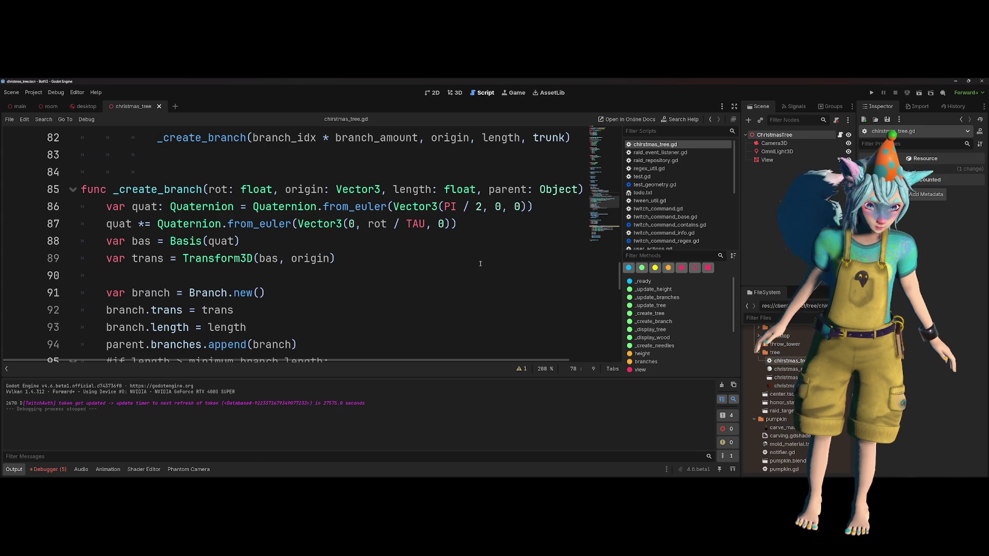
scroll(480, 263, "up", 9)
scroll(480, 263, "down", 7)
scroll(480, 264, "down", 12)
scroll(480, 264, "up", 3)
scroll(480, 264, "down", 4)
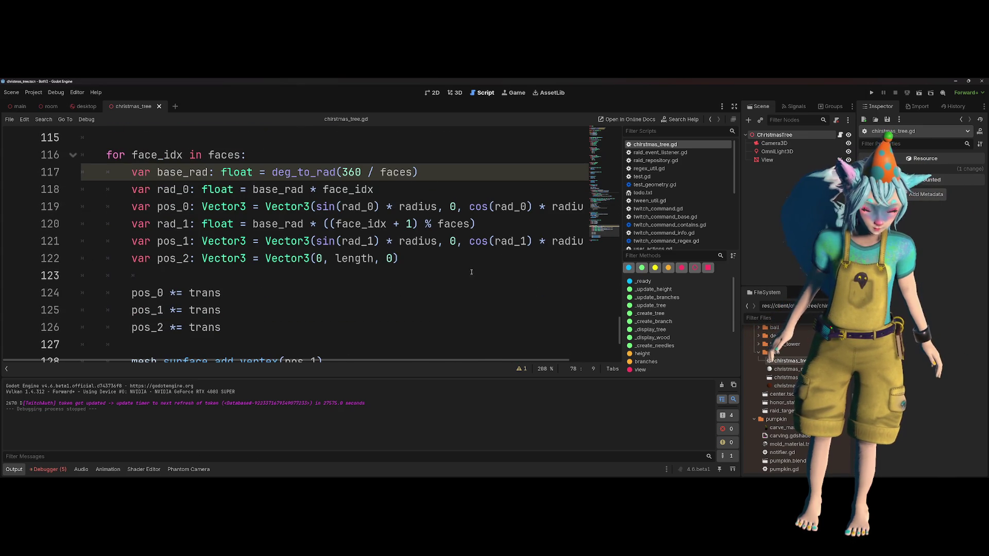
- Select and inspect the pos_0, pos_1, pos_2 *= trans lines 124–126 in _create_branch
left_click_drag(360, 344, 85, 275)
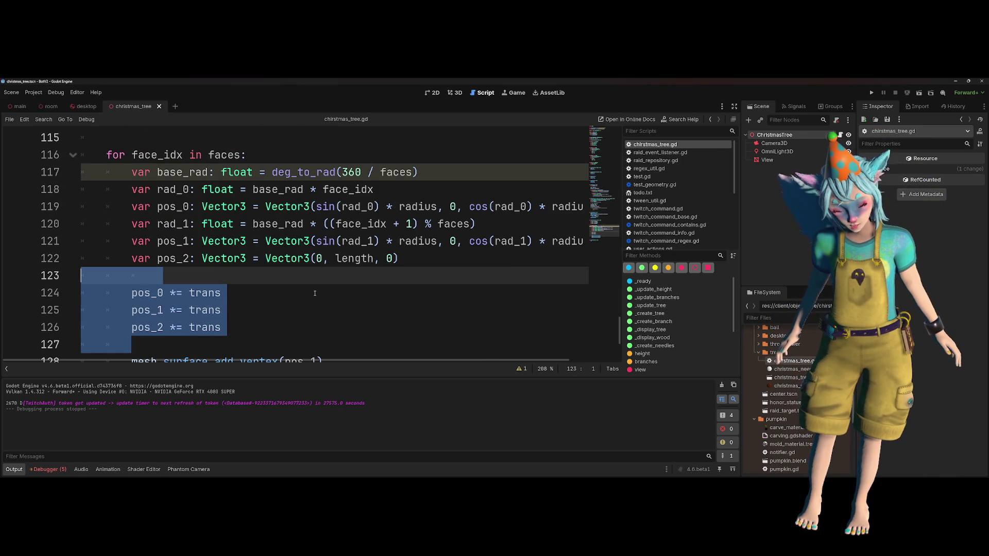
scroll(329, 291, "down", 1)
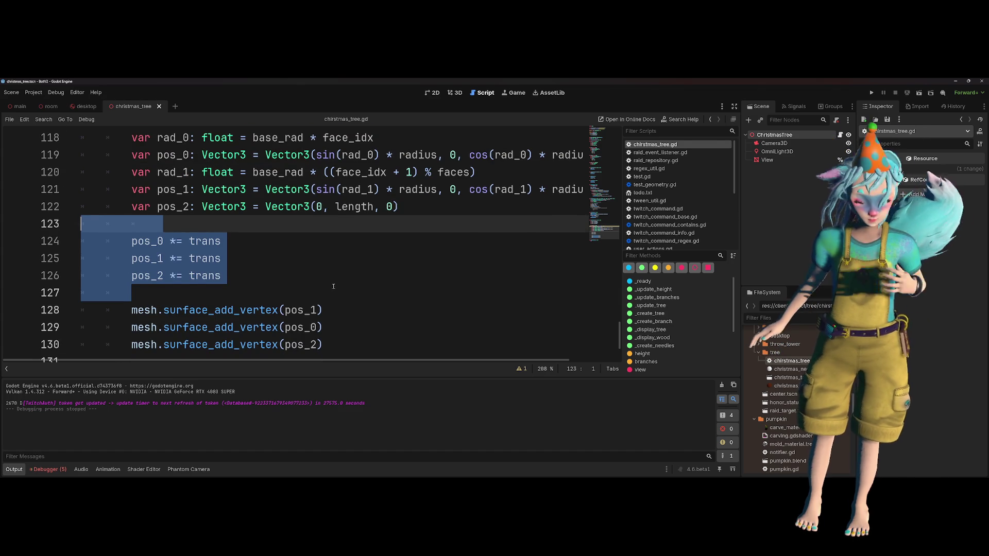
left_click(290, 276)
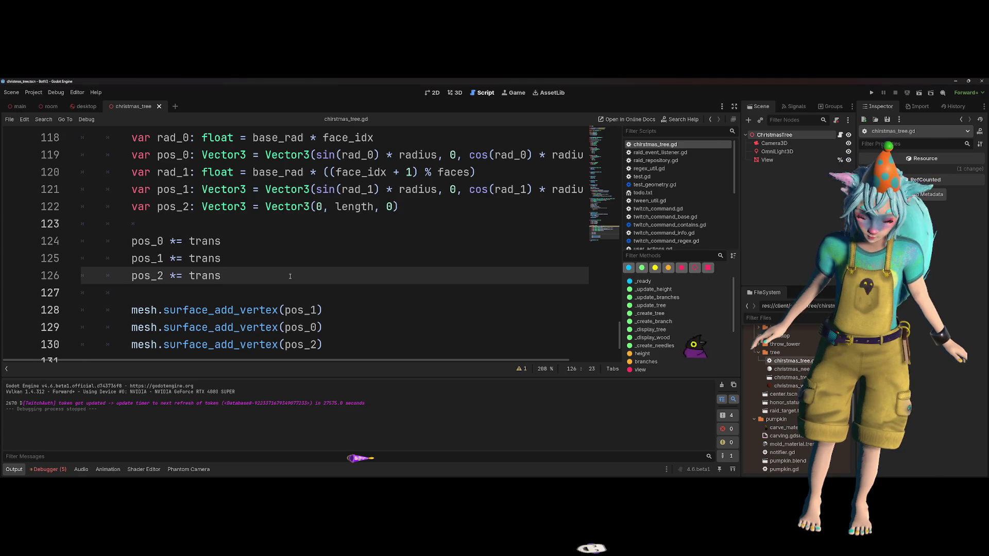
scroll(290, 277, "down", 1)
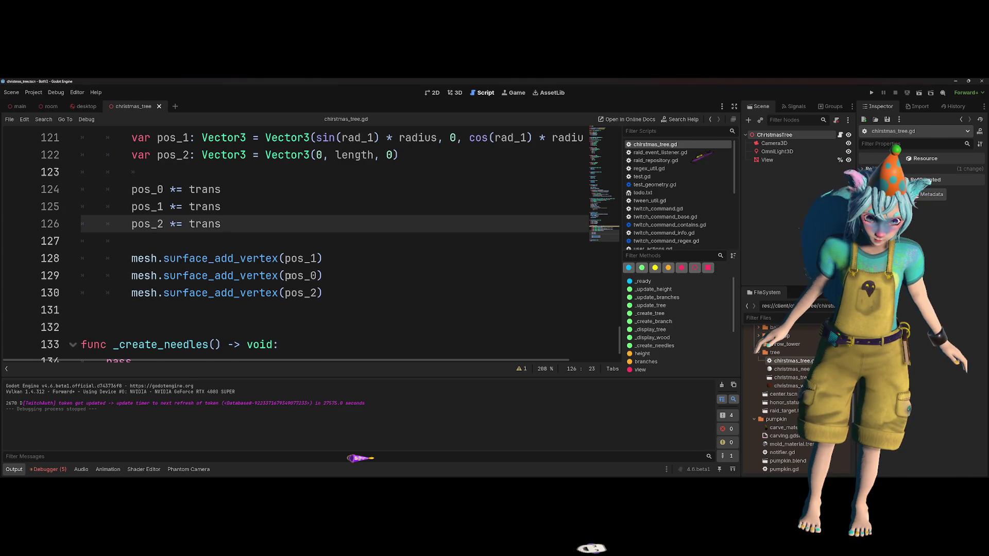
scroll(289, 277, "up", 2)
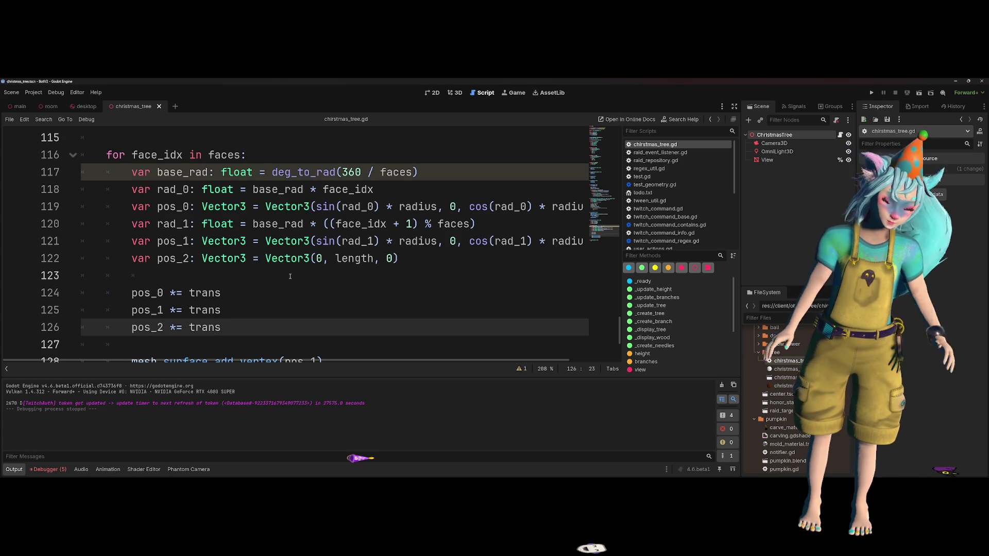
- Reselect the three pos *= trans lines, then scroll back up toward func _ready
left_click_drag(227, 327, 100, 296)
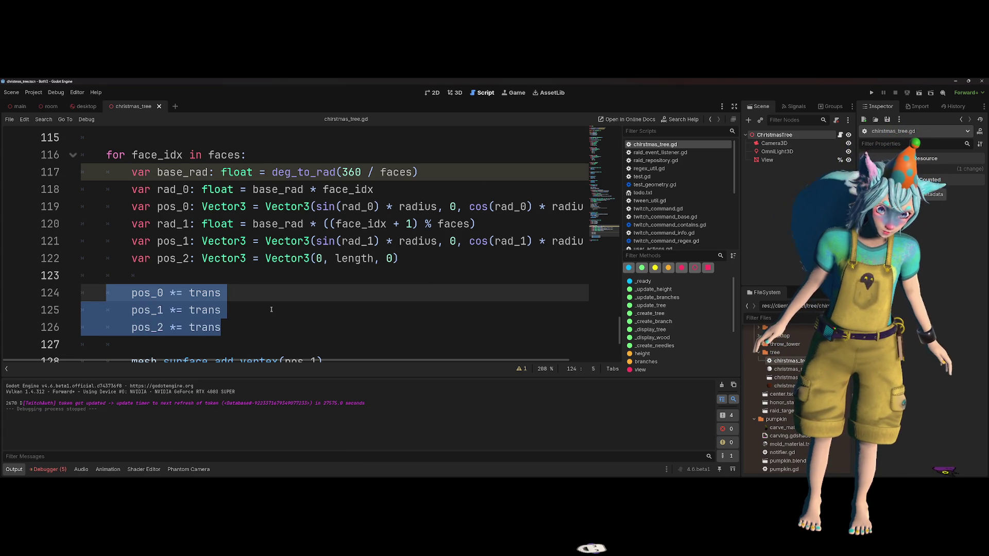
scroll(271, 310, "up", 15)
left_click(269, 309)
scroll(268, 309, "up", 7)
scroll(269, 310, "down", 1)
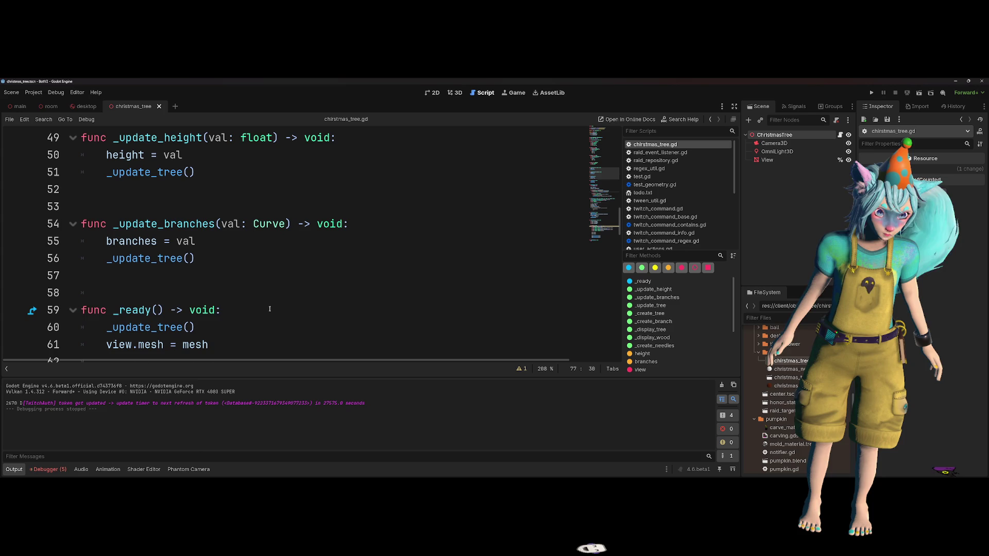
- Open a new line in _ready and start var trans = Transform3D( using autocomplete
left_click(269, 309)
key("Return")
key("Return")
key("Return")
key("Up")
type("v")
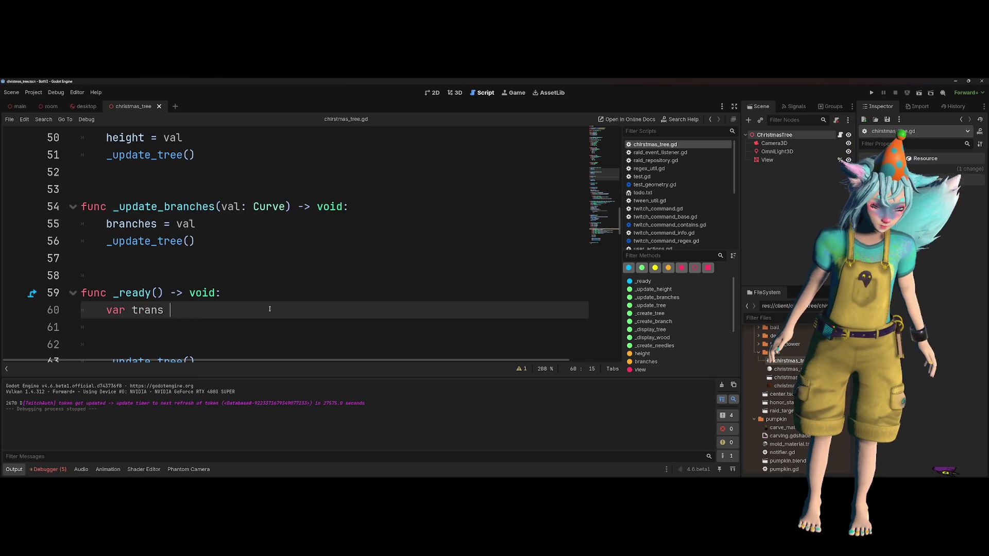
type("Tran")
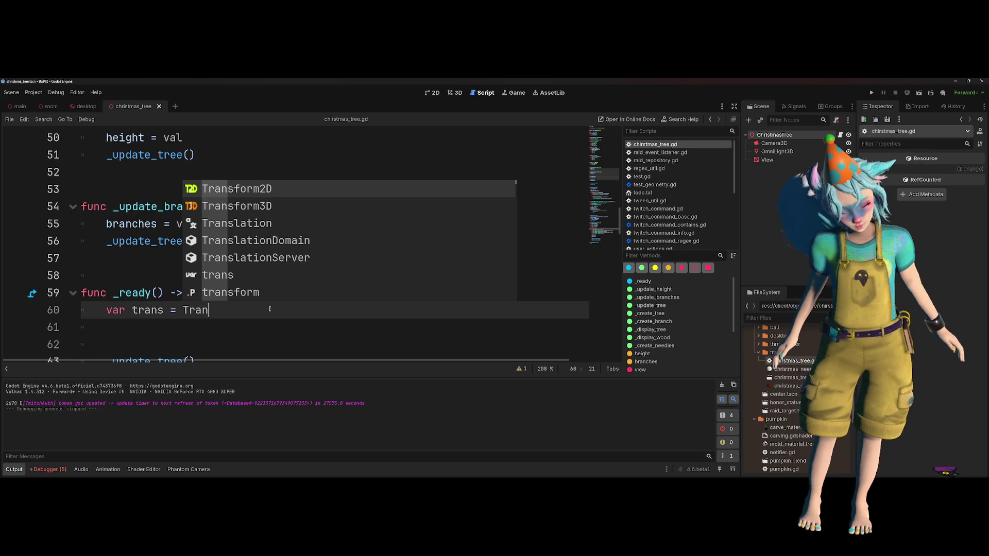
key("Down")
key("Return")
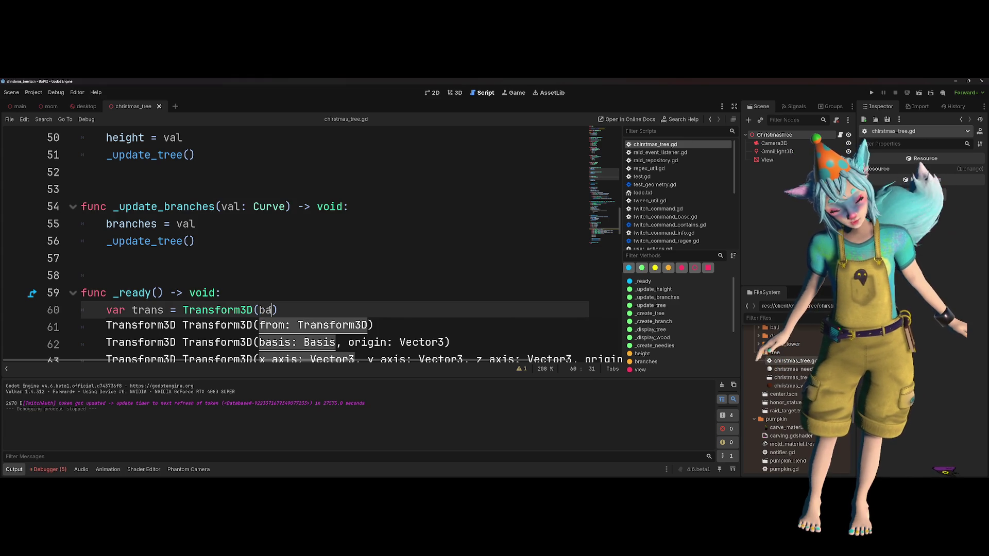
- Fill in Basis(Vector3.UP, 0), Vector3(1, 0, 0), then begin print(trans * Vector3(0, 1, 0)) below
type("Ba")
key("BackSpace")
key("Escape")
key("BackSpace")
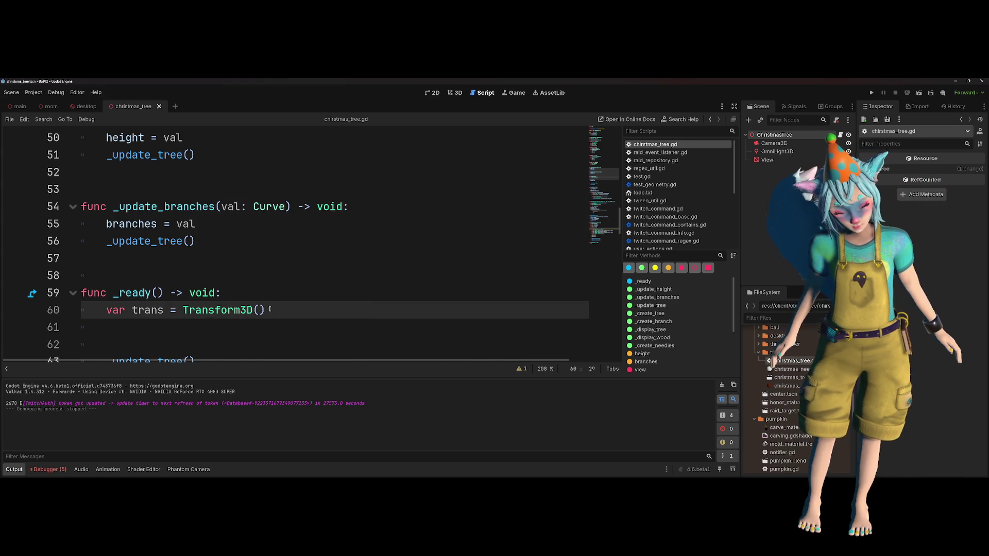
scroll(283, 324, "down", 1)
key("ctrl+space")
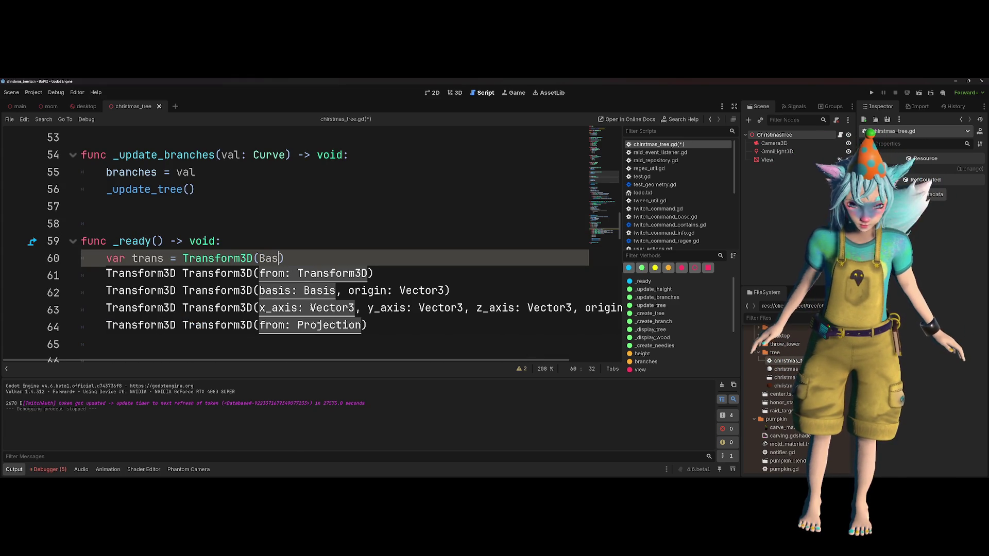
type("is(")
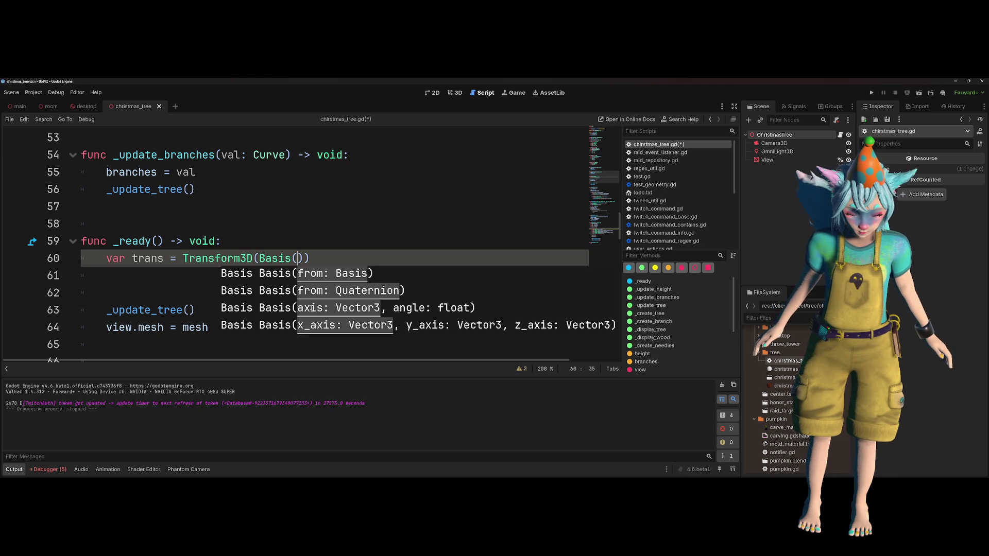
type("0")
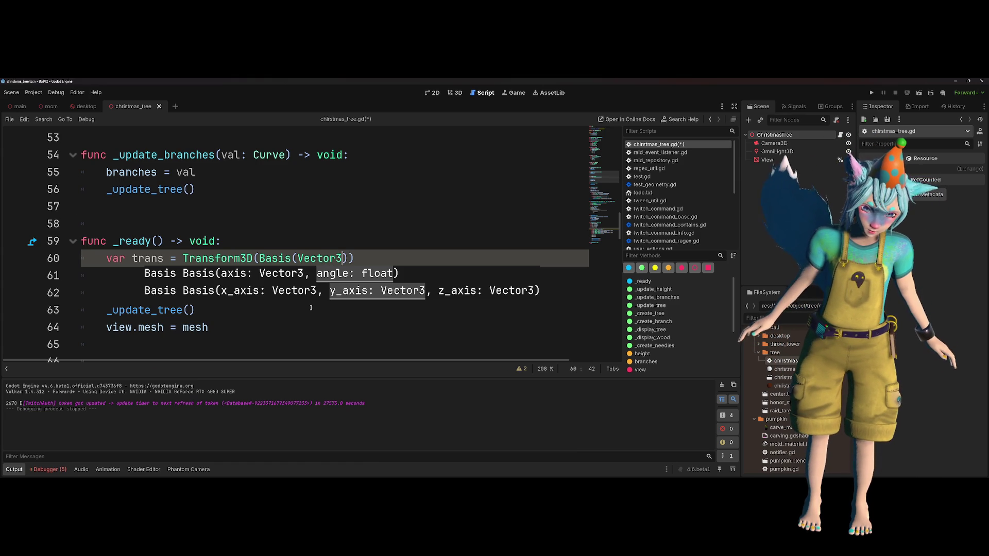
type(".UP, ")
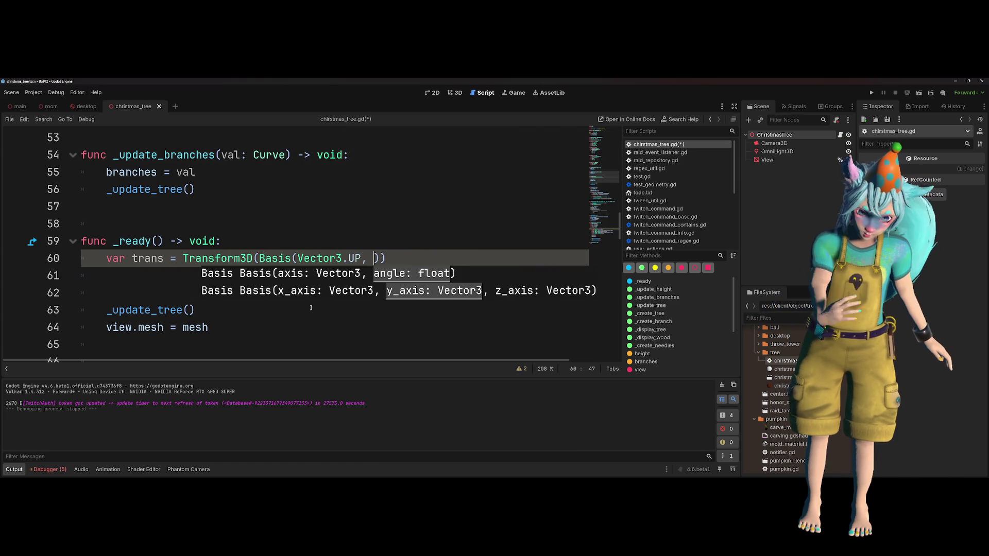
type("0)")
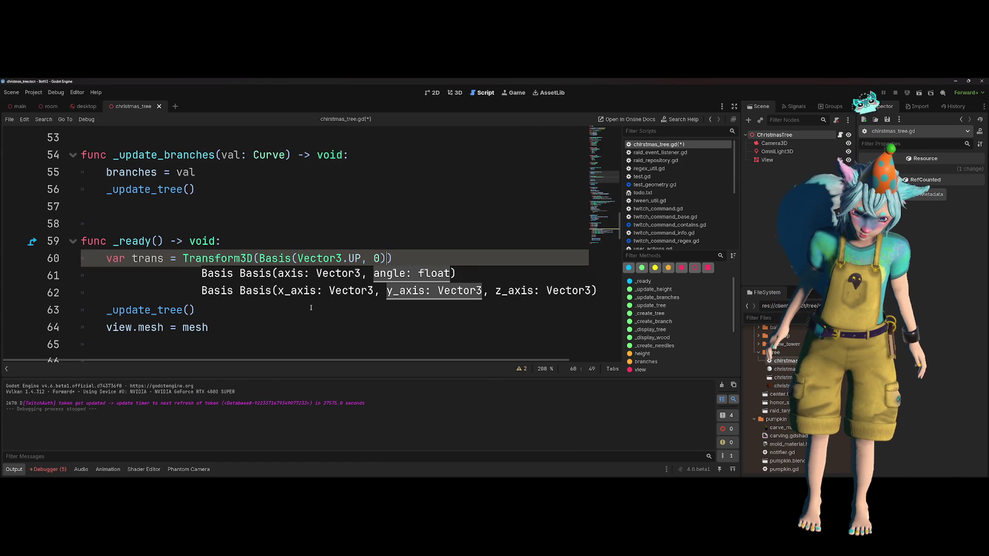
type(", Vec")
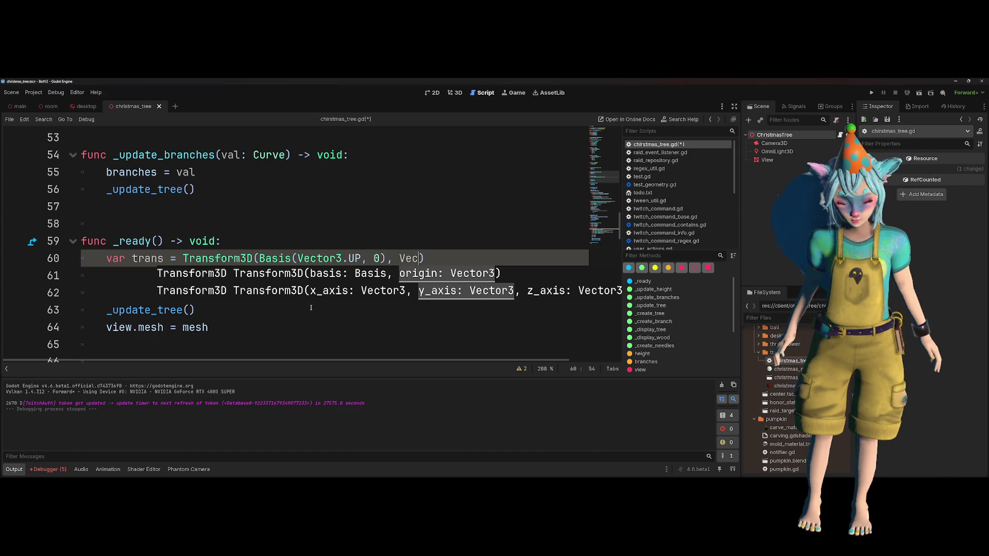
type("tor3(1, ")
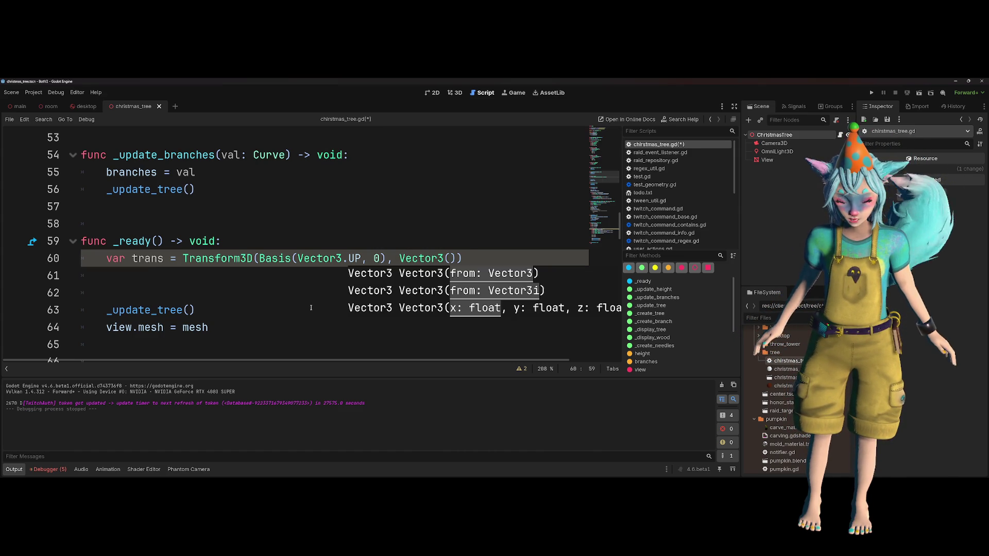
type("0,0")
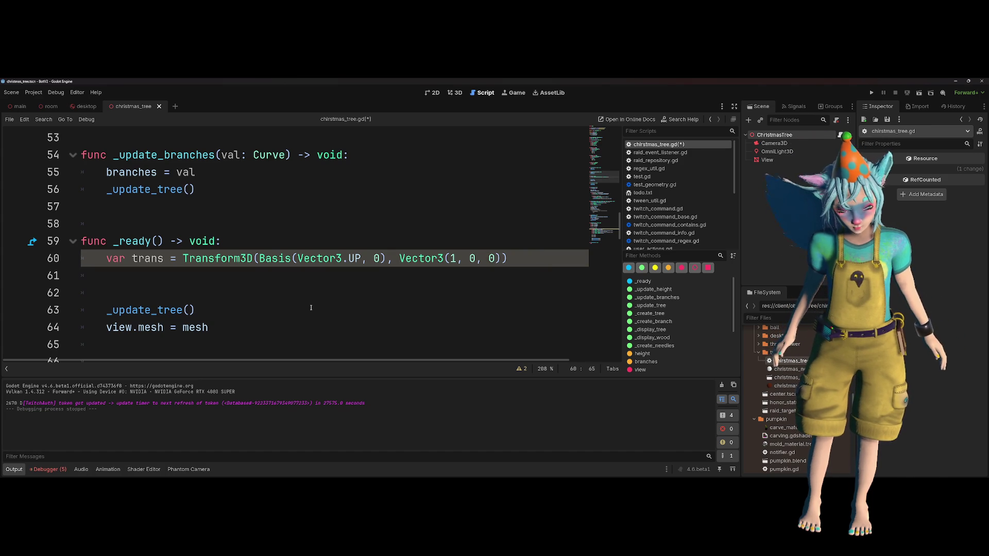
key("Down")
type("print(")
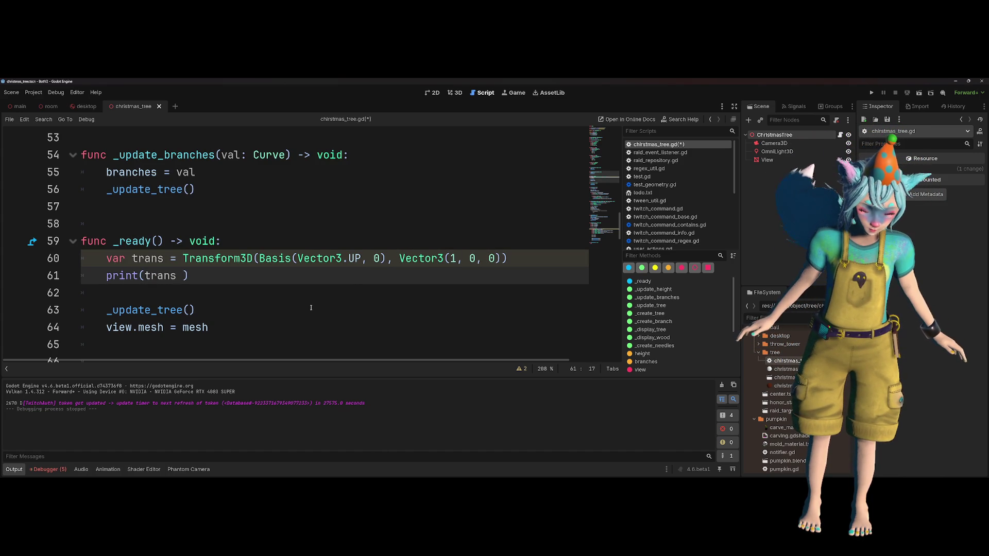
type("trans * Vector3(")
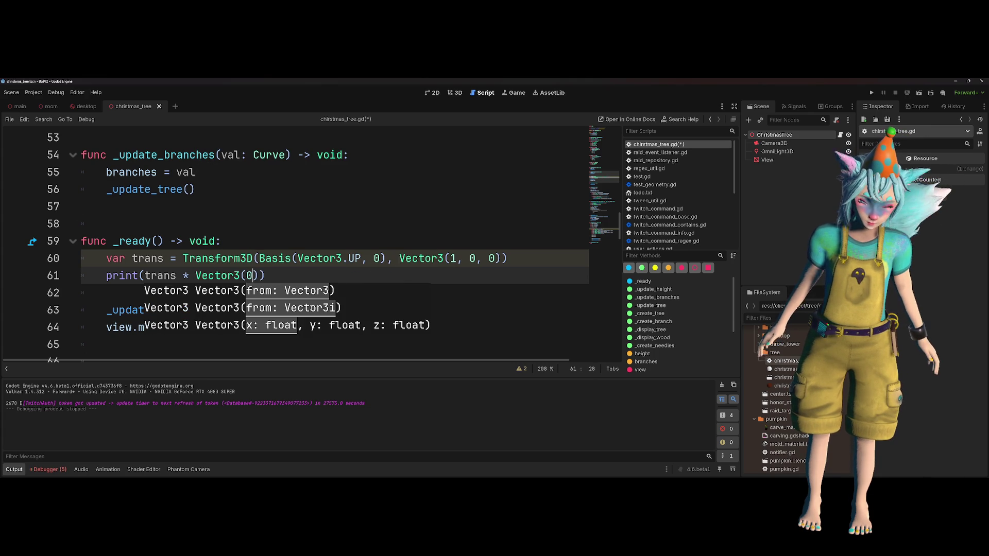
type("0, 1, 0")
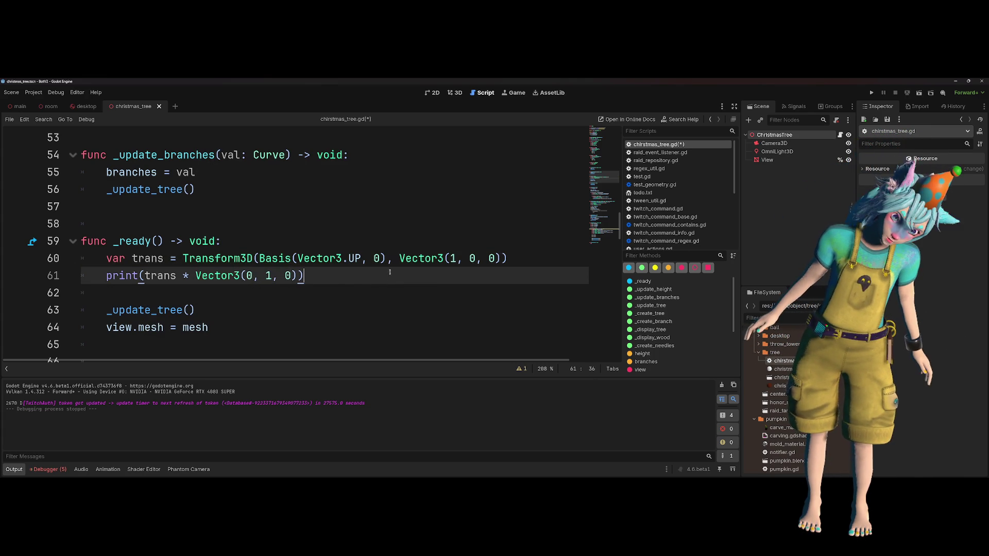
- Check the Vector3.UP, 0 rotation and Vector3(1, 0, 0) offset, finish the print line, and run with F6
left_click_drag(297, 258, 386, 258)
key("Down")
key("Down")
left_click_drag(508, 258, 399, 258)
double_click(453, 258)
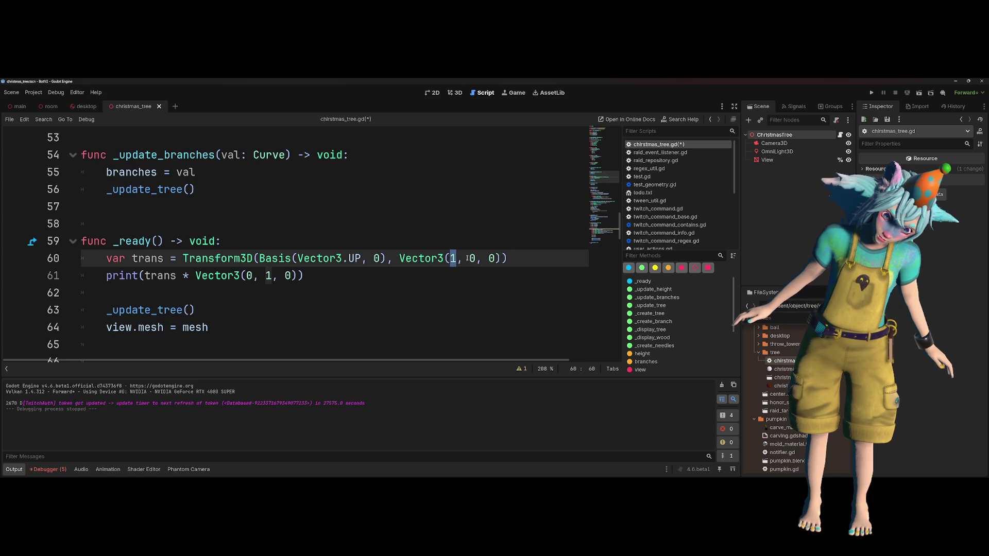
left_click(258, 276)
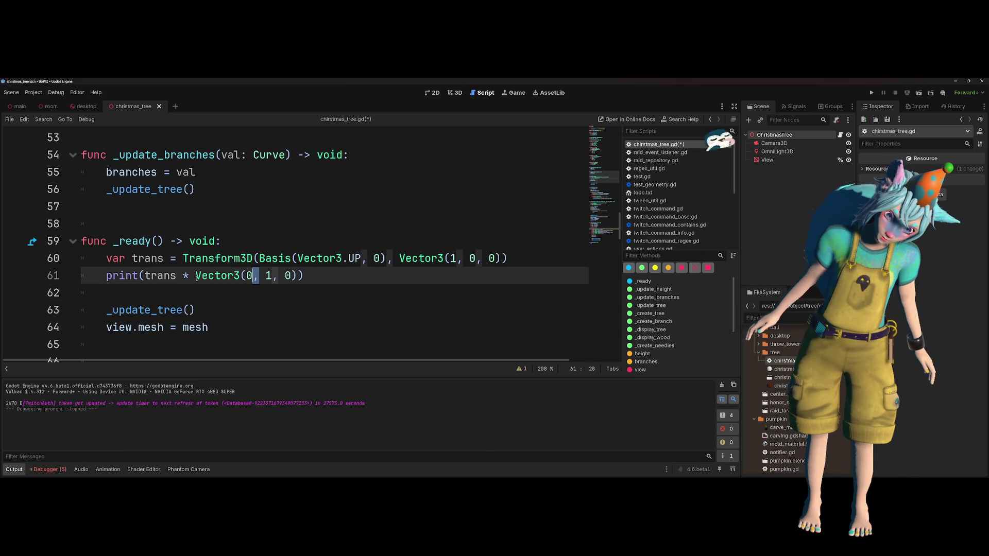
left_click(308, 276)
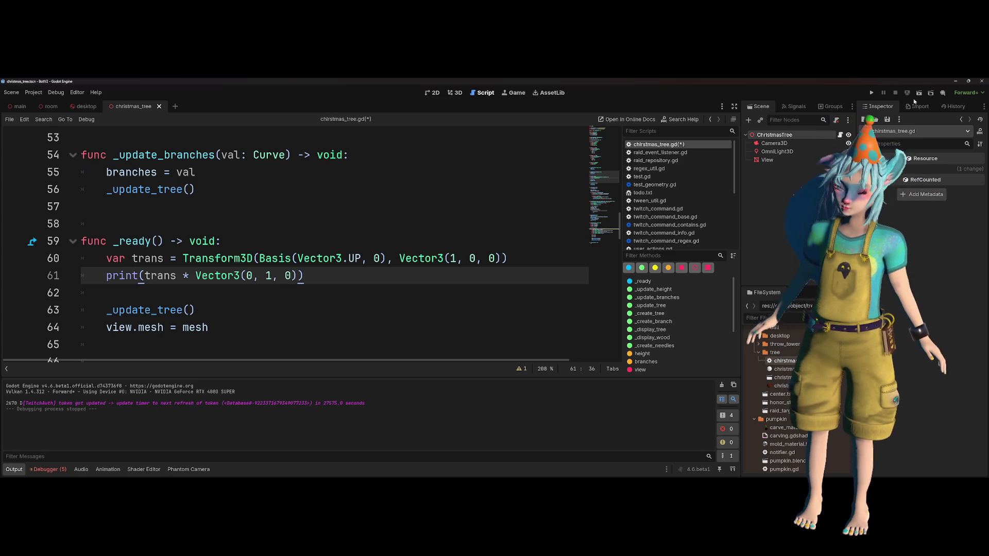
key("F6")
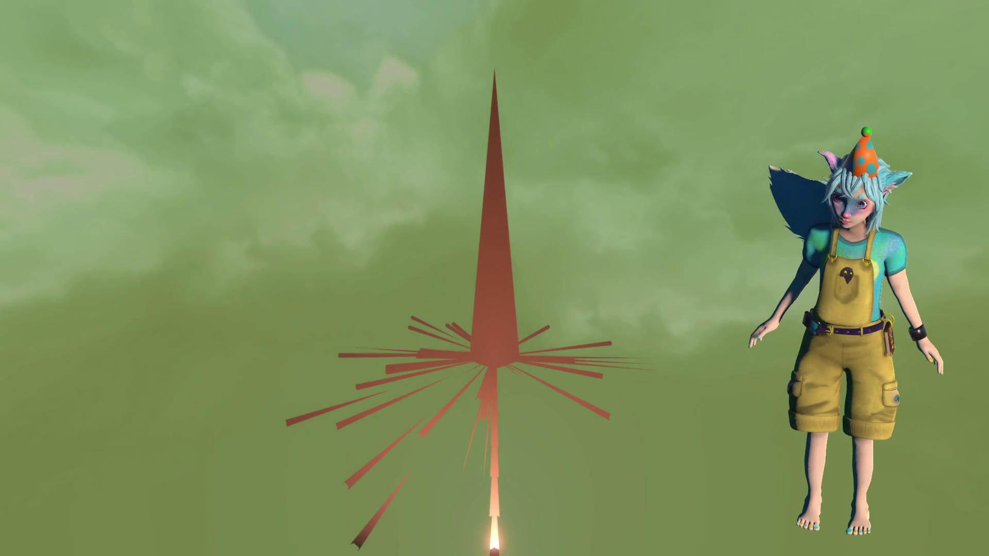
- Stop the run with F8 and highlight the printed (1.0, 1.0, 0.0) in Output
key("F8")
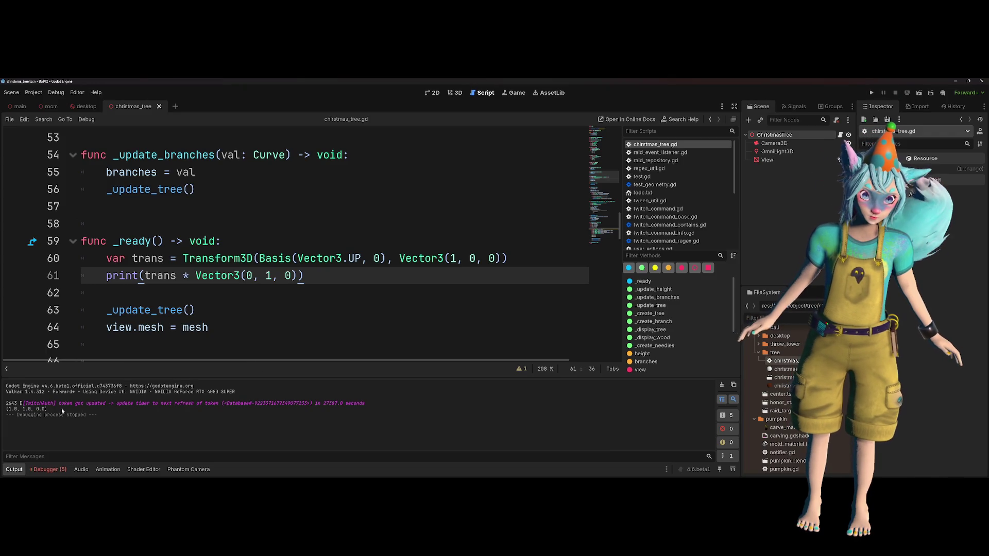
left_click_drag(57, 409, 28, 409)
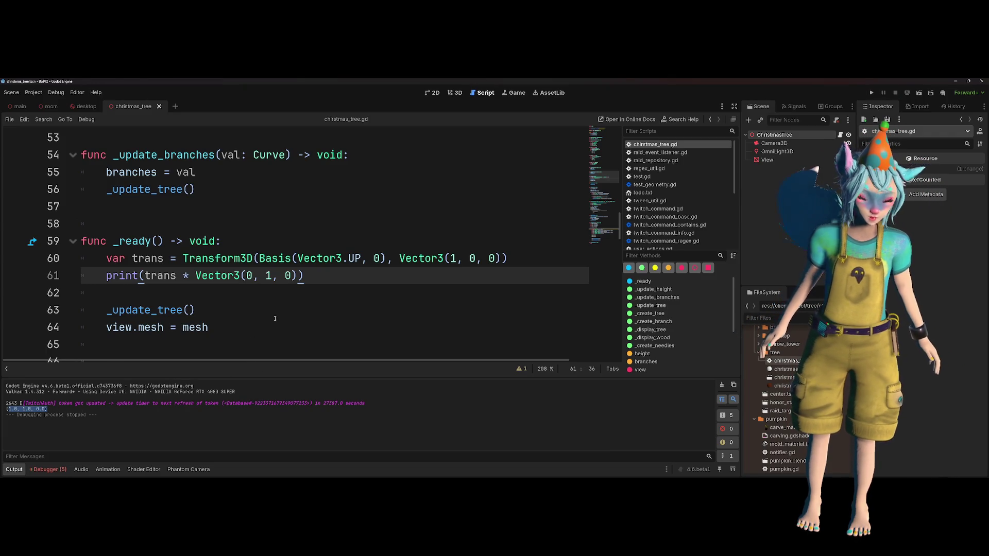
left_click(303, 292)
mouse_move(403, 255)
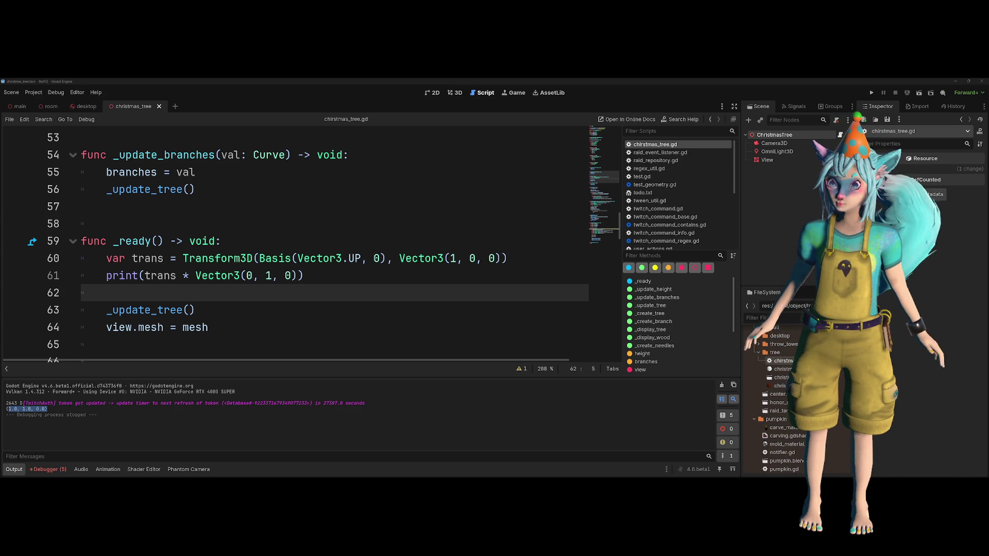
left_click(336, 258)
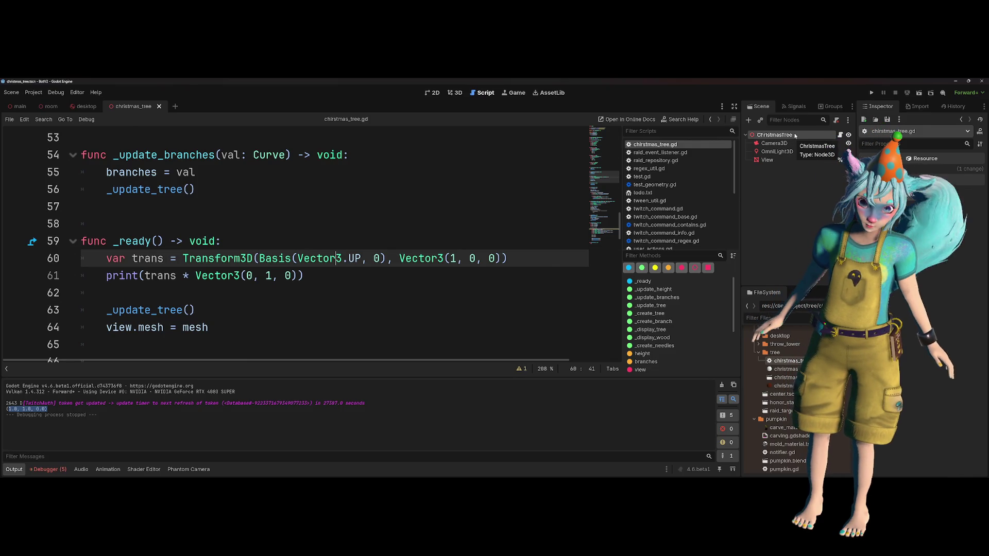
- Replace the Basis rotation angle 0 with PI on line 60
left_click(328, 196)
scroll(328, 196, "down", 2)
scroll(329, 196, "up", 1)
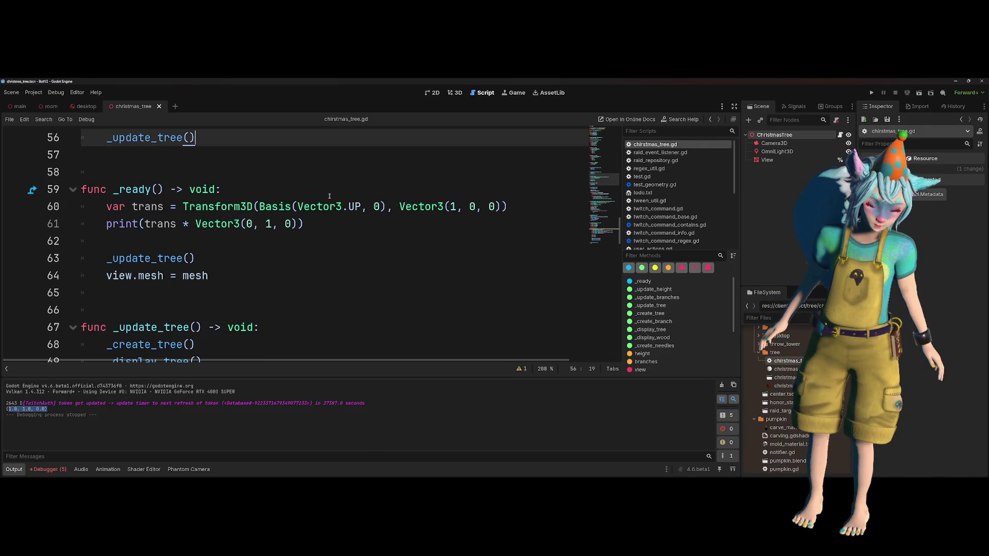
left_click(329, 196)
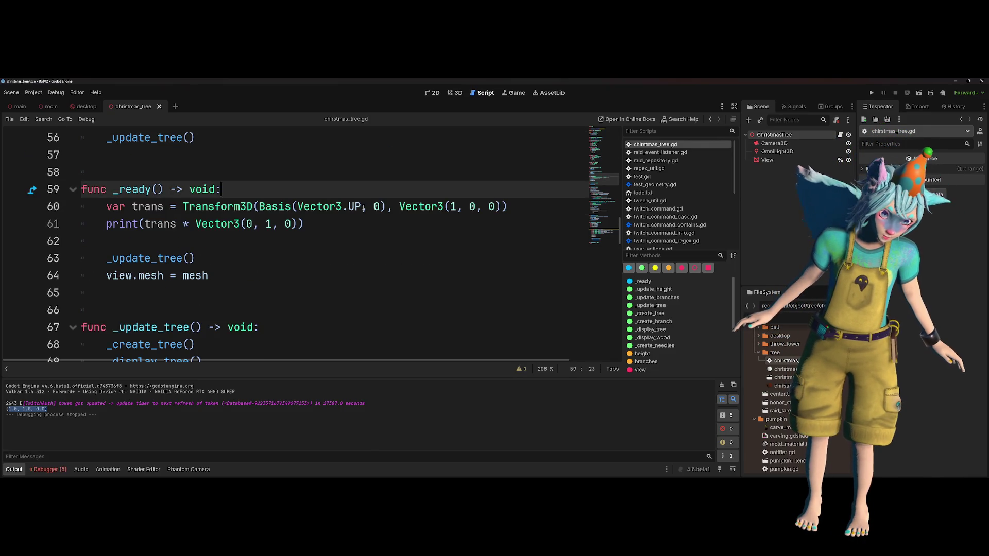
left_click(361, 207)
mouse_move(405, 214)
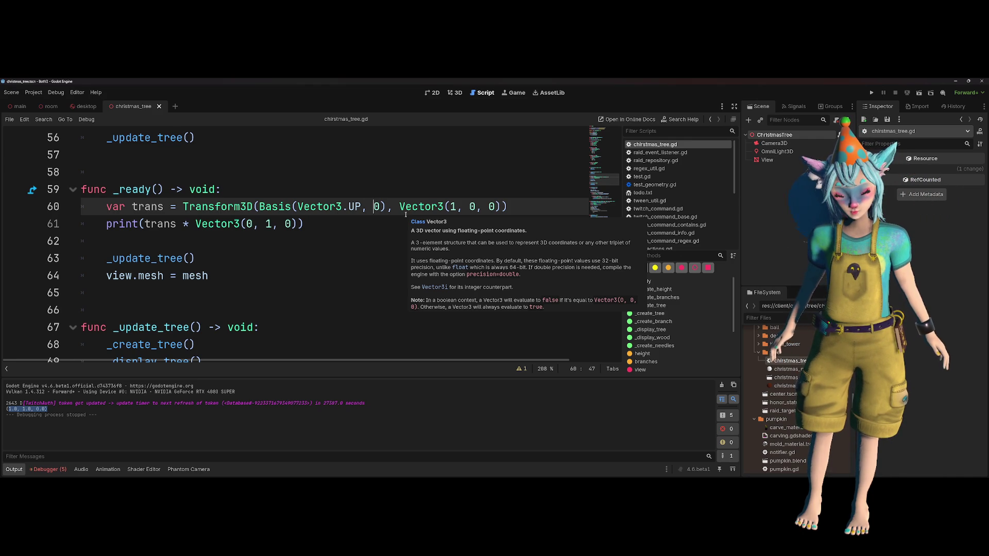
left_click(334, 207)
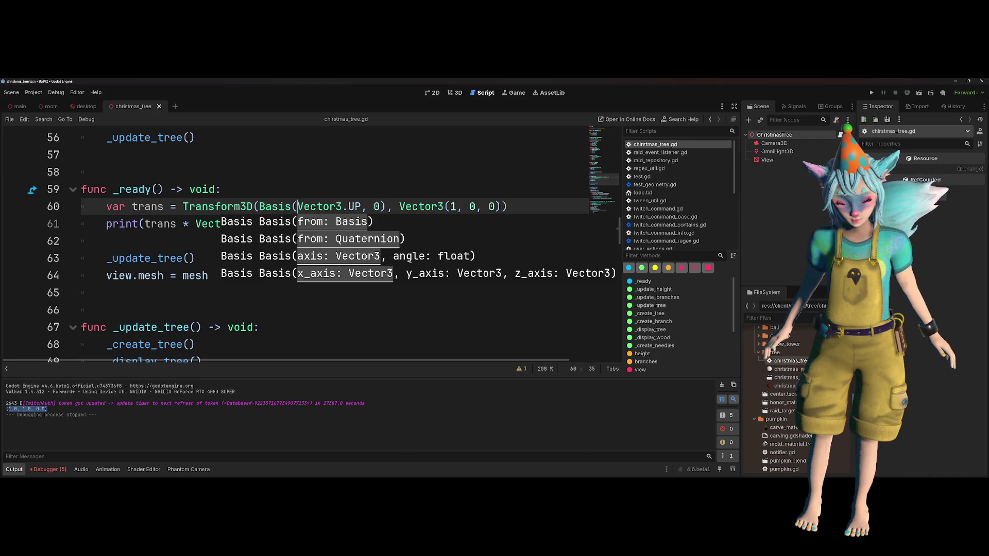
left_click(372, 206)
double_click(376, 206)
type("PI")
key("Escape")
key("Up")
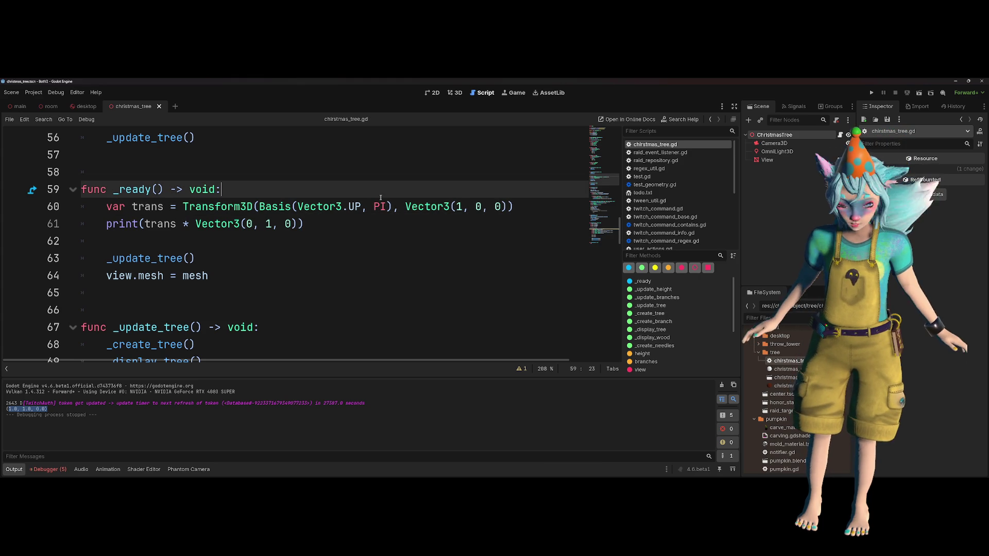
- Check the Vector3(1, 0, 0) offset, then run the current scene and stop it
mouse_move(375, 208)
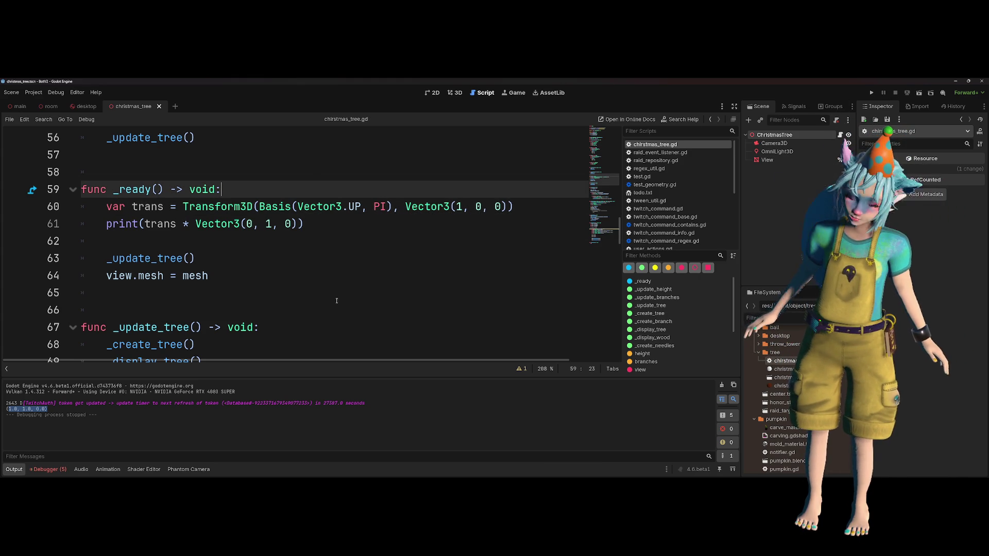
left_click(306, 300)
double_click(459, 206)
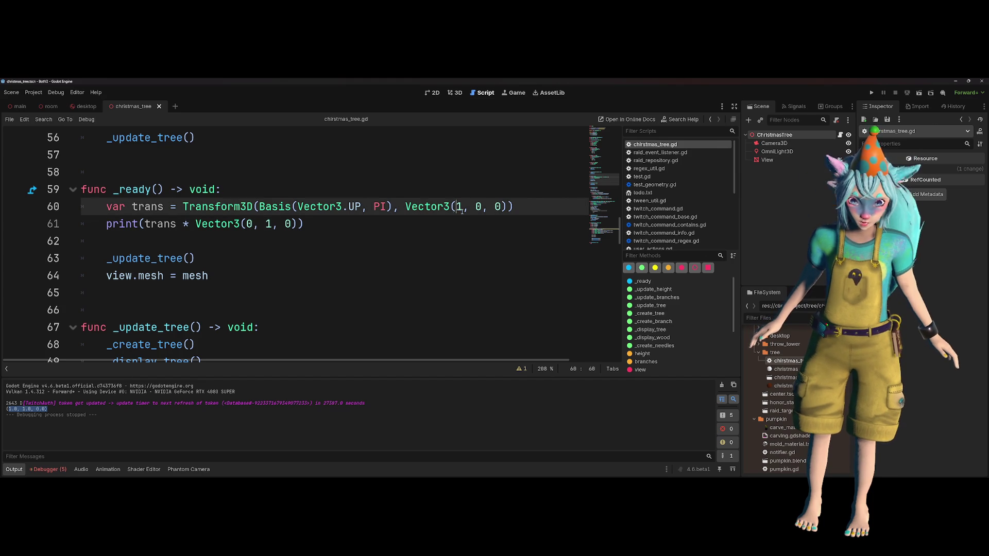
left_click(917, 93)
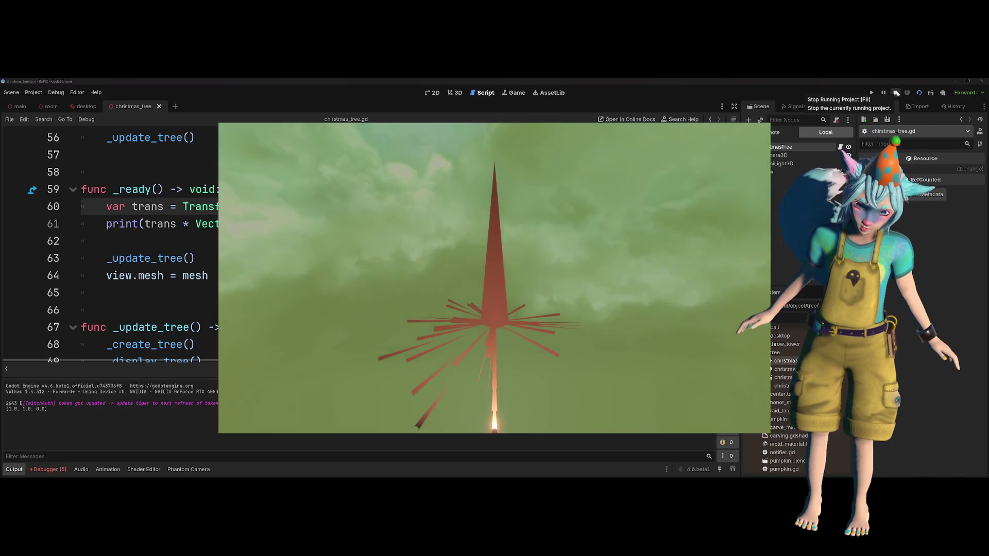
left_click(896, 92)
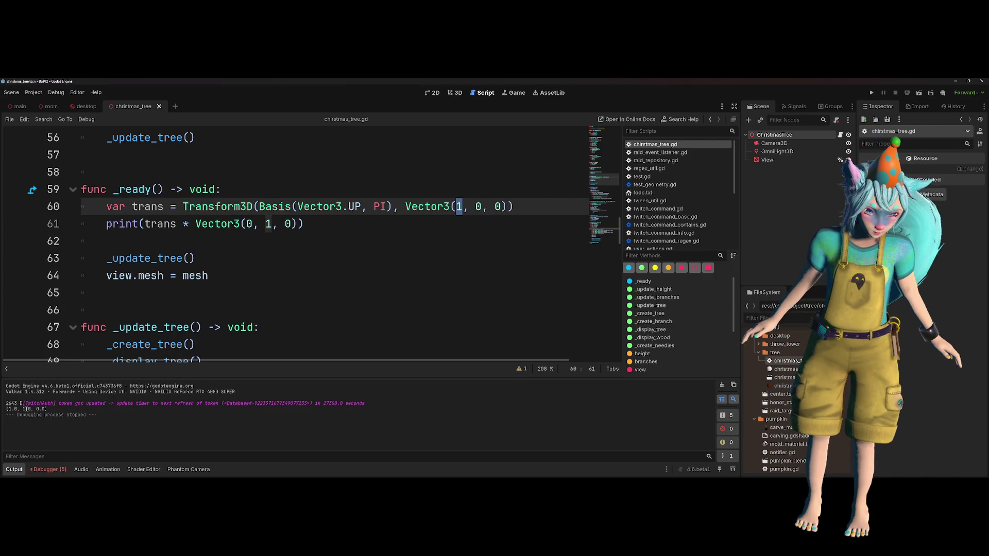
- Change the print to trans.inverse() * Vector3(0, 1, 0), save, rerun, and show the Debugger panel
left_click(432, 225)
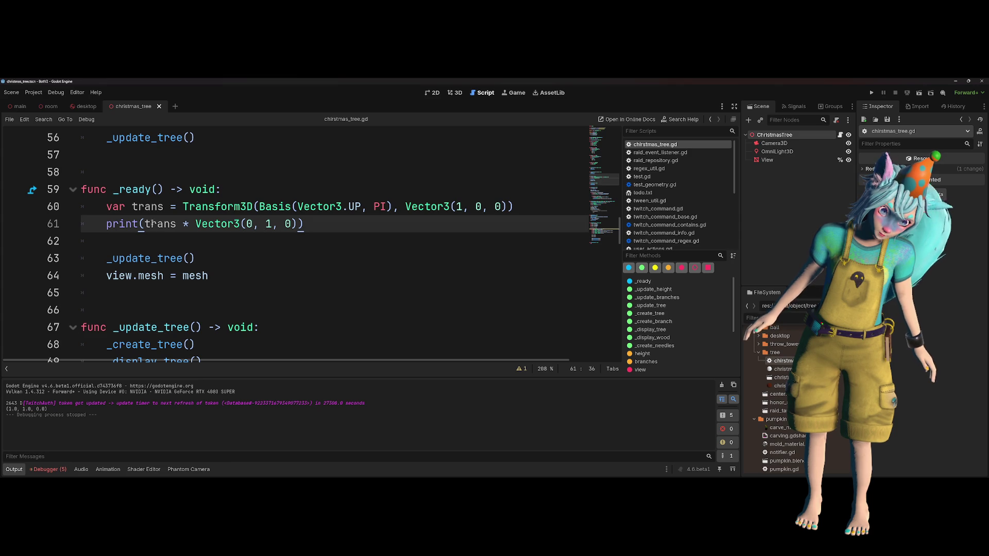
double_click(178, 228)
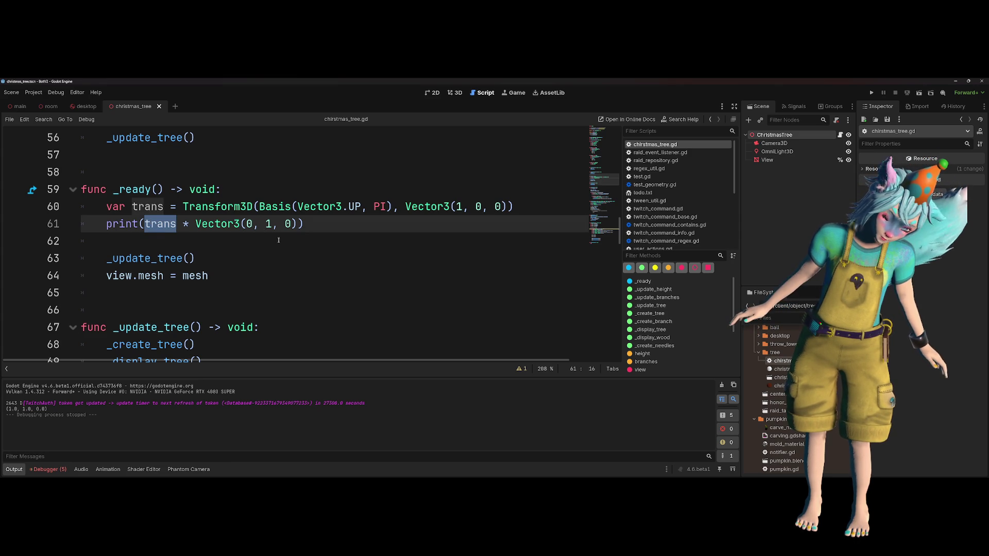
left_click(397, 207)
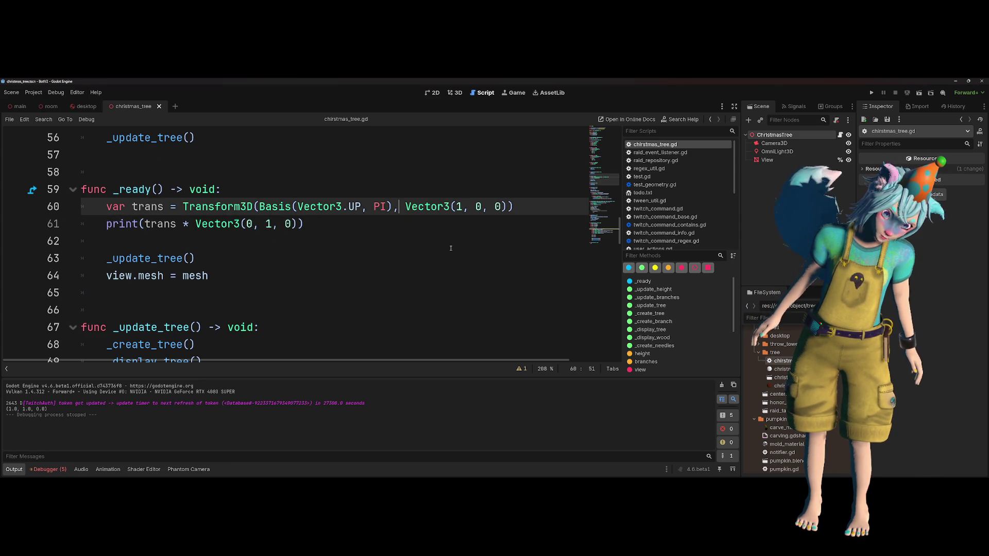
left_click(178, 226)
type(".")
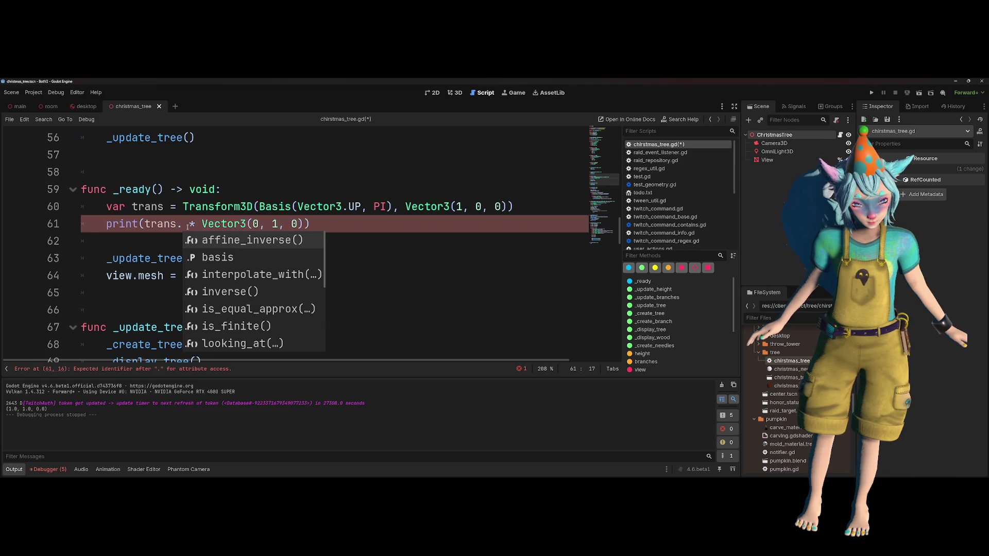
key("Down")
key("Down")
key("Down")
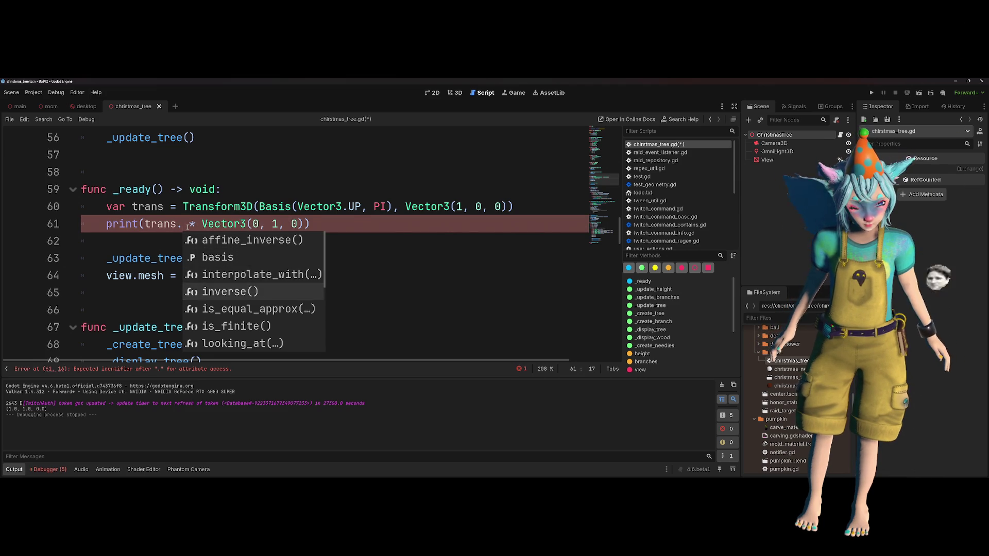
key("Return")
key("ctrl+s")
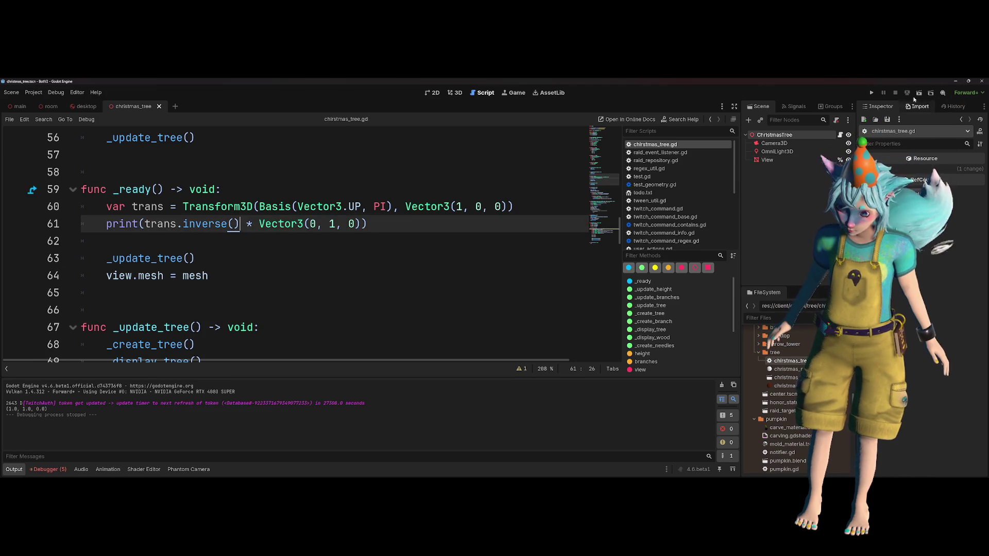
left_click(919, 92)
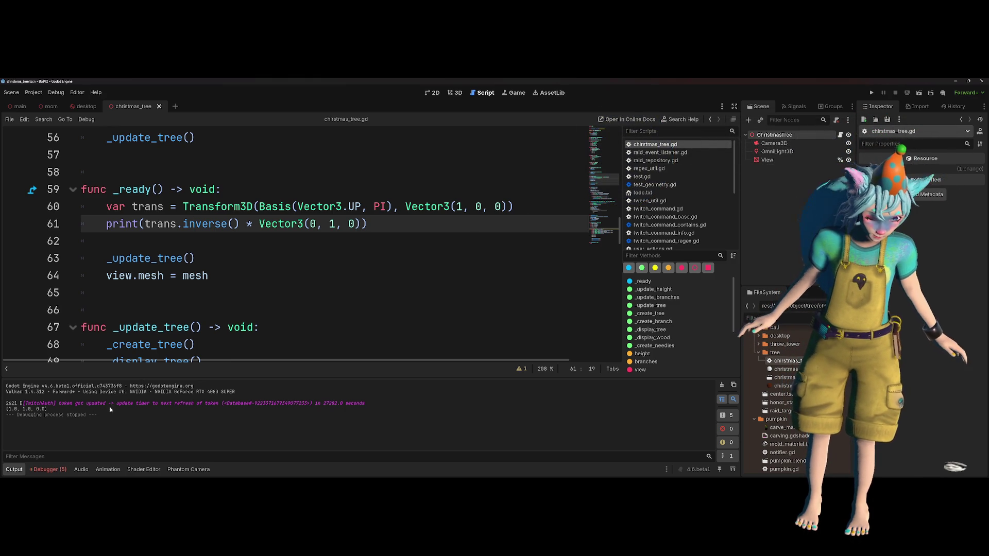
left_click(49, 469)
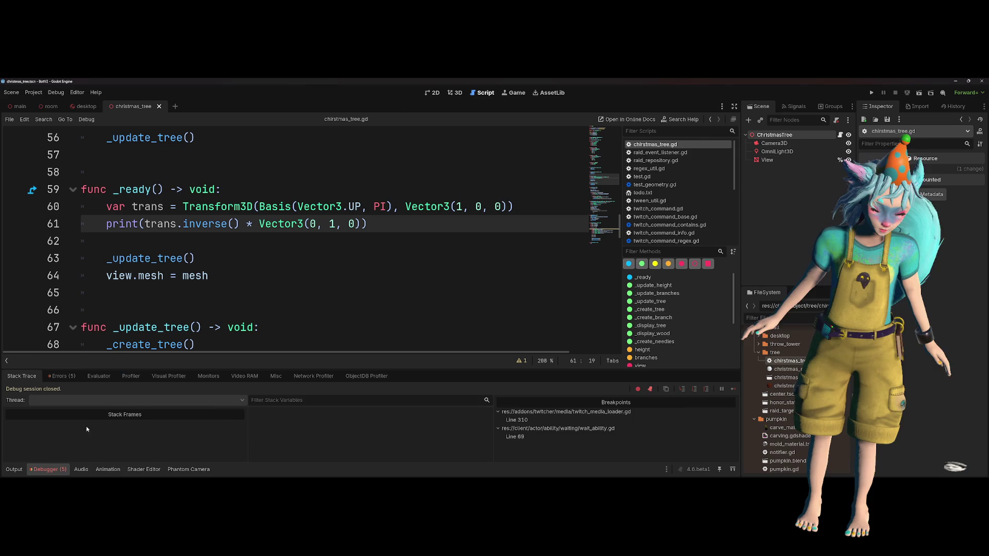
- List the 5 errors in the Debugger and jump to the failing line 76
left_click(61, 376)
mouse_move(342, 427)
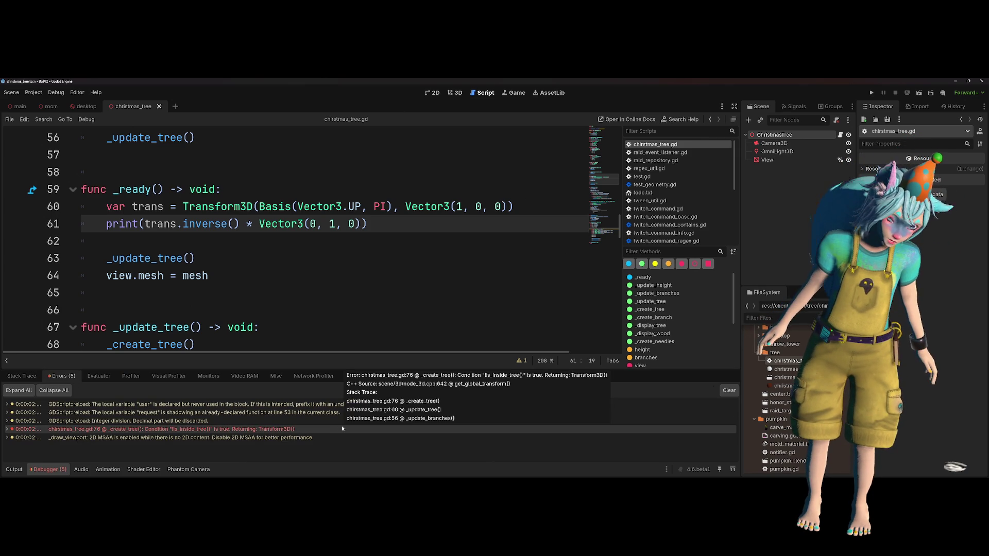
right_click(342, 429)
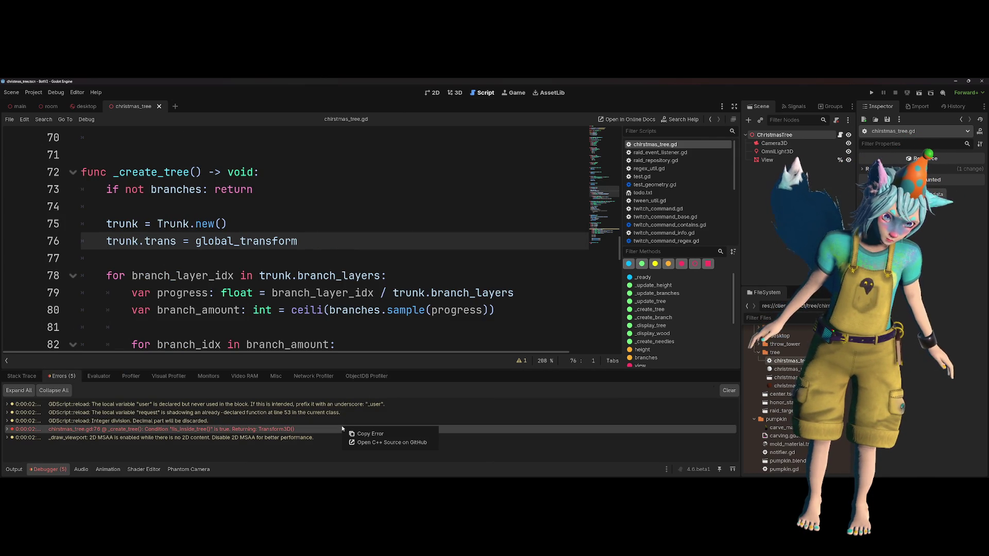
- Replace 'branches' in line 73's guard with is_inside_tree(), save, and return to Output
left_click(247, 253)
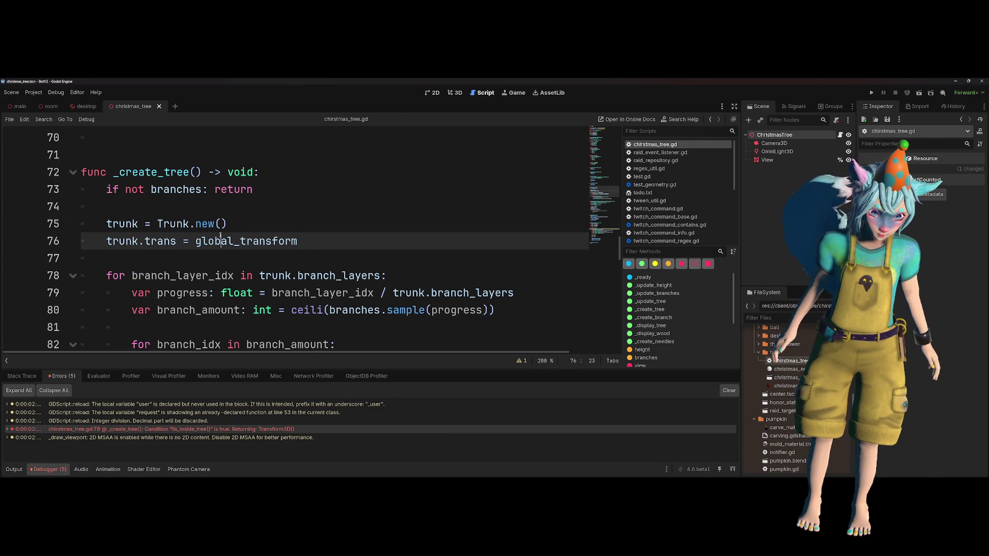
double_click(151, 172)
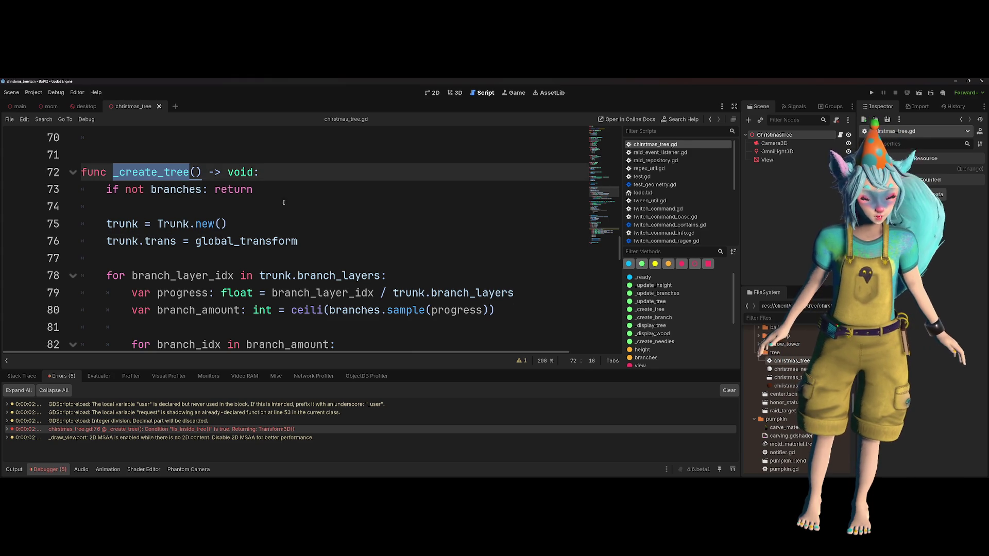
left_click(235, 255)
double_click(176, 189)
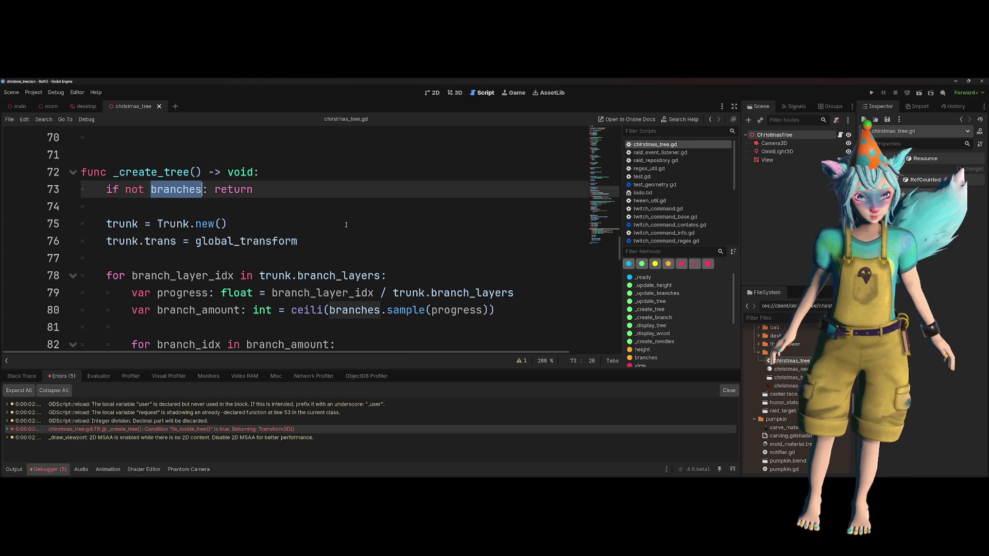
type("is_not")
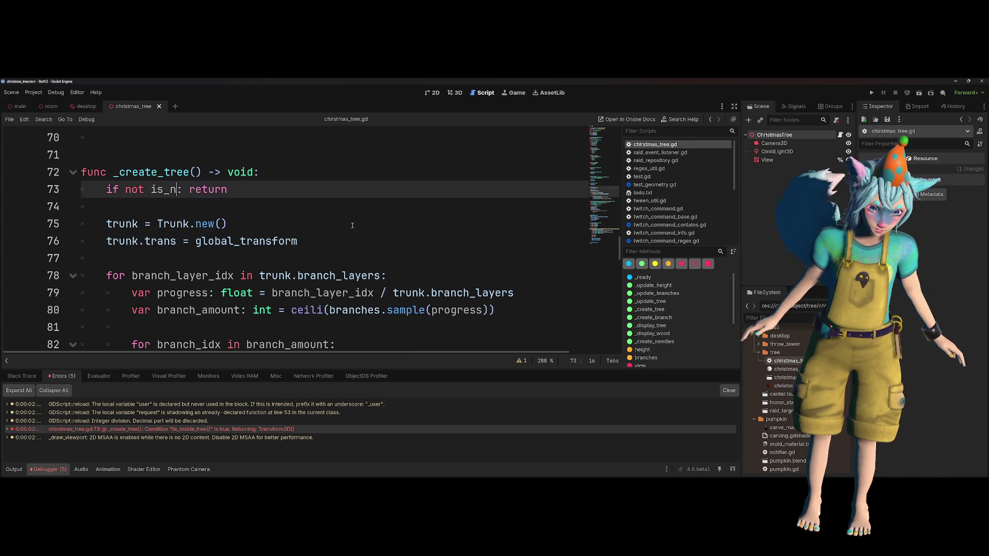
key("BackSpace")
key("BackSpace")
key("BackSpace")
type("r")
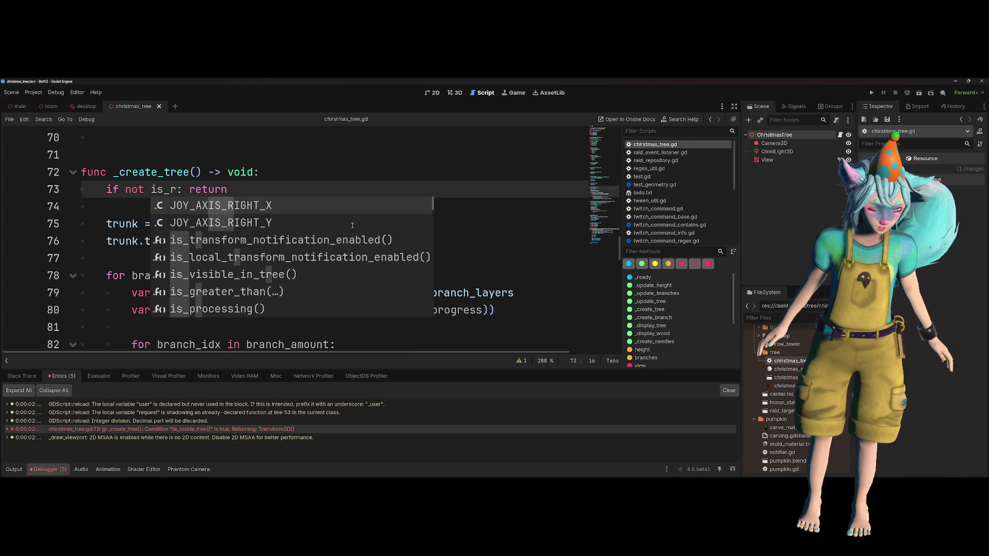
key("BackSpace")
type("in")
key("Return")
key("ctrl+s")
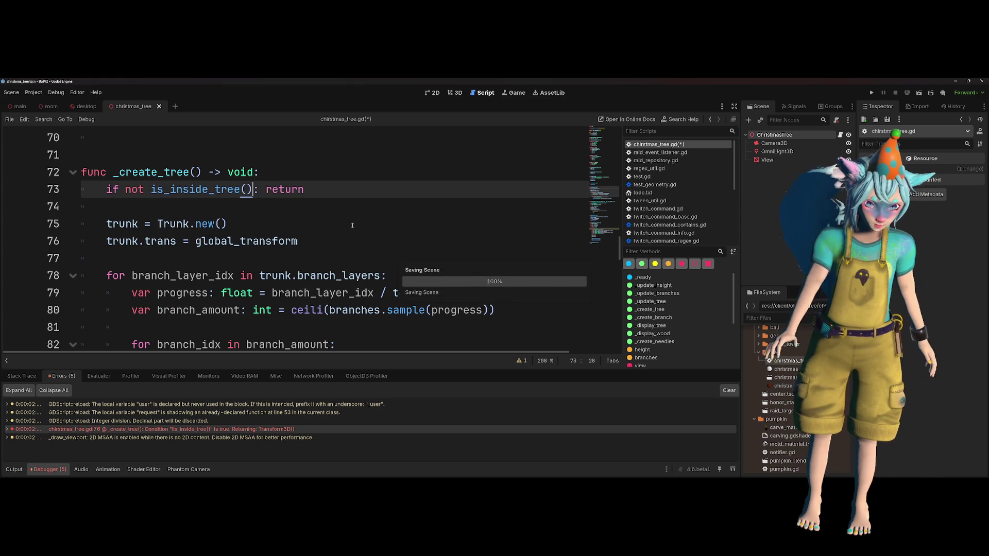
left_click(14, 469)
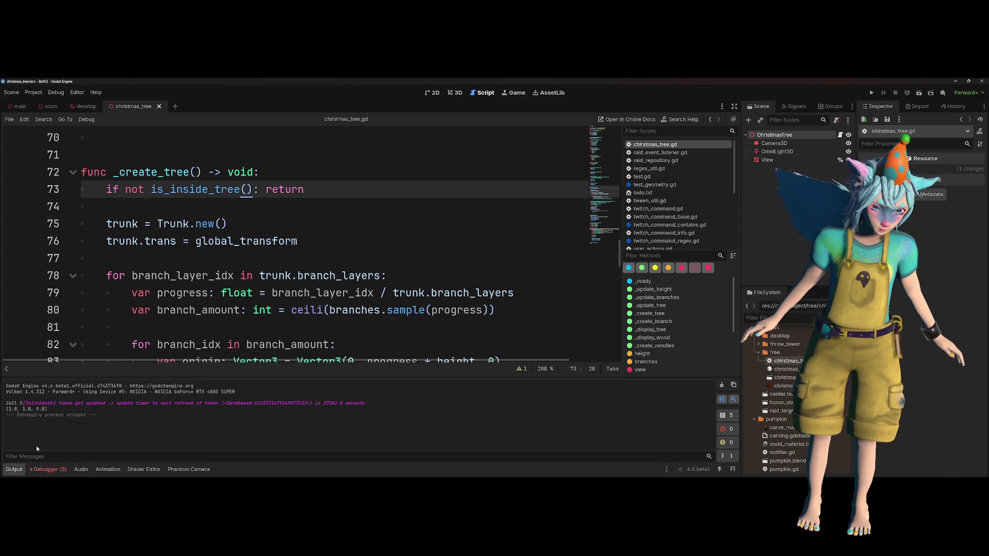
scroll(187, 318, "up", 10)
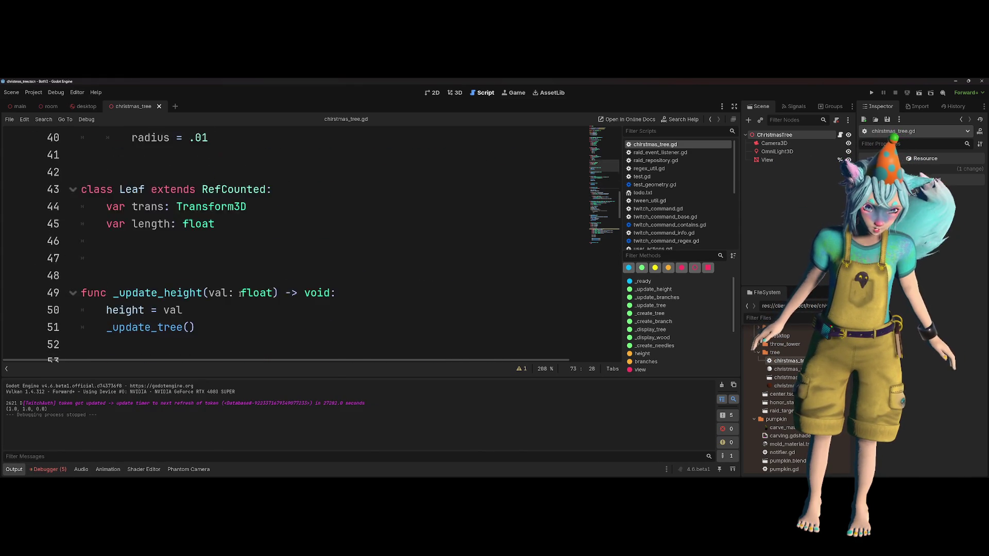
- Change inverse() to affine_inverse() on line 61 and run the scene with F6
scroll(327, 264, "down", 4)
left_click(395, 293)
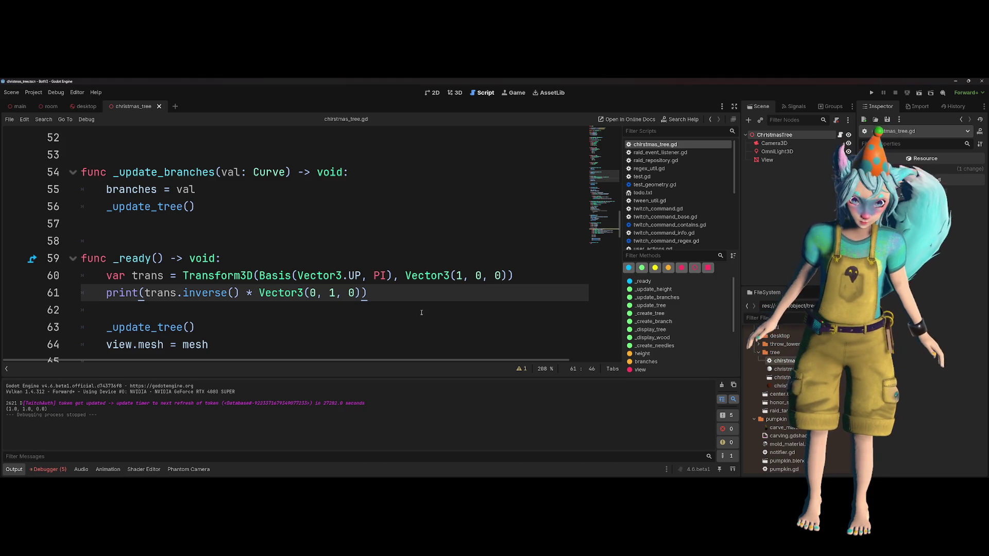
left_click(184, 293)
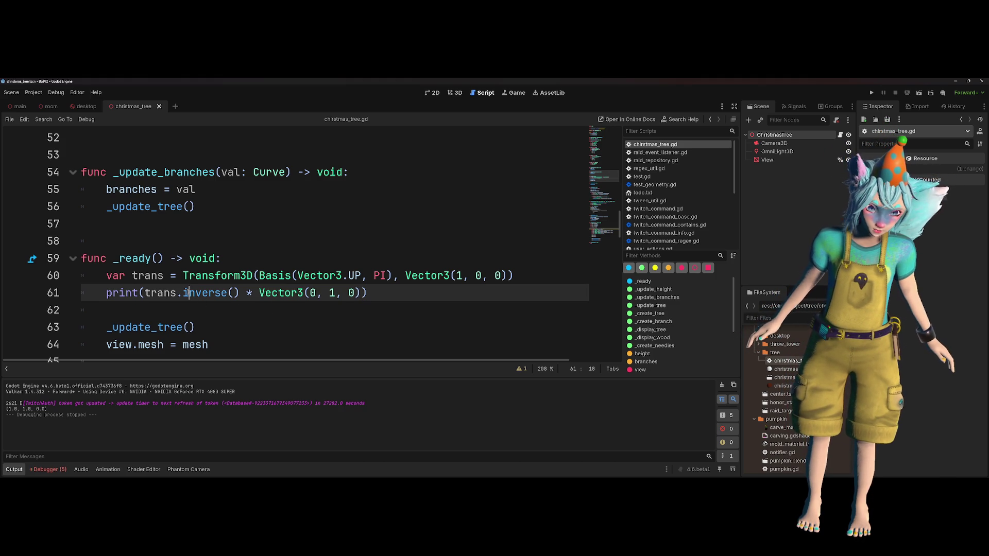
type("a")
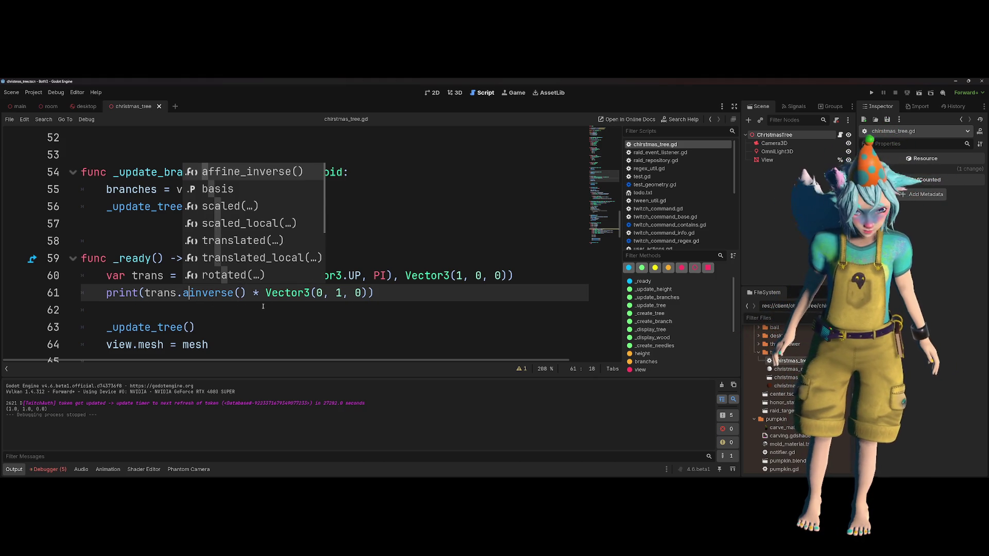
key("Tab")
key("F6")
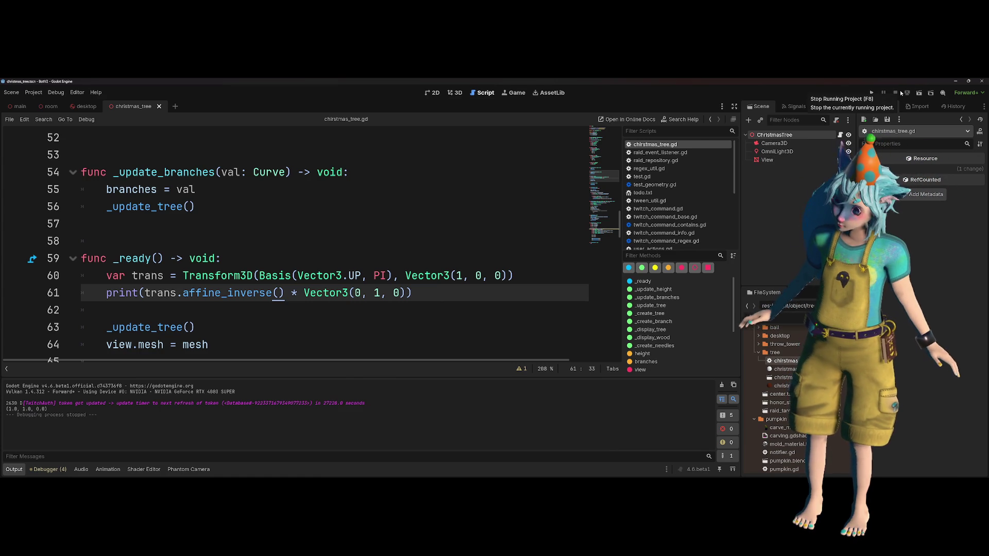
- Open the Transform3D documentation for affine_inverse from the print line
left_click(425, 179)
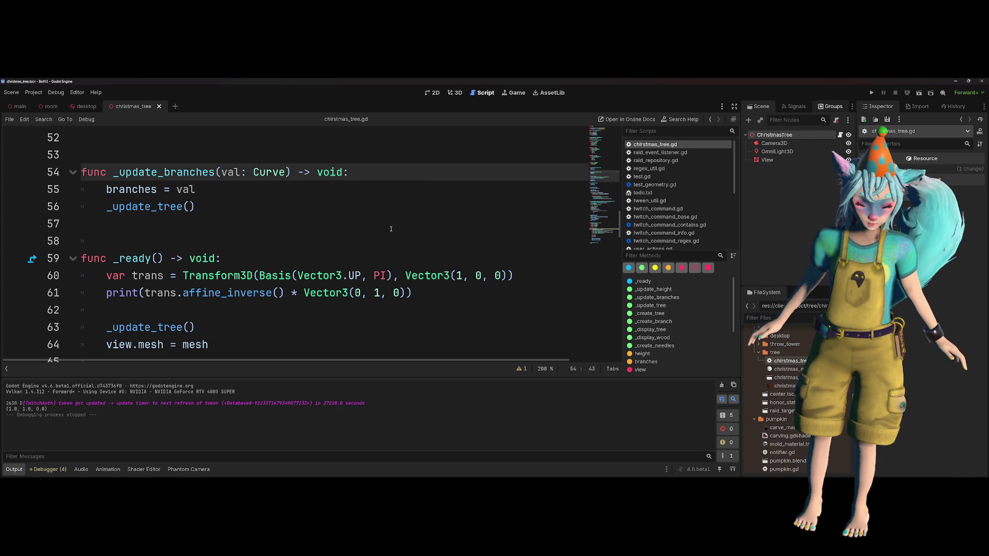
double_click(216, 275)
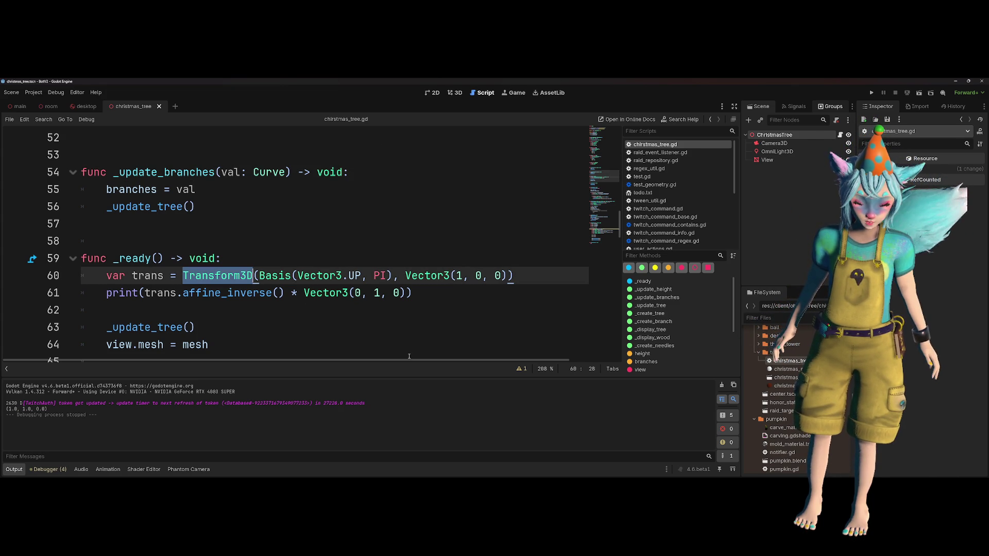
left_click(216, 293)
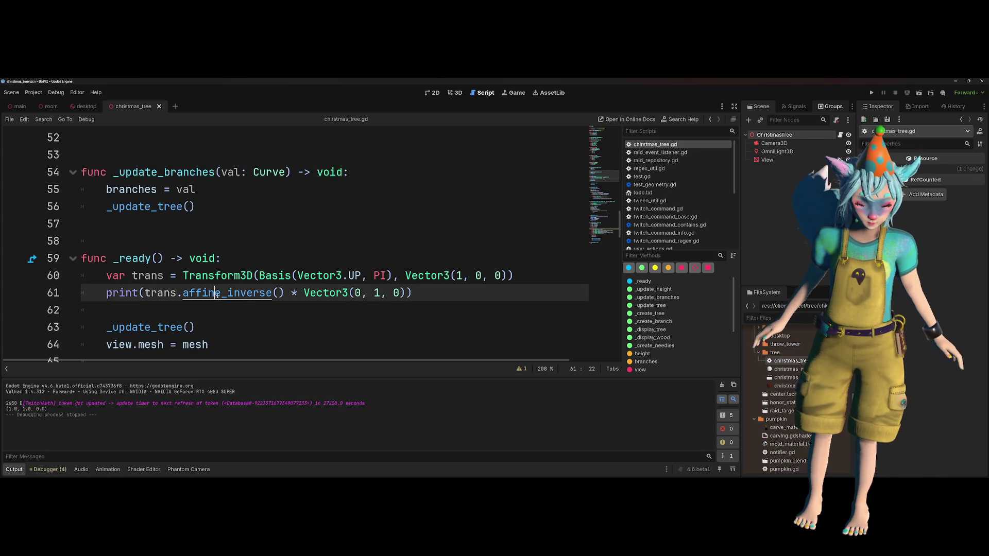
left_click(217, 293, "ctrl")
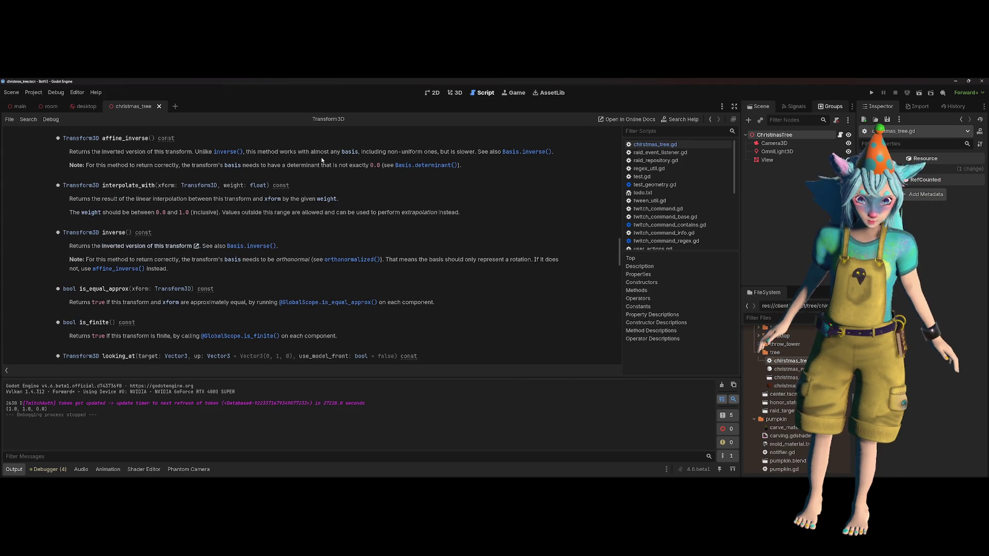
- Read the Transform3D reference from the affine_inverse note down to Operator Descriptions
left_click_drag(343, 153, 311, 153)
left_click(404, 151)
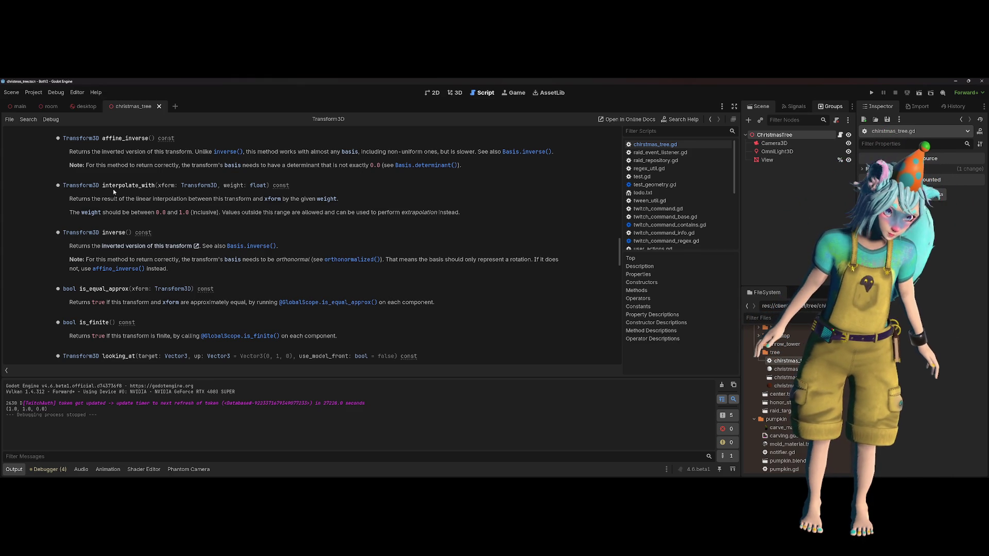
scroll(316, 219, "down", 1)
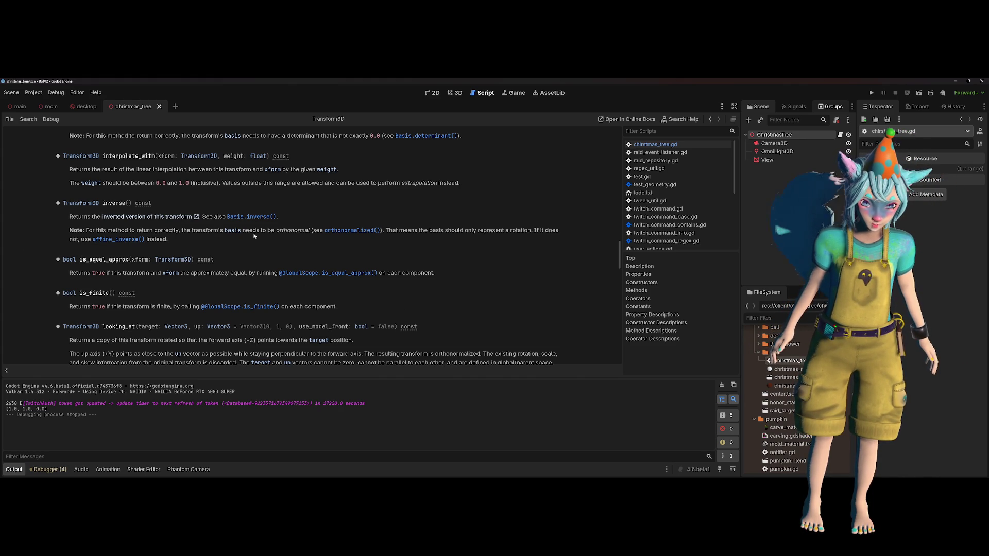
scroll(362, 233, "down", 1)
scroll(333, 235, "down", 1)
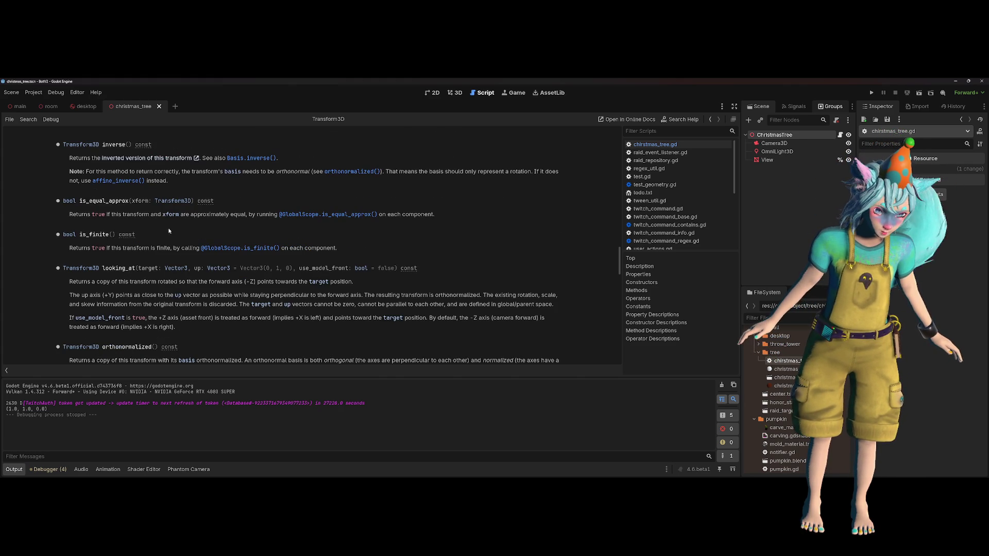
scroll(140, 220, "down", 2)
scroll(140, 220, "down", 3)
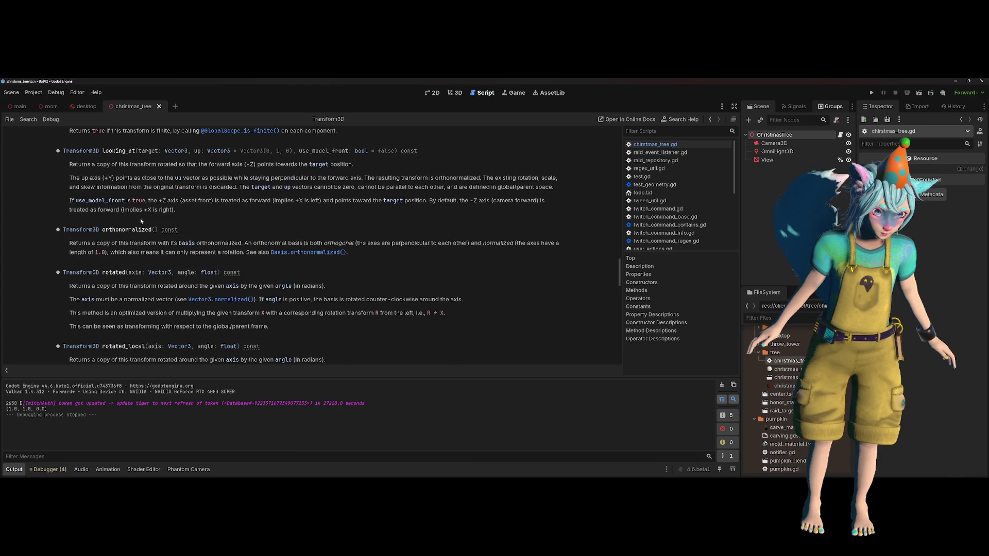
scroll(141, 220, "down", 1)
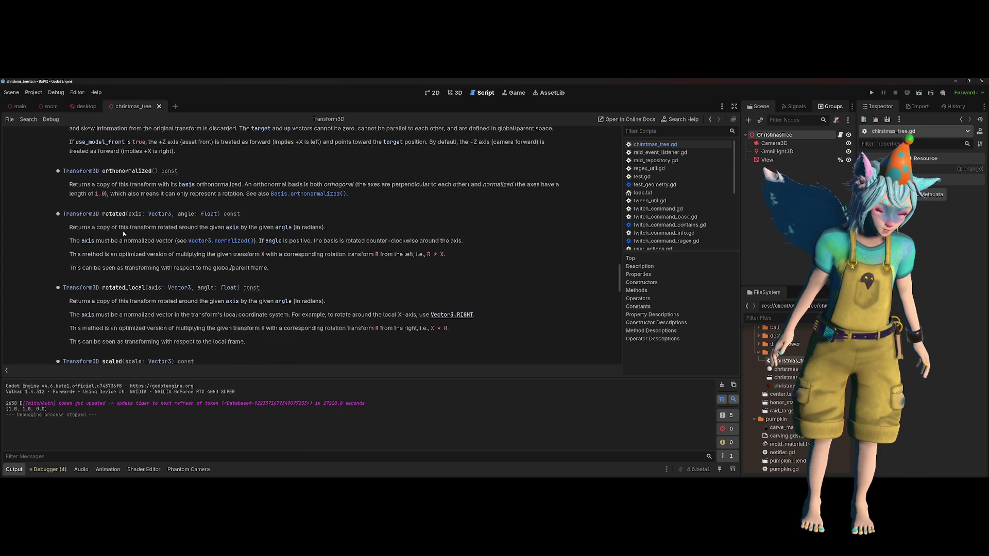
scroll(101, 232, "down", 2)
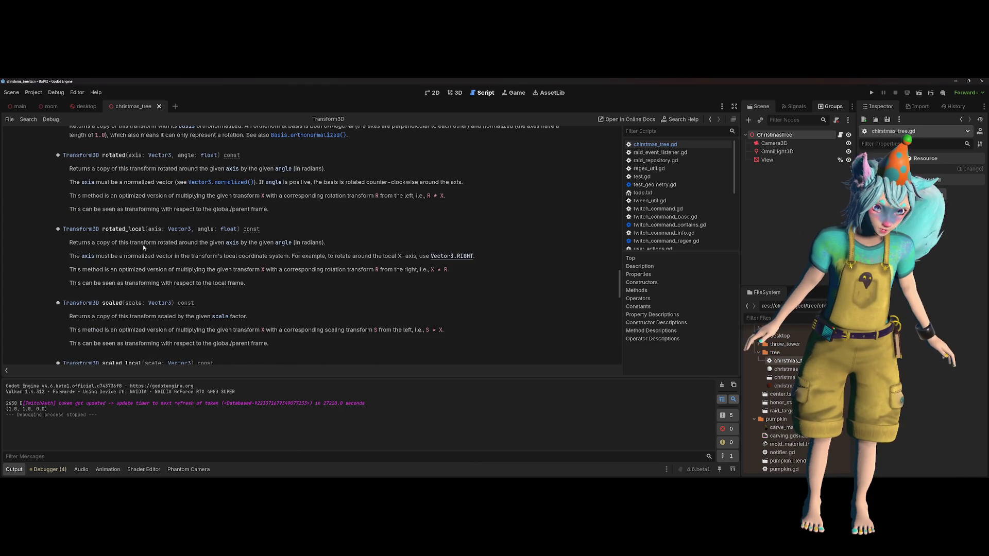
scroll(143, 247, "down", 2)
scroll(138, 251, "down", 3)
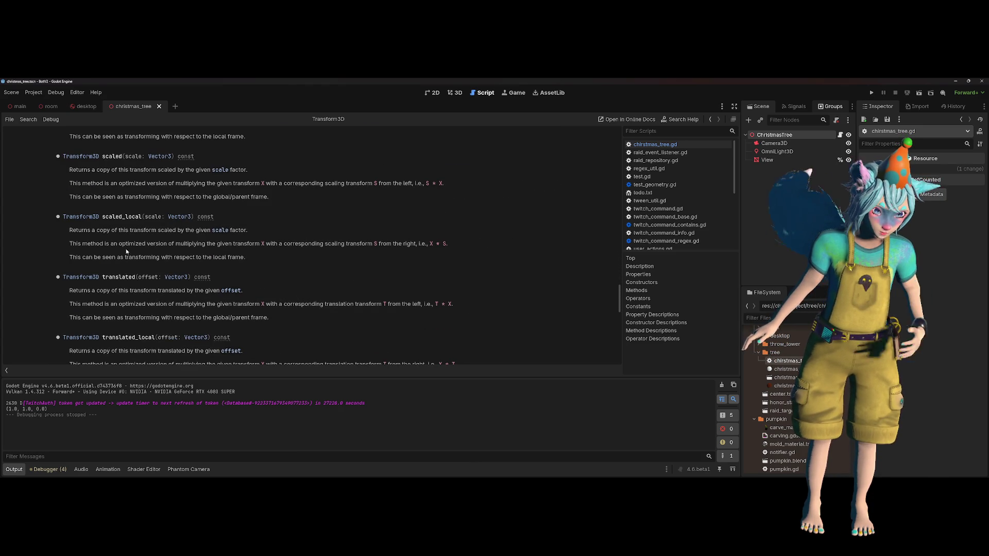
scroll(125, 251, "down", 3)
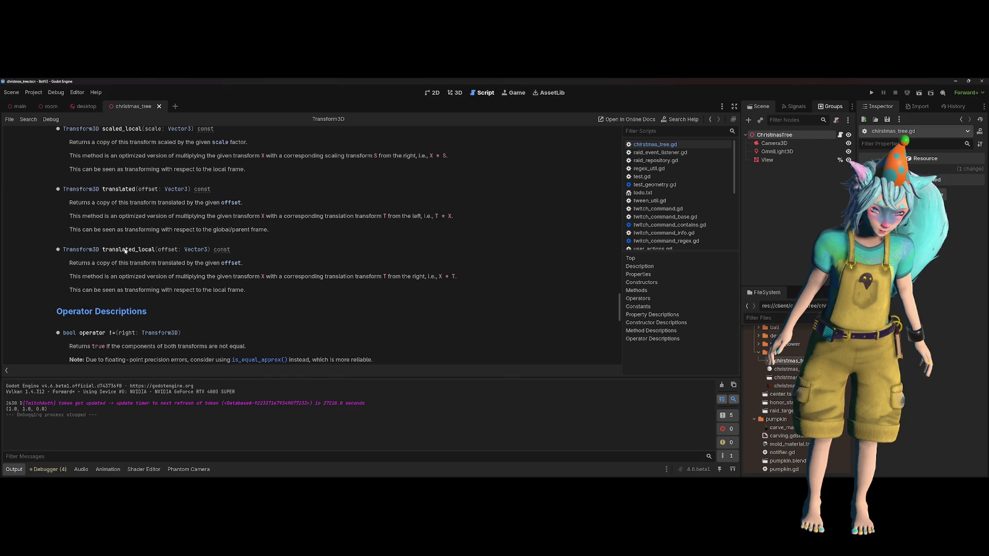
scroll(293, 267, "up", 20)
scroll(275, 263, "down", 18)
scroll(275, 263, "down", 12)
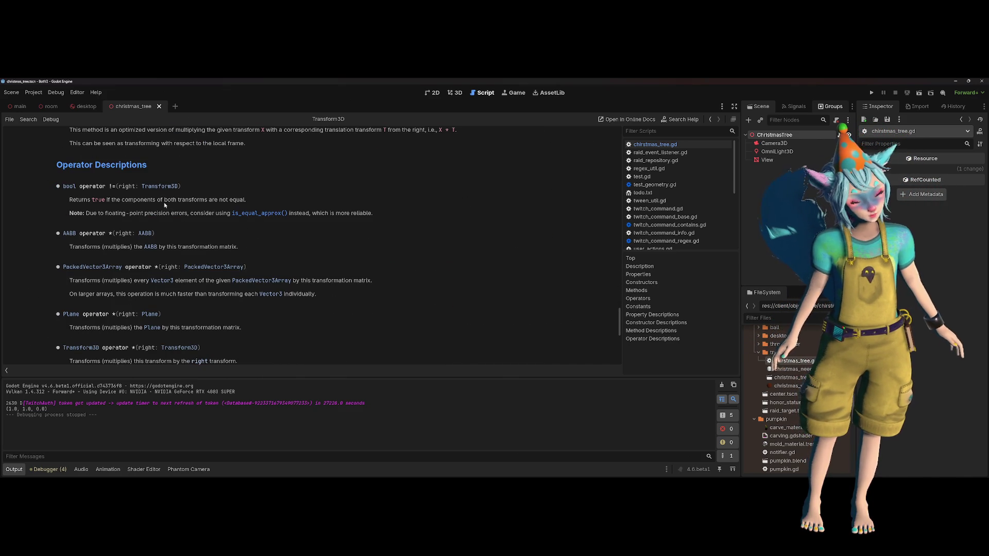
scroll(164, 205, "down", 1)
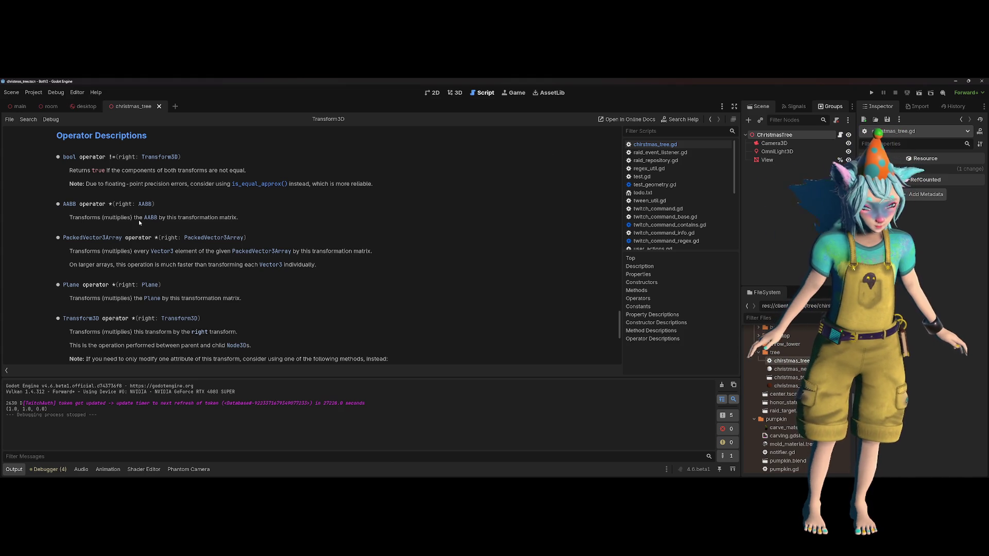
scroll(201, 236, "down", 3)
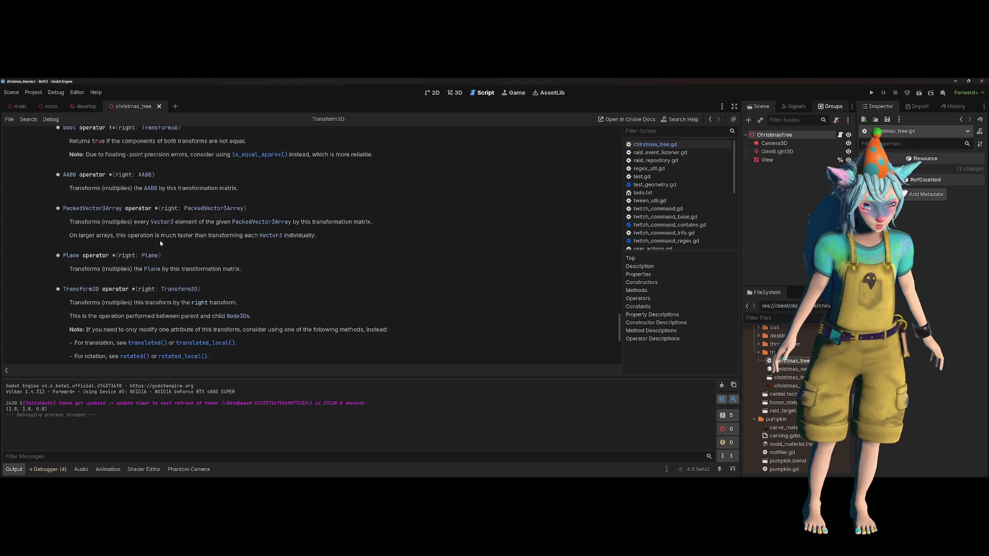
scroll(108, 239, "down", 3)
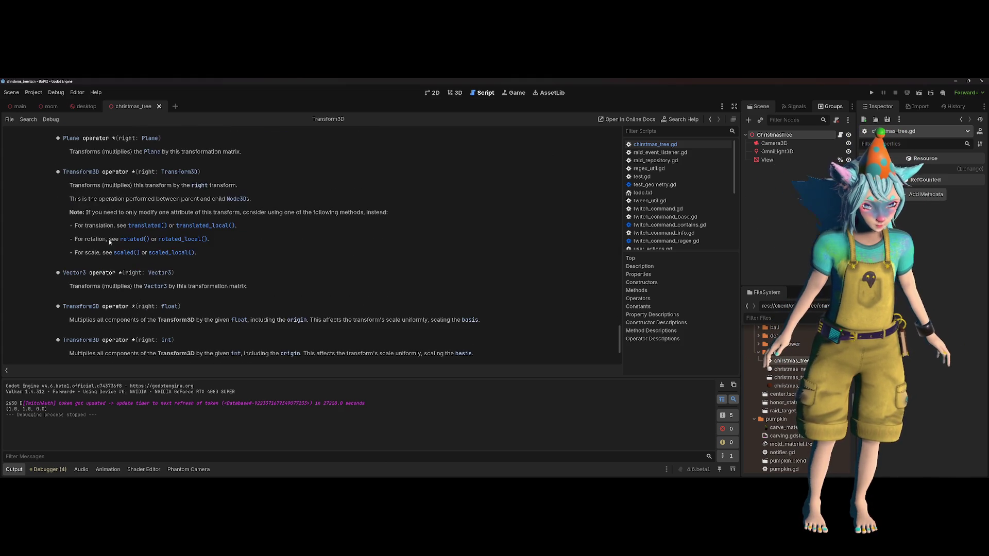
scroll(101, 235, "down", 1)
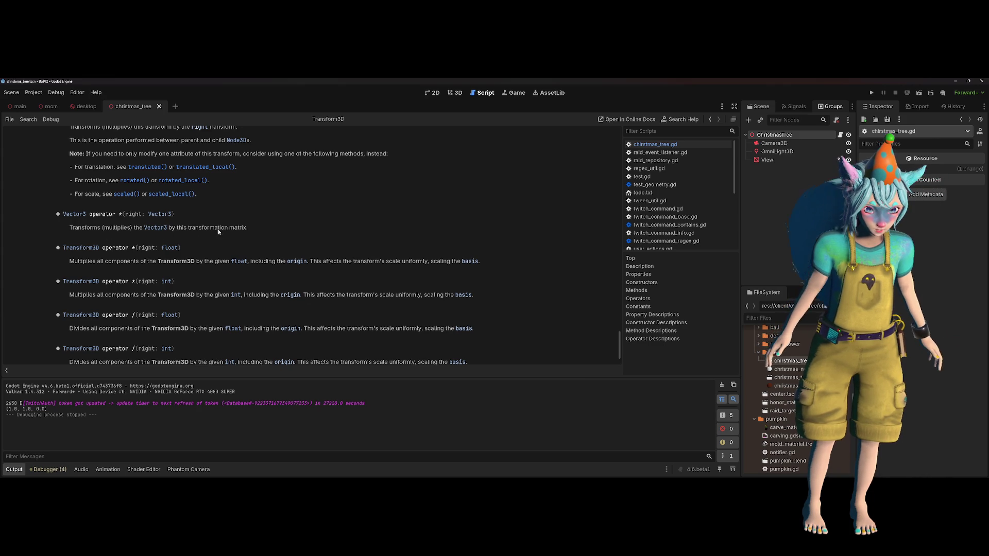
- Select the Vector3 operator * description, then go back to christmas_tree.gd with Alt+Left
left_click_drag(245, 227, 175, 227)
left_click(259, 233)
mouse_move(249, 229)
left_mouse_down()
mouse_move(133, 229)
mouse_move(169, 239)
left_mouse_up()
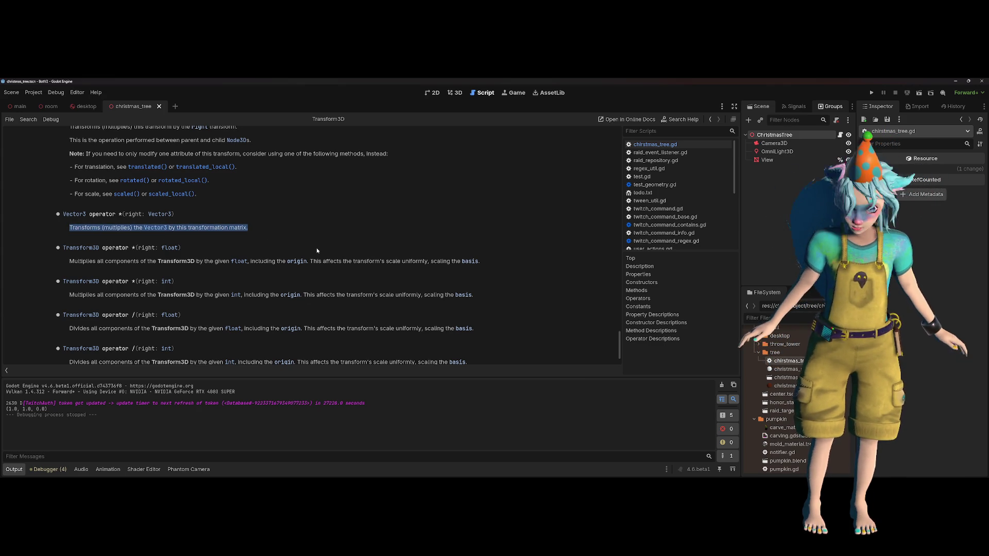
key("alt+Left")
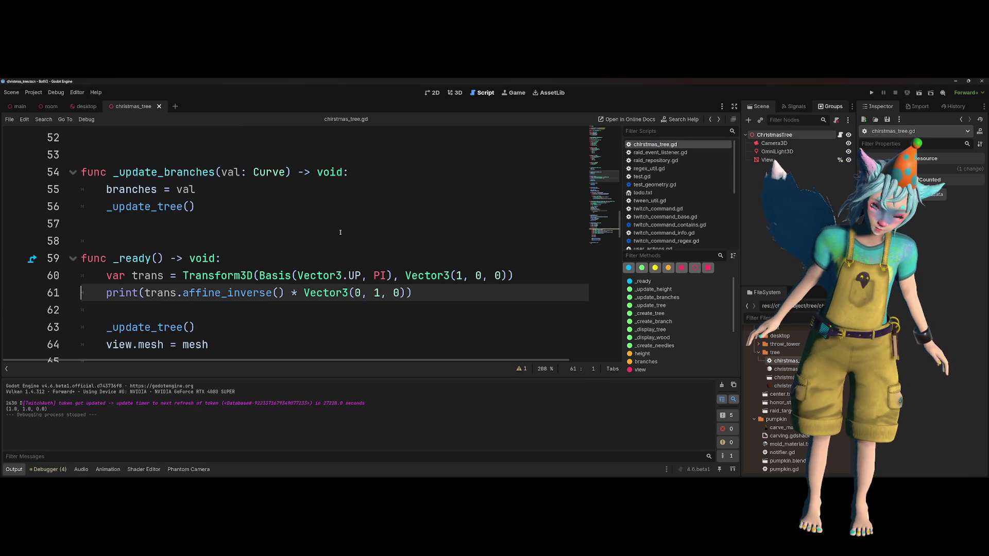
- Delete '.affine_inverse()' from line 61 so it prints trans * Vector3(0, 1, 0)
left_click(476, 275)
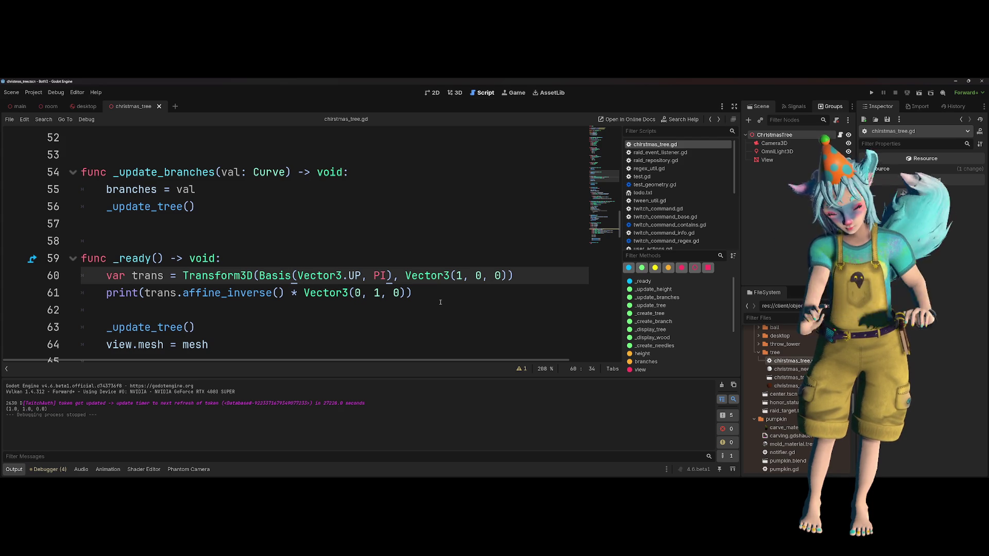
left_click_drag(178, 293, 284, 293)
key("BackSpace")
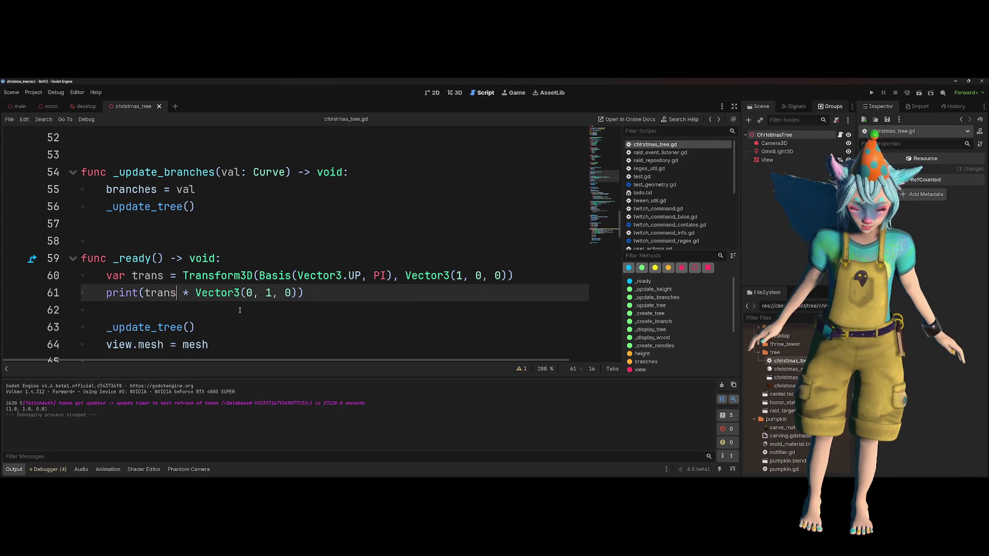
- Review line 60's Transform3D with Basis(Vector3.UP, PI), then run the scene to test
left_click(257, 276)
double_click(233, 276)
left_click_drag(391, 276, 273, 276)
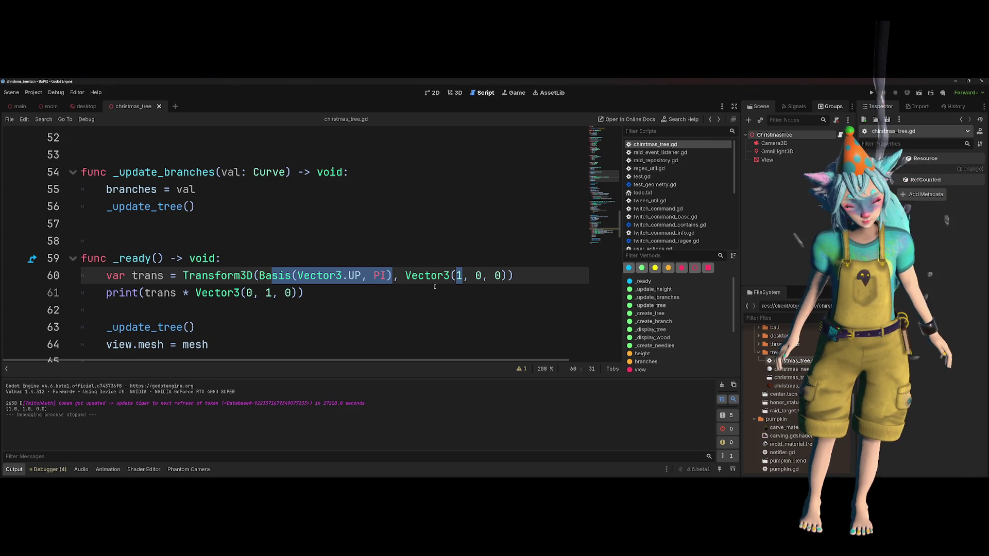
double_click(249, 292)
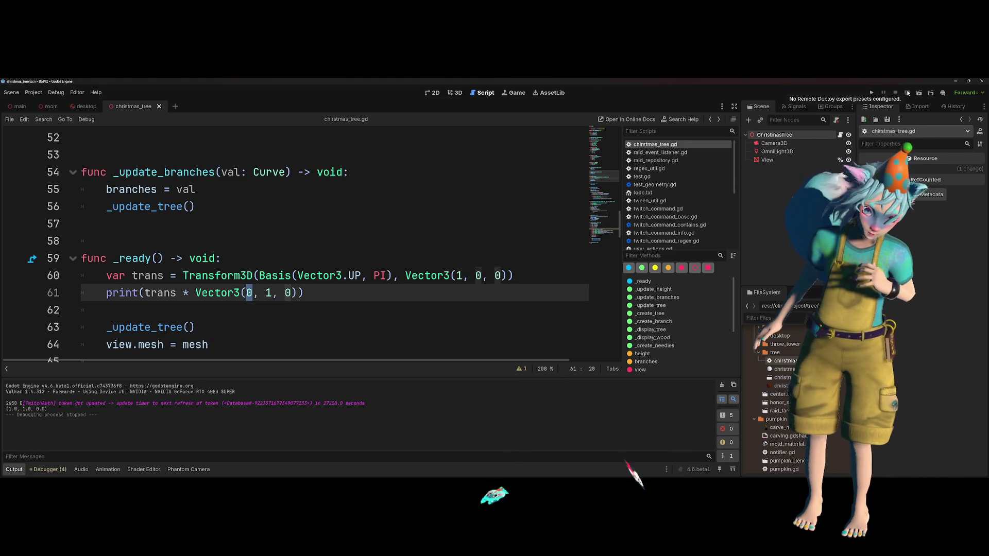
left_click(918, 94)
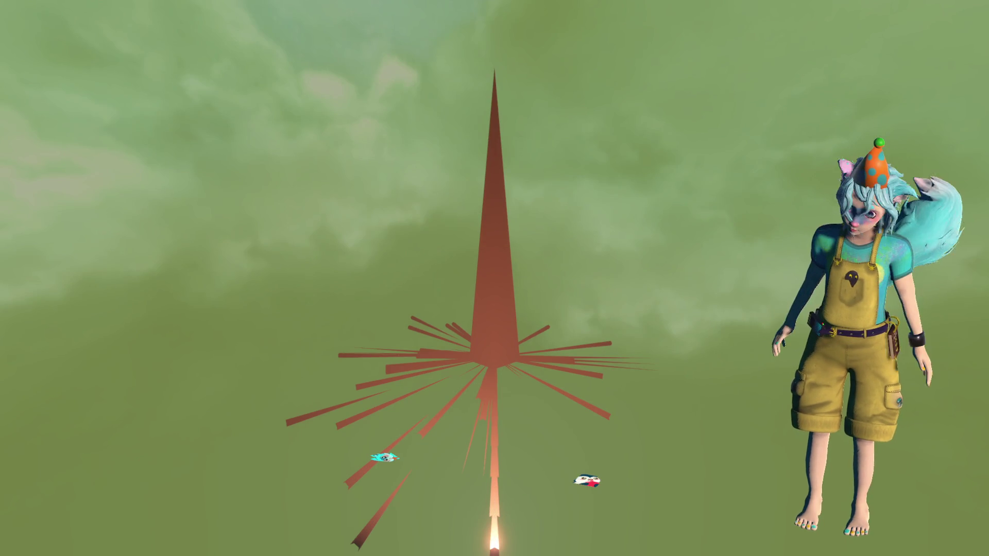
- Stop the game, select the printed (1.0, 1.0, 0.0) result, and inspect PI and Vector3.UP on line 60
key("alt+F4")
triple_click(57, 408)
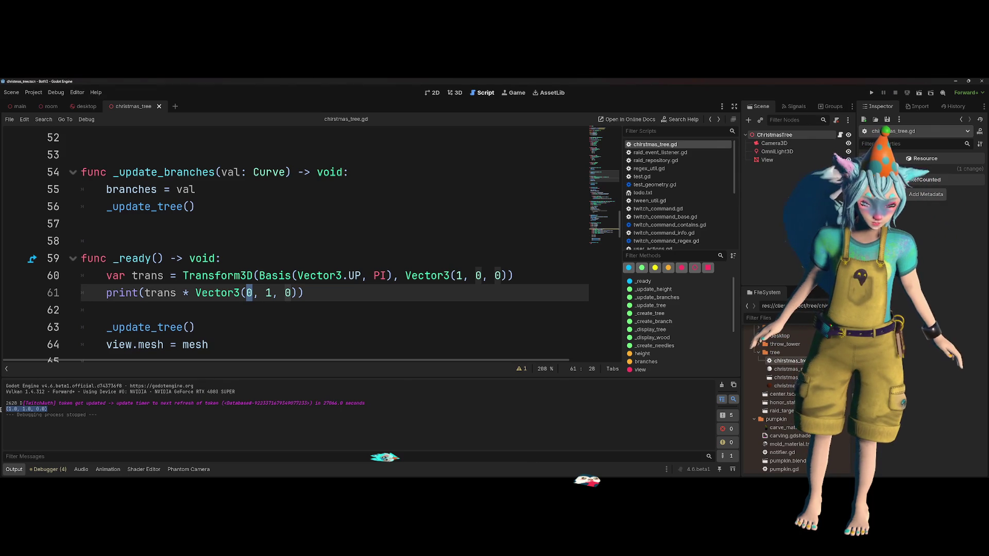
left_click(278, 313)
left_click(382, 275)
double_click(382, 276)
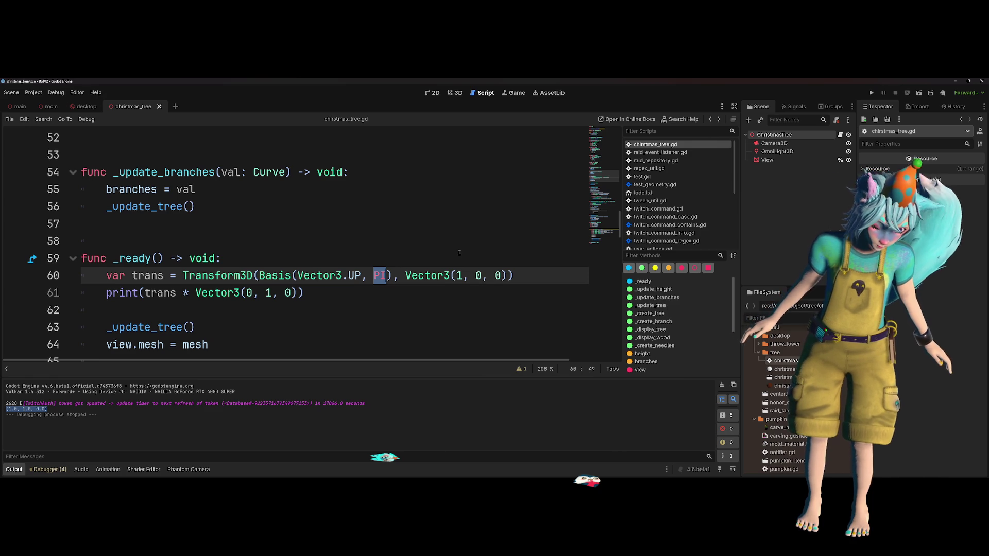
mouse_move(363, 279)
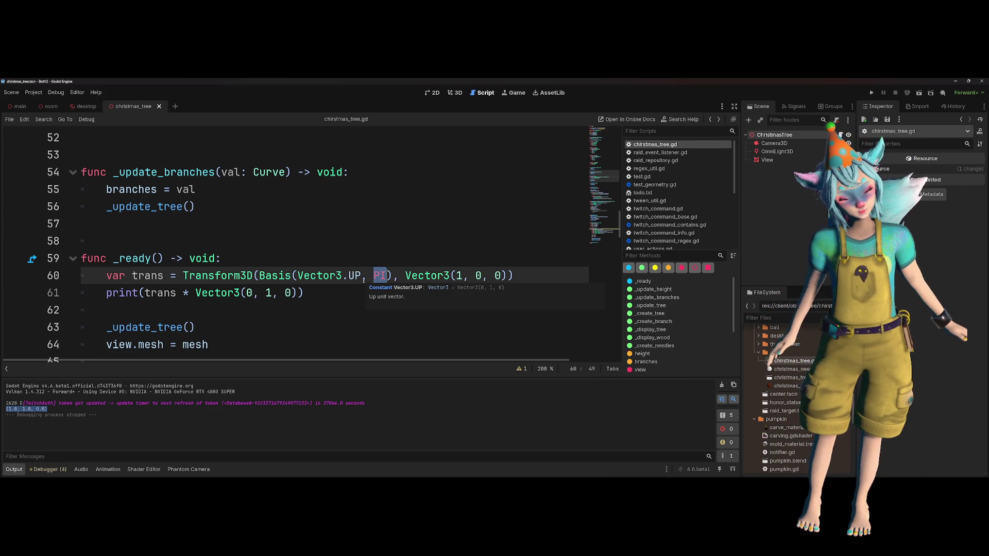
- Change the transform origin on line 60 to Vector3(0, 1, 0)
left_click_drag(484, 276, 475, 275)
type("1")
key("Left")
key("Left")
key("Left")
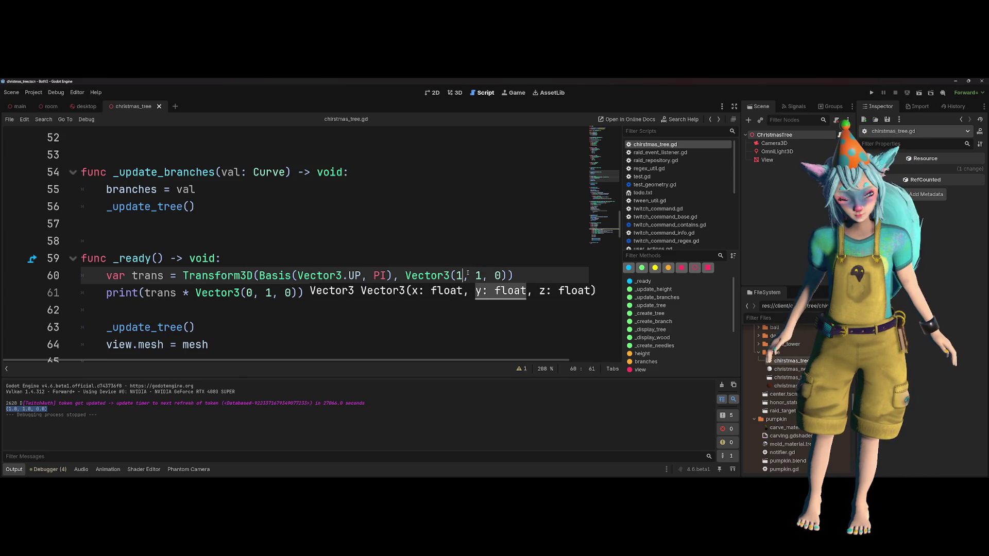
key("BackSpace")
type("0")
left_click(490, 243)
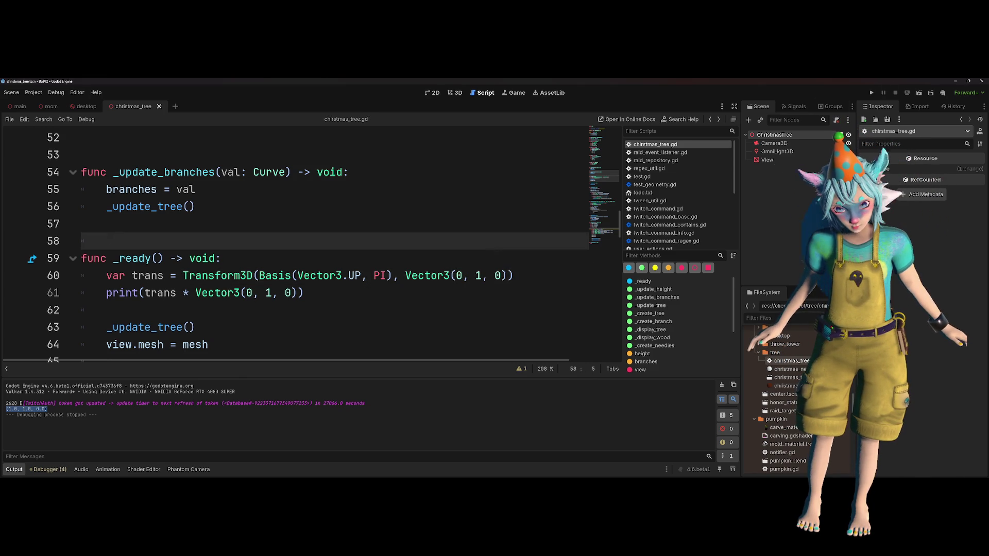
- Run the scene twice to get (0.0, 2.0, 0.0), then review lines 60–61
left_click(876, 93)
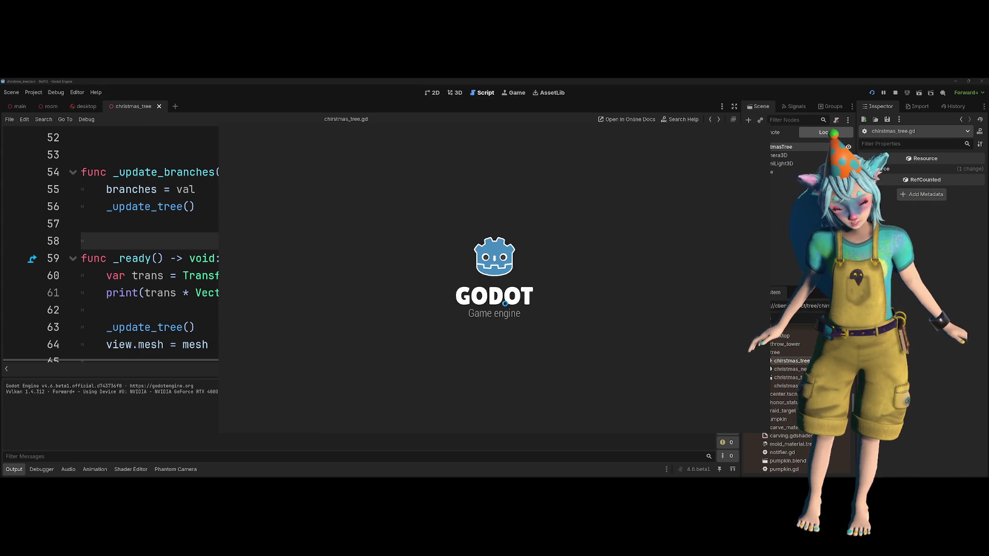
left_click(918, 93)
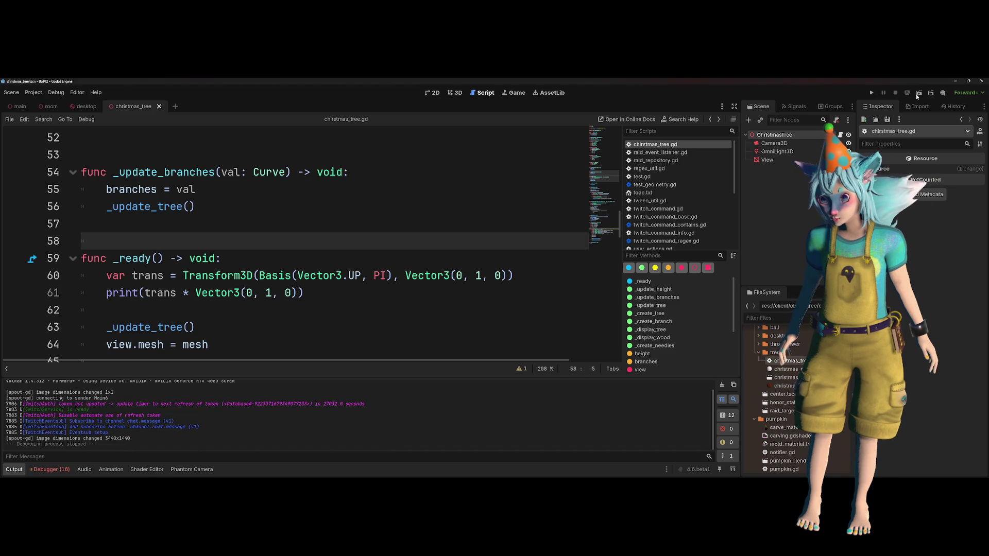
left_click(917, 95)
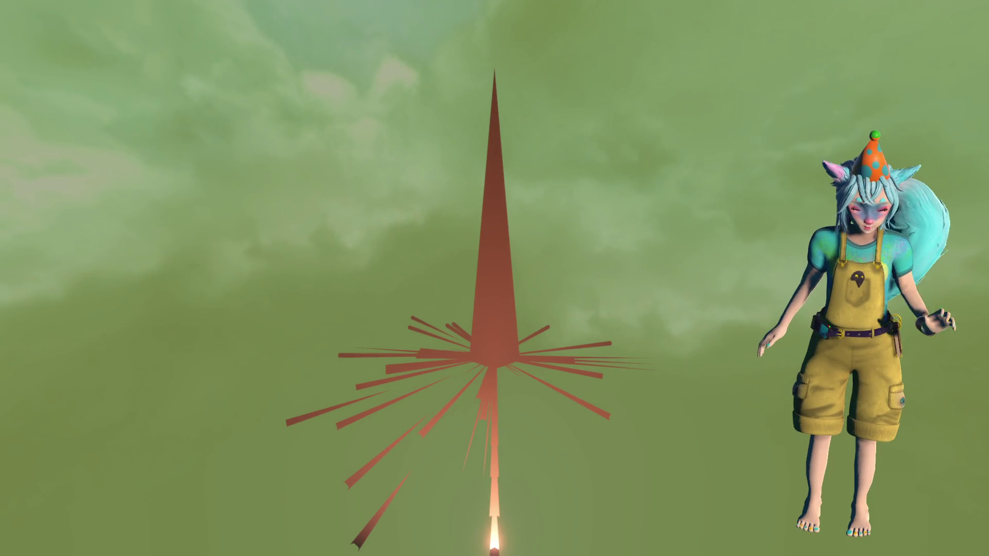
left_click(898, 96)
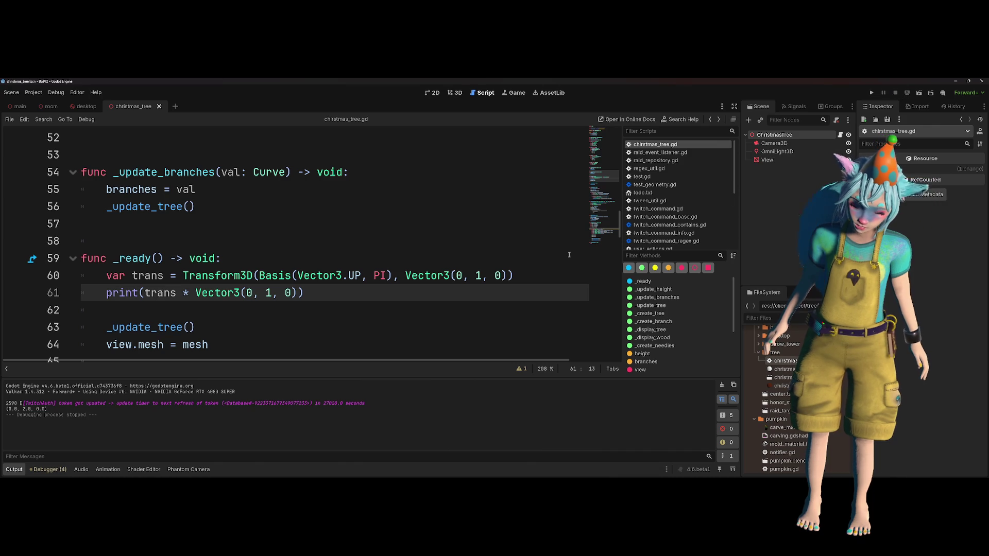
left_click(455, 276)
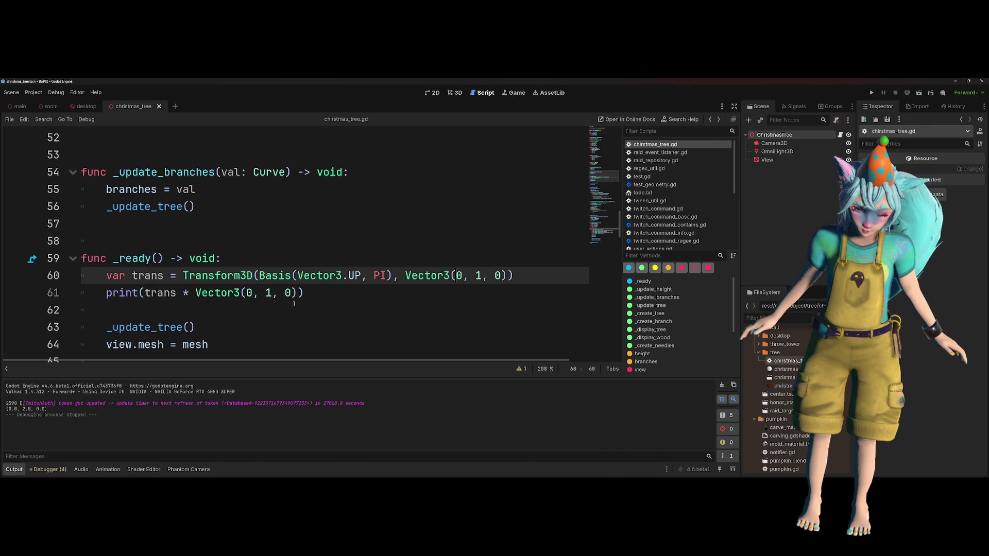
left_click_drag(144, 293, 296, 293)
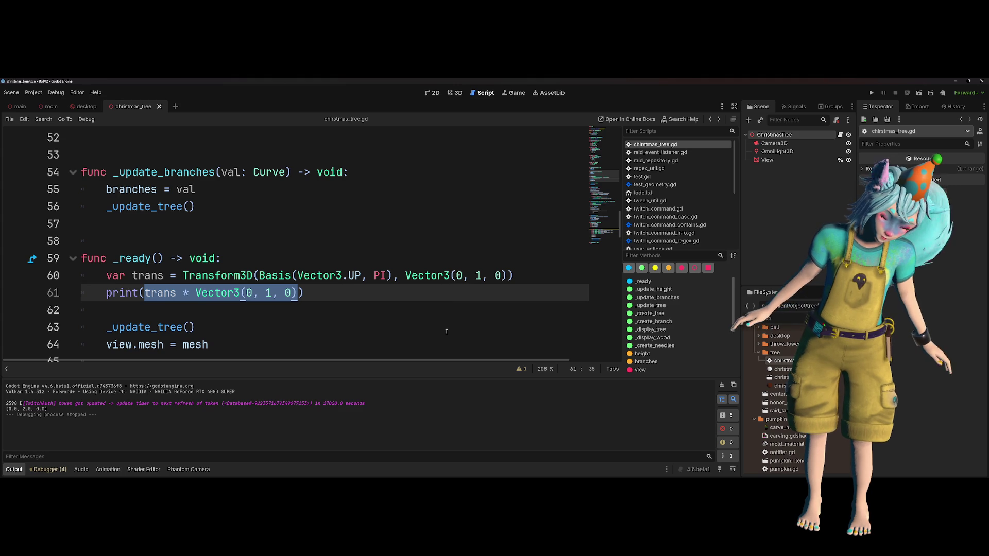
left_click_drag(259, 276, 392, 276)
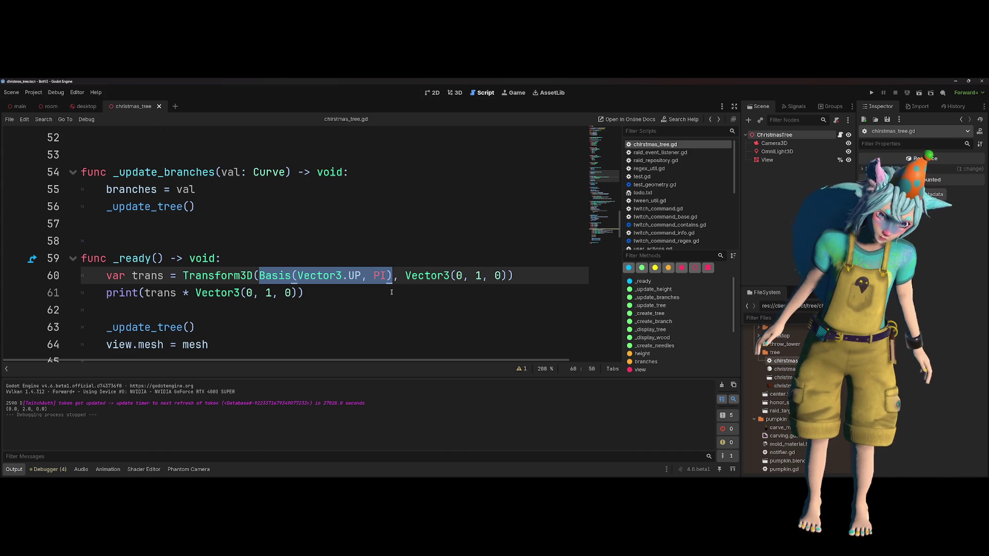
scroll(391, 292, "down", 14)
left_click(391, 292)
scroll(391, 292, "up", 5)
scroll(391, 292, "down", 1)
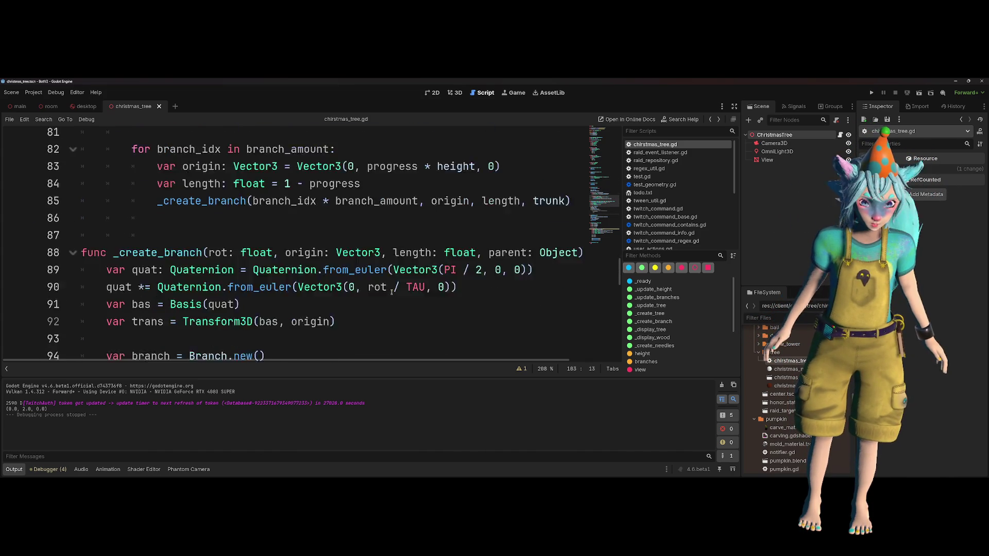
scroll(392, 292, "down", 1)
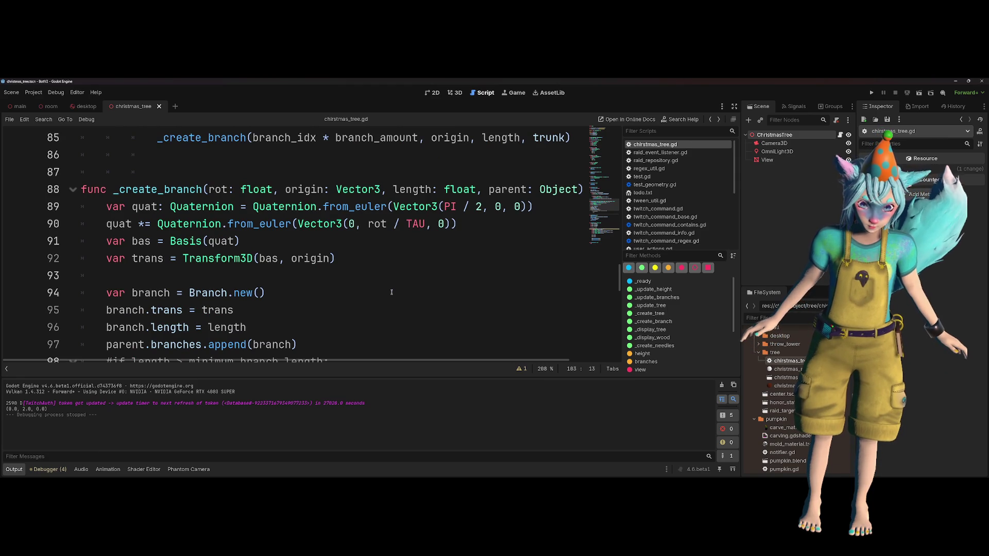
scroll(391, 292, "down", 1)
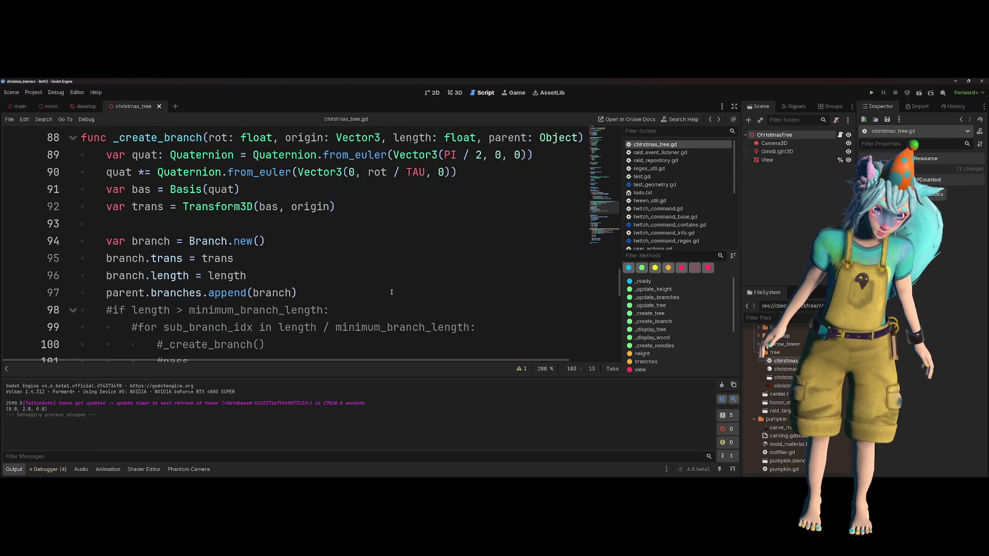
scroll(297, 244, "up", 3)
left_click(297, 245)
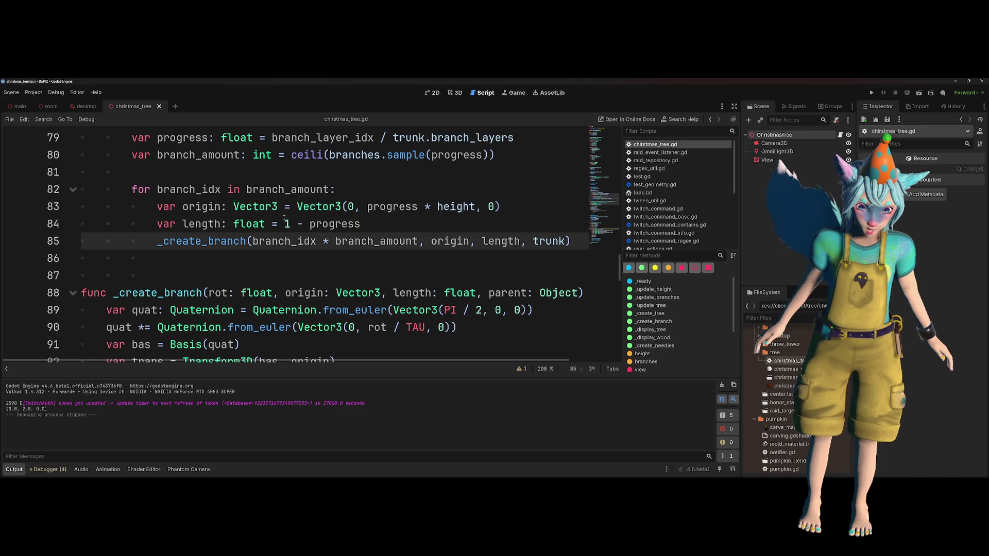
left_click(383, 213)
left_click_drag(366, 206, 475, 206)
double_click(201, 206)
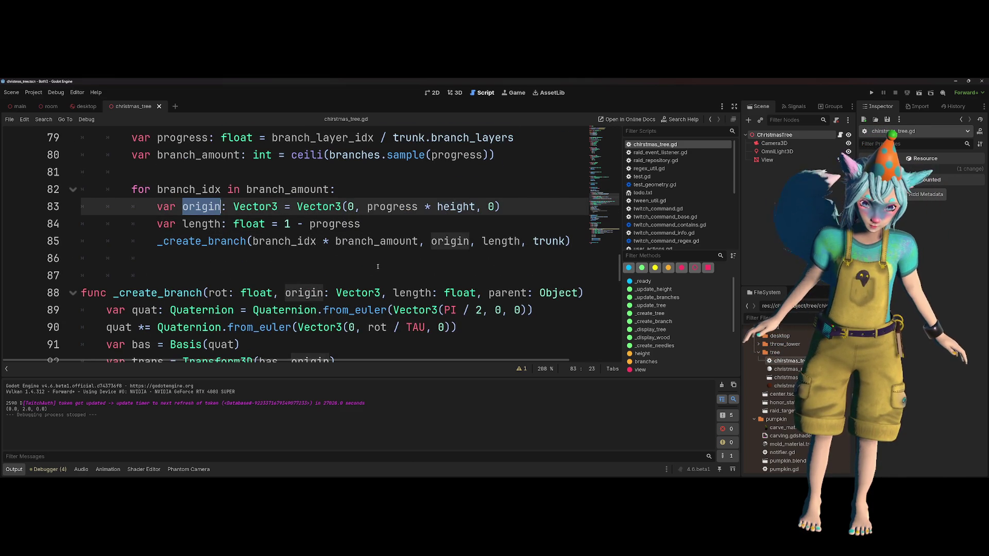
scroll(217, 206, "down", 1)
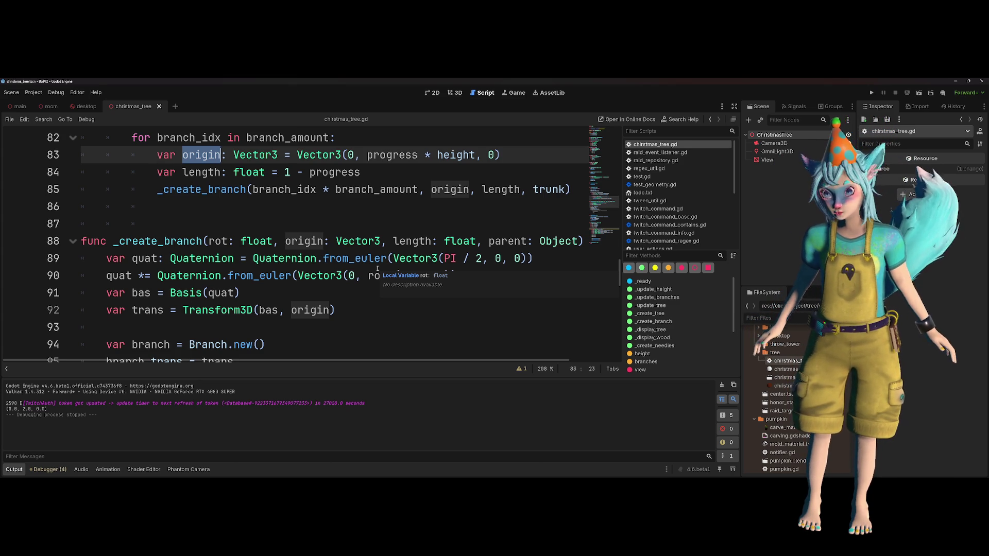
left_click(407, 275)
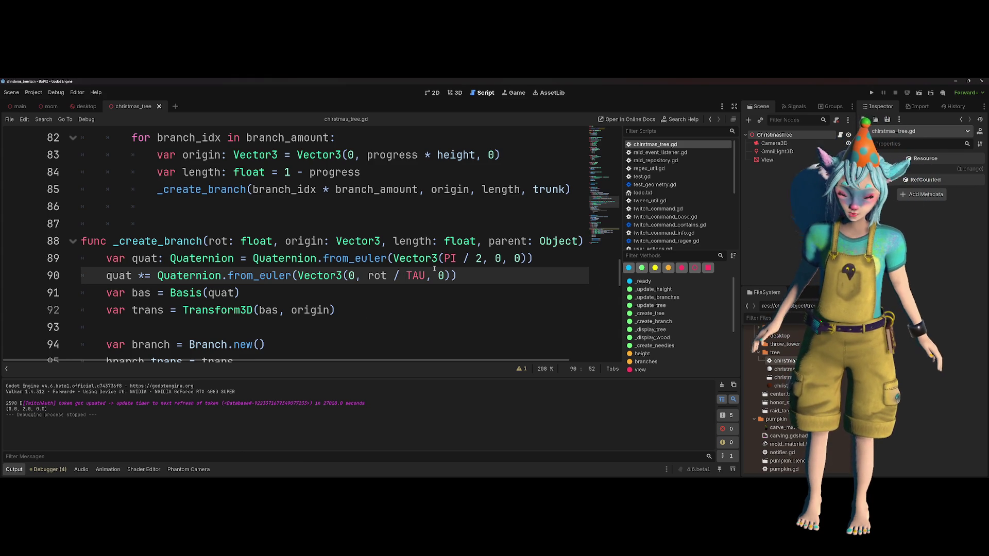
scroll(434, 268, "down", 1)
scroll(433, 269, "down", 1)
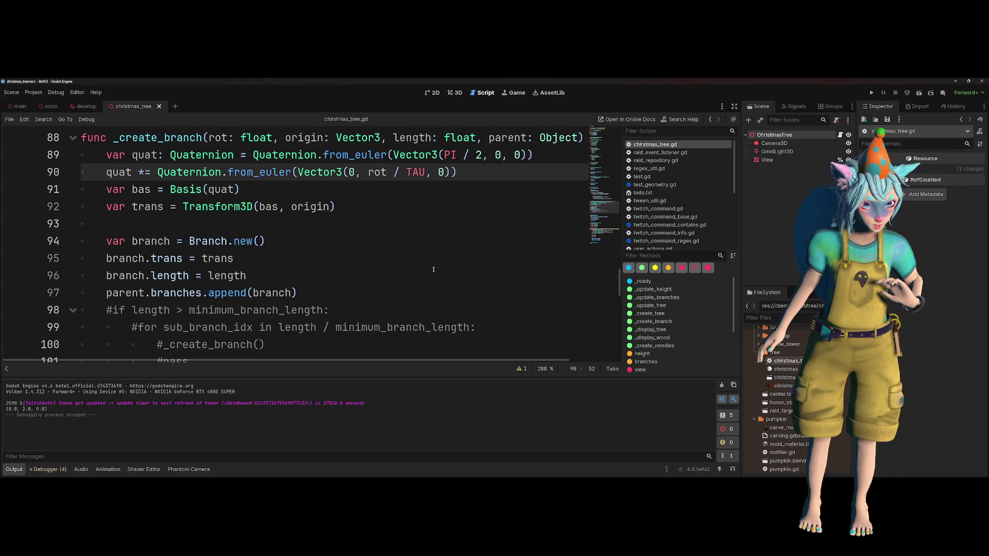
scroll(433, 269, "up", 1)
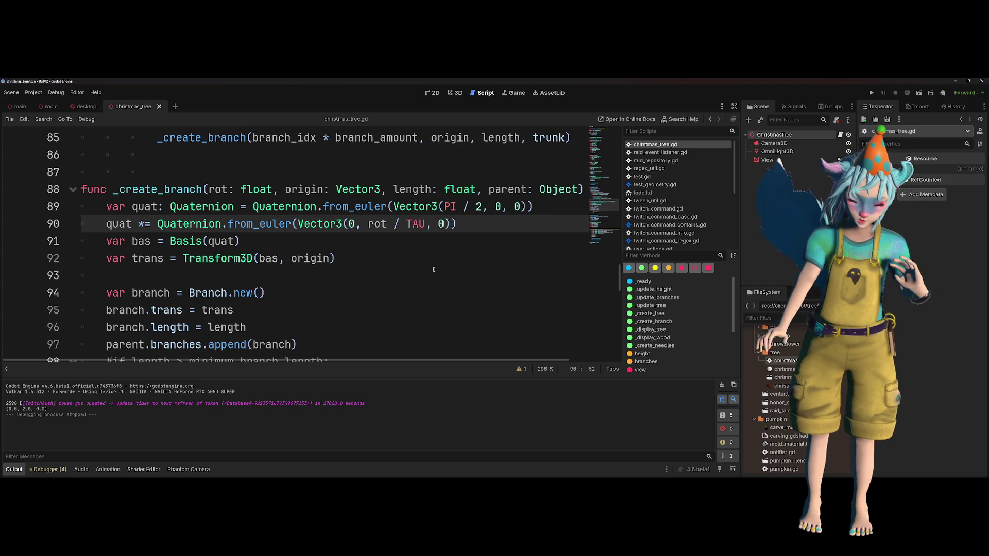
left_click_drag(1, 276, 2, 154)
left_click(224, 258)
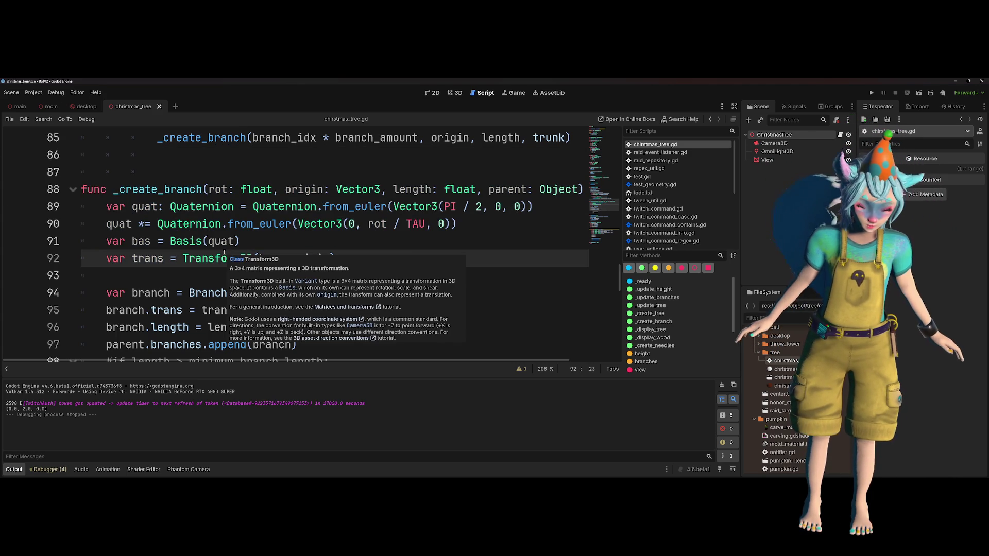
left_click(278, 256)
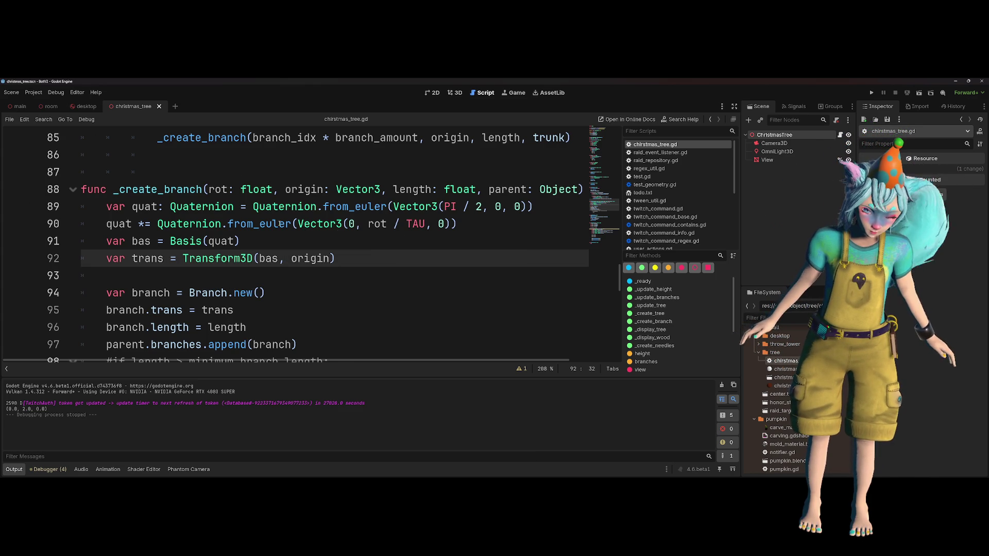
left_click(462, 207)
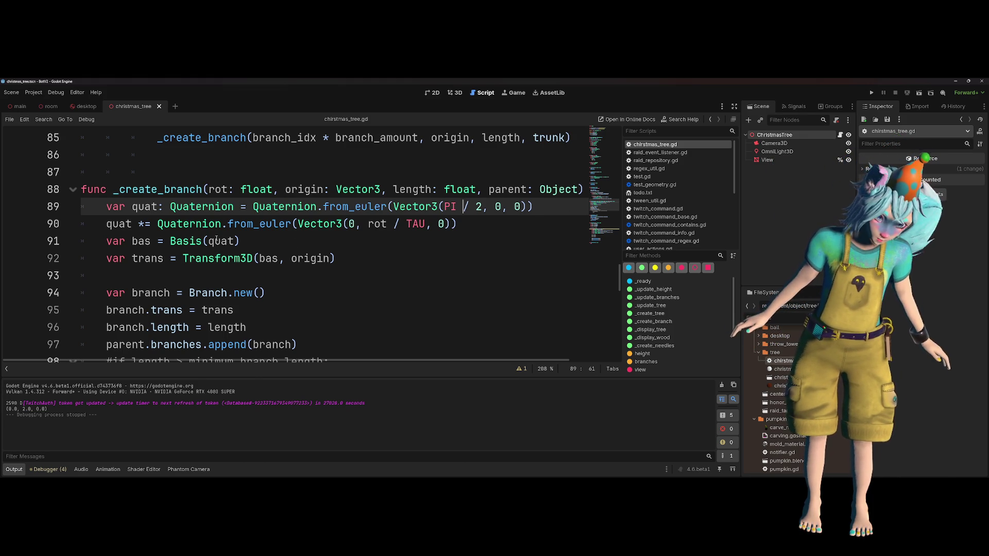
left_click(209, 241)
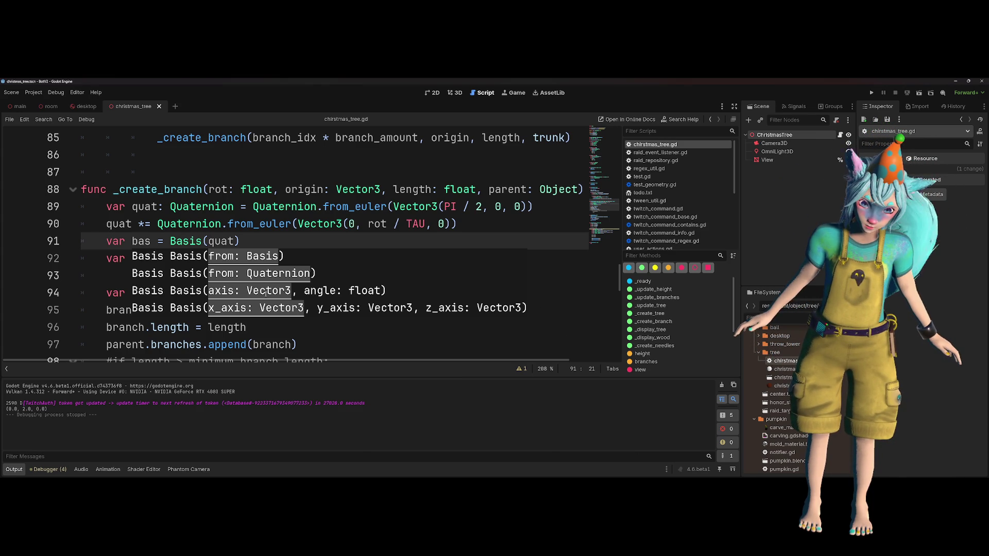
left_click(195, 242, "ctrl")
scroll(127, 253, "down", 3)
scroll(128, 254, "down", 3)
scroll(103, 318, "down", 5)
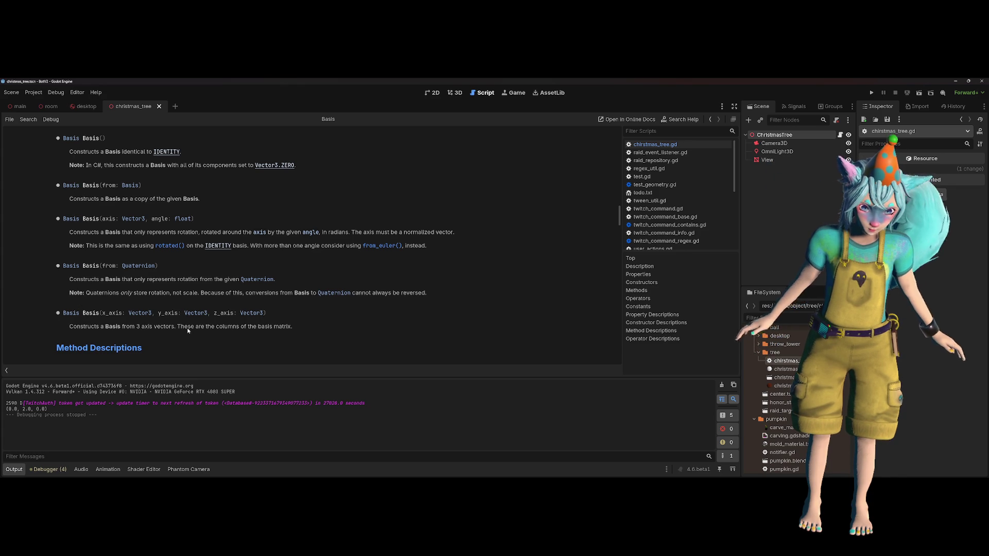
left_click_drag(105, 327, 307, 328)
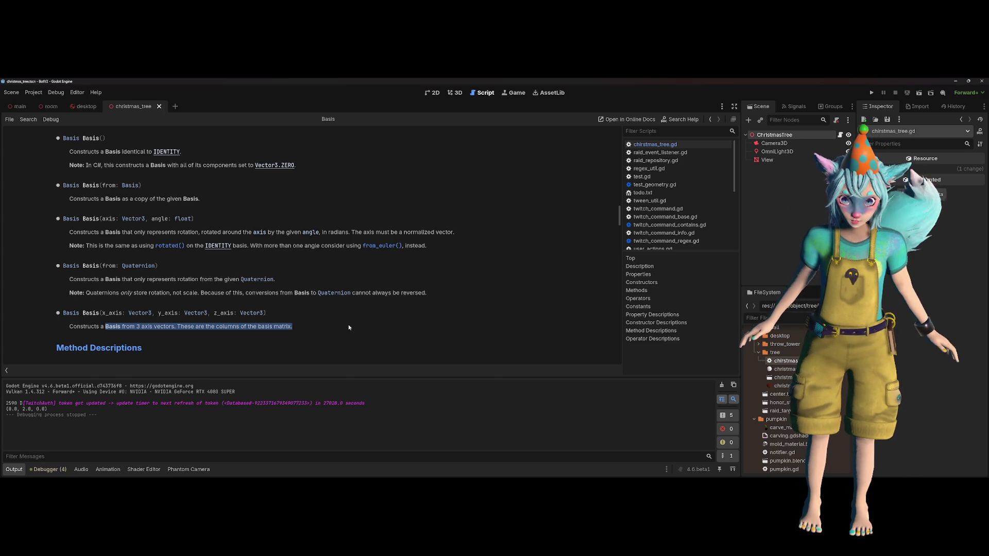
key("alt+Left")
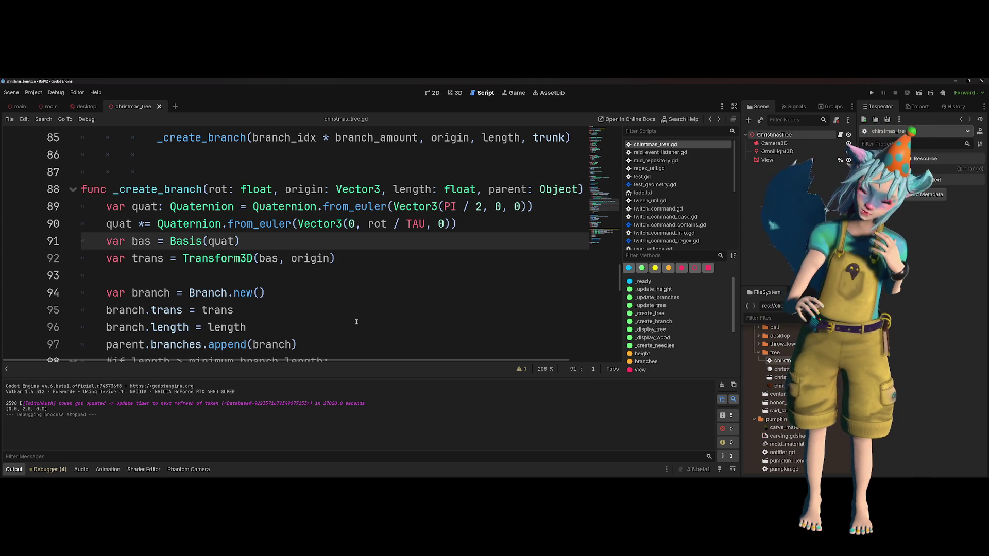
left_click(369, 286)
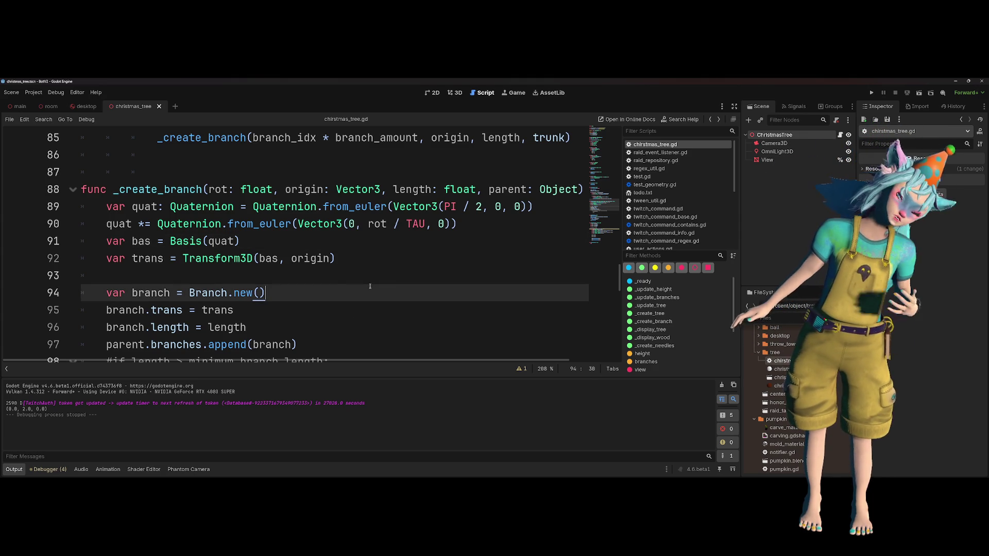
- Inspect the Basis and TAU rotation terms on lines 90–91 of _create_branch
left_click(406, 242)
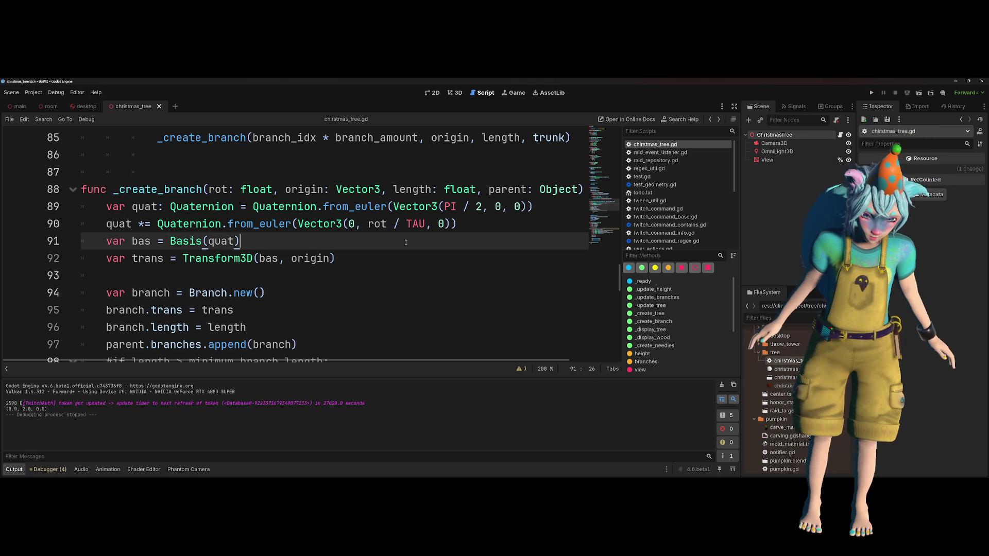
mouse_move(421, 232)
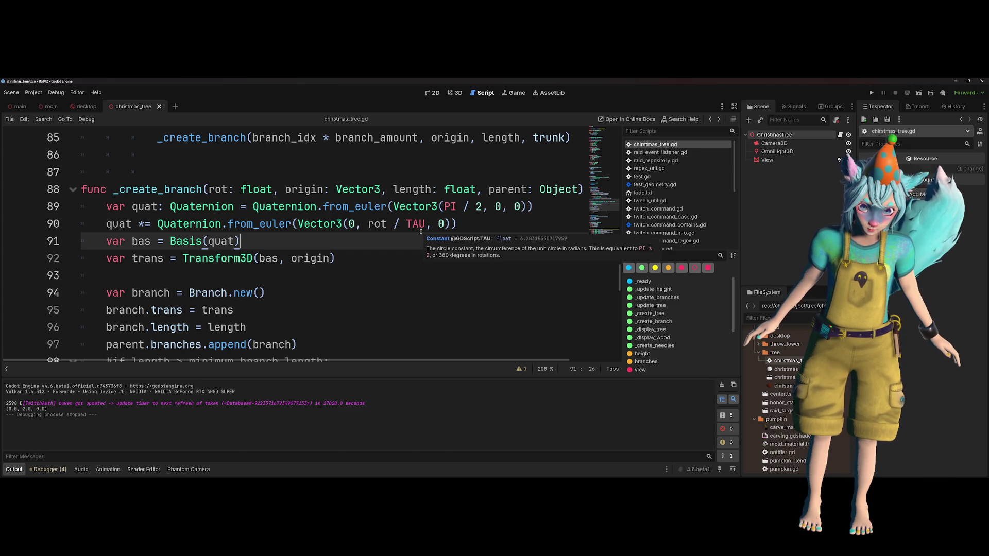
left_click(401, 223)
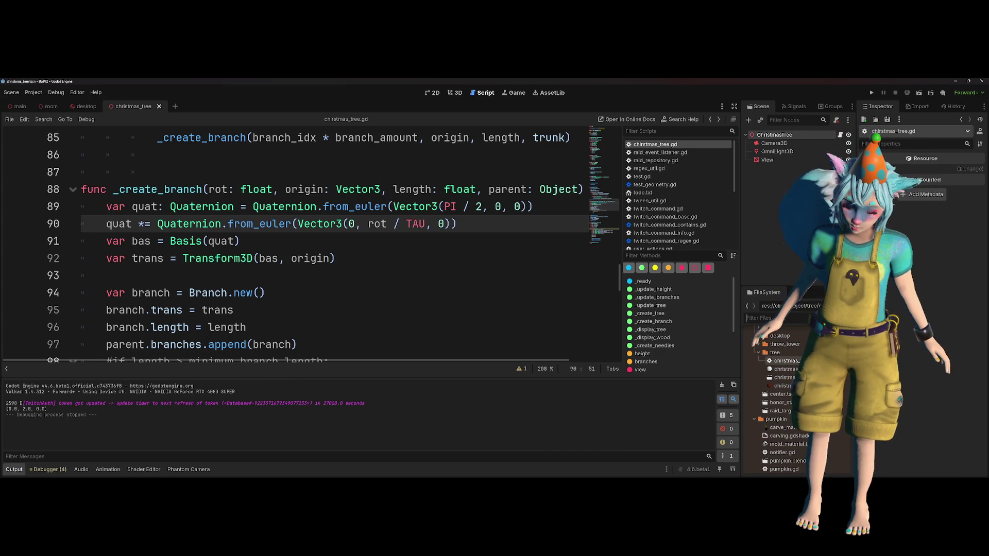
- Browse the FileSystem dock, briefly expanding and collapsing the overlay folder
scroll(795, 378, "down", 5)
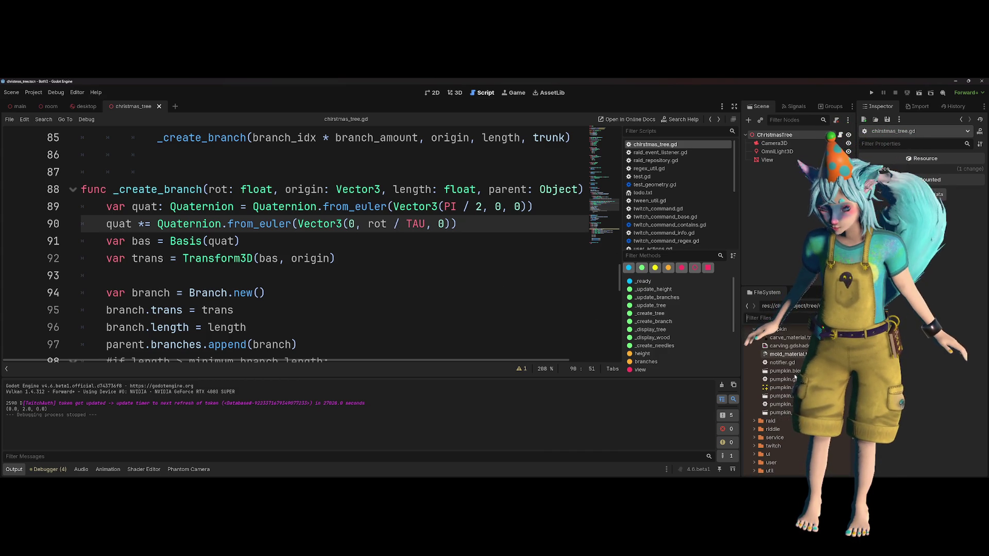
scroll(795, 376, "down", 3)
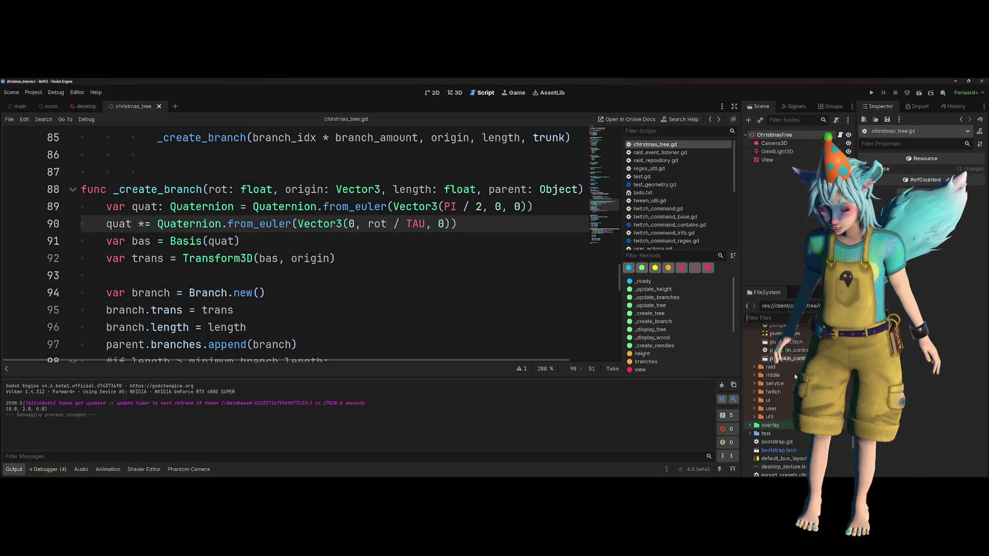
scroll(794, 372, "down", 1)
double_click(777, 409)
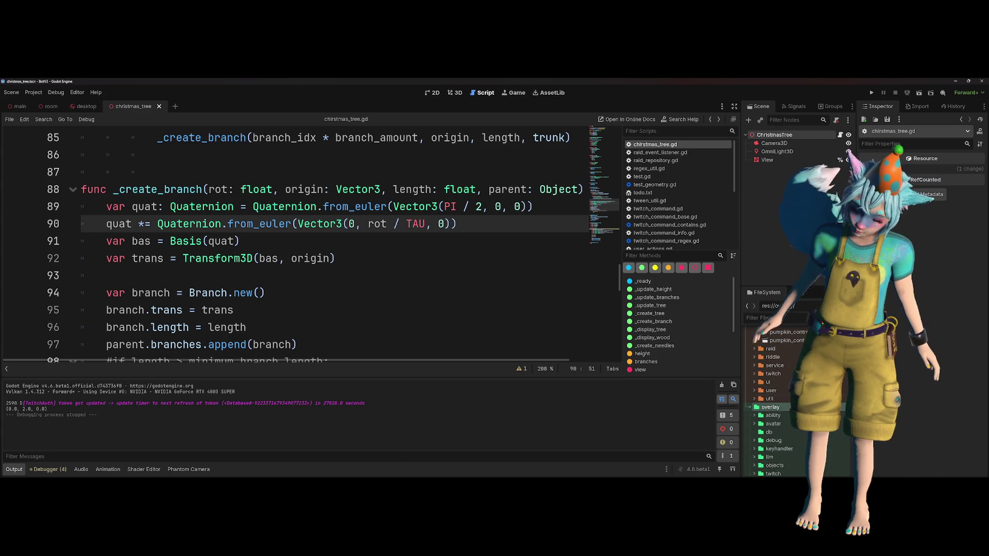
scroll(780, 421, "down", 3)
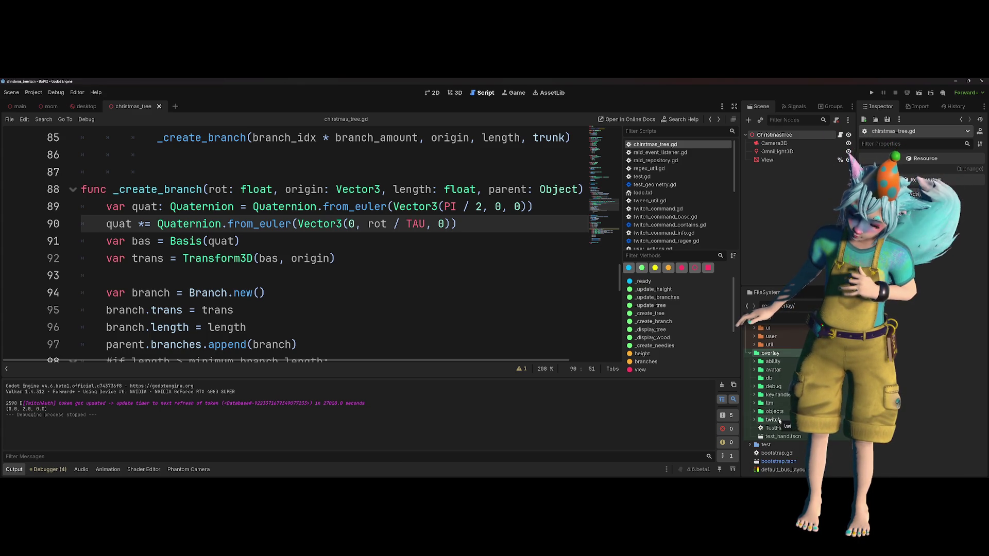
double_click(787, 353)
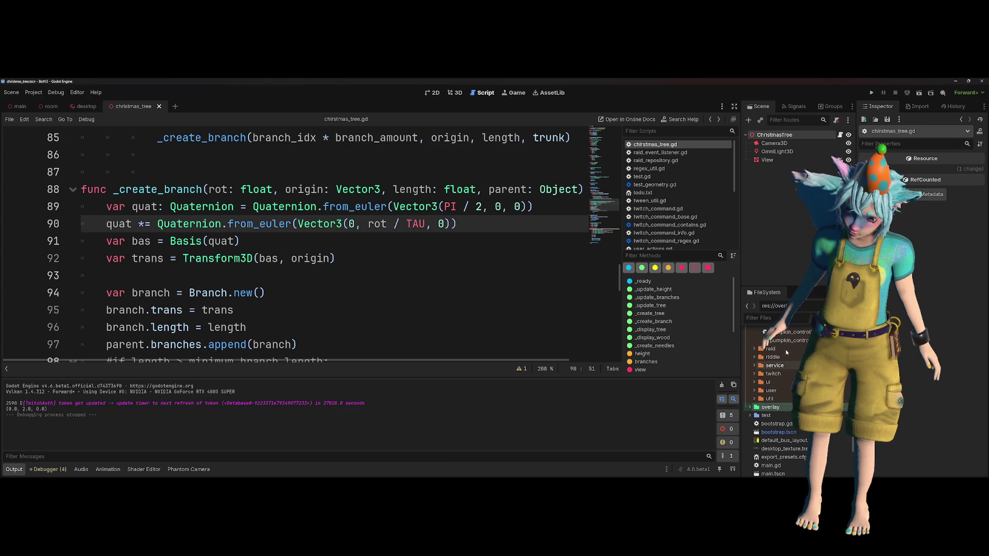
- Expand client/level/vintagebar/Scenes and select the MyVintageBar scene file
scroll(787, 353, "up", 5)
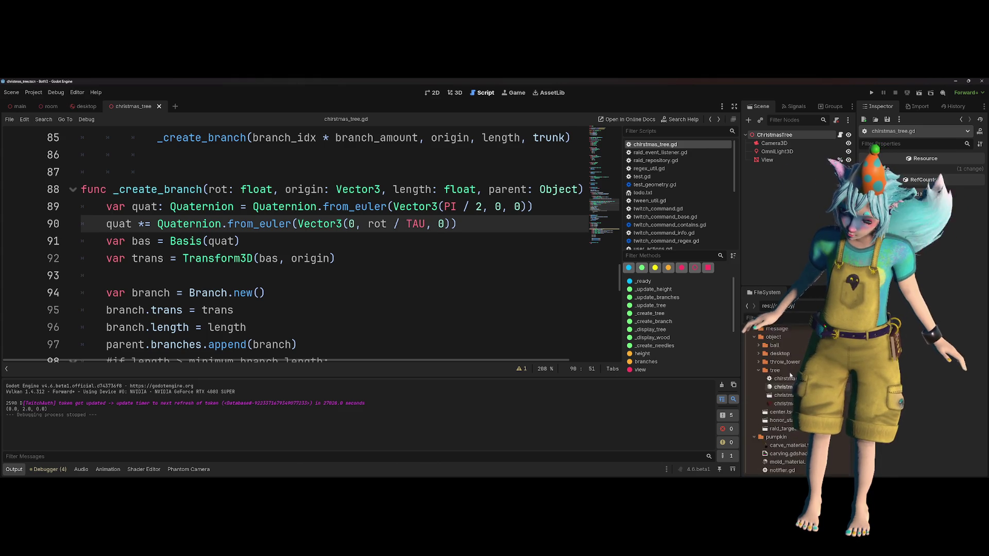
scroll(790, 376, "up", 3)
scroll(790, 374, "up", 2)
double_click(786, 375)
scroll(786, 376, "down", 4)
double_click(798, 362)
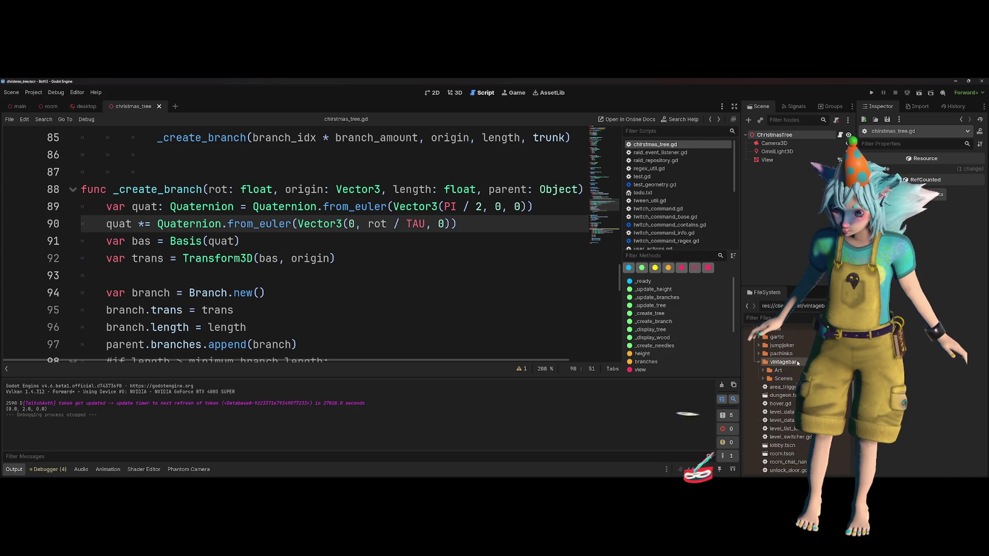
double_click(784, 379)
scroll(783, 360, "down", 2)
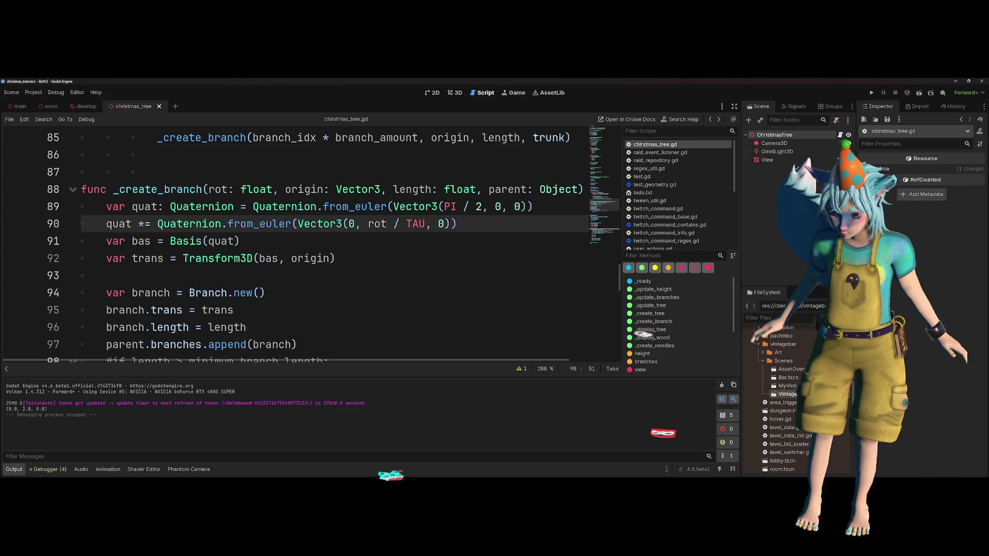
left_click(787, 386)
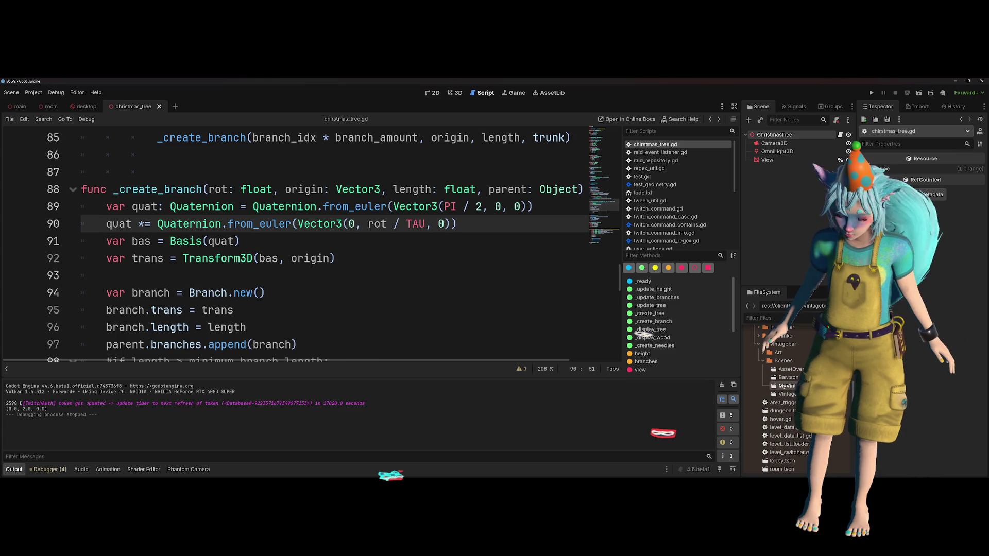
- Open MyVintageBar.tscn from the FileSystem dock in the 3D editor
double_click(787, 386)
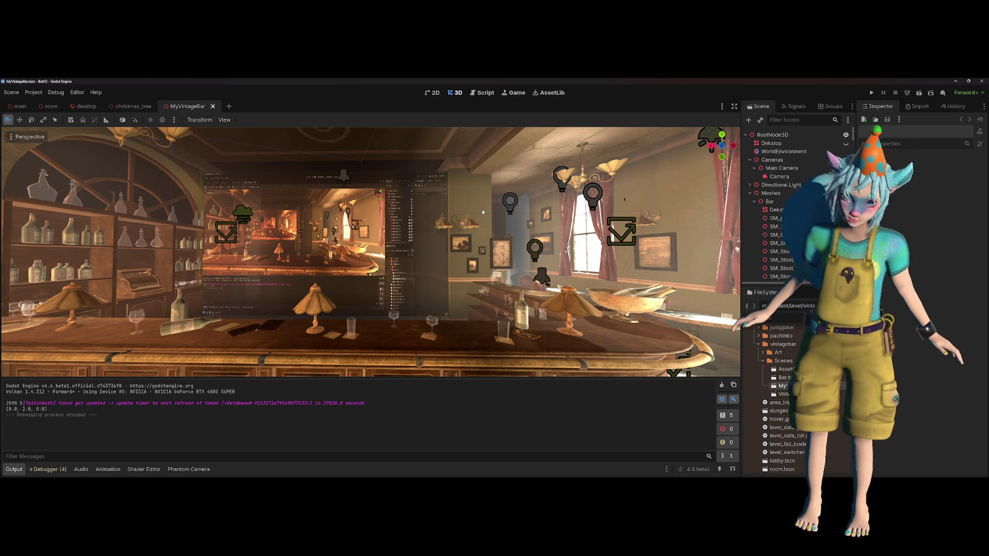
- Fly the viewport camera through the bar room, looking along the counter and shelves
scroll(466, 212, "down", 5)
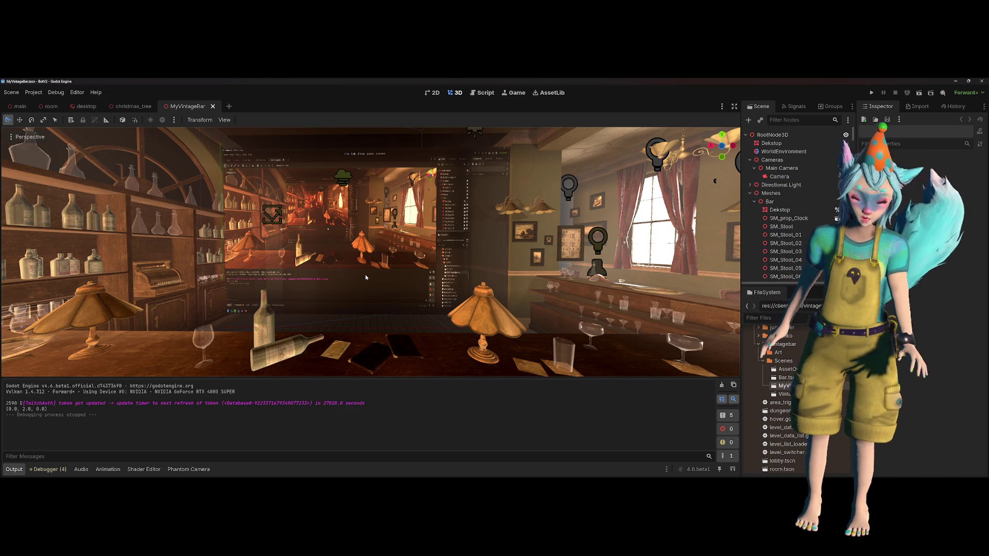
left_click_drag(499, 209, 494, 209)
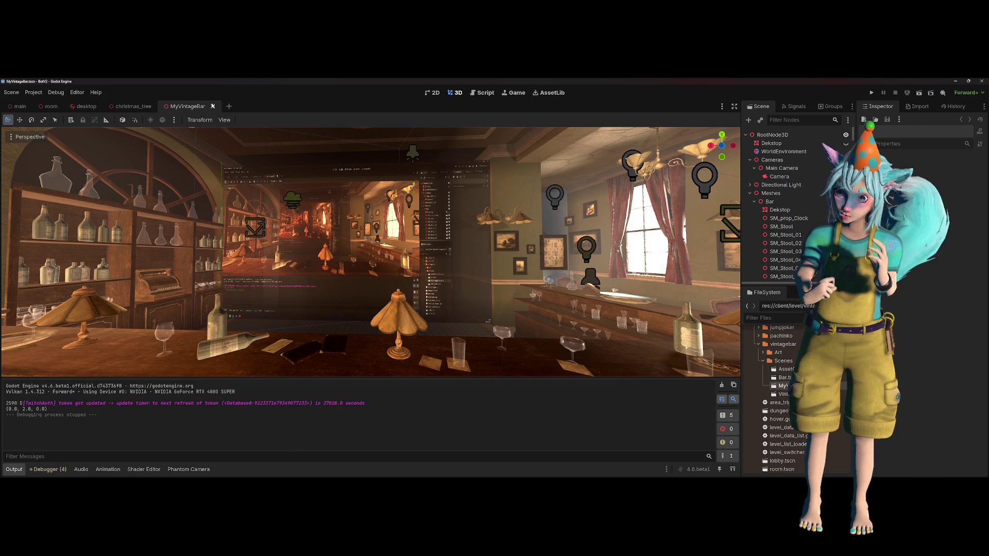
left_click_drag(235, 163, 236, 162)
- Fly the camera past the ceiling, the clock wall and the bottle shelves
left_click_drag(305, 229, 304, 229)
key("w")
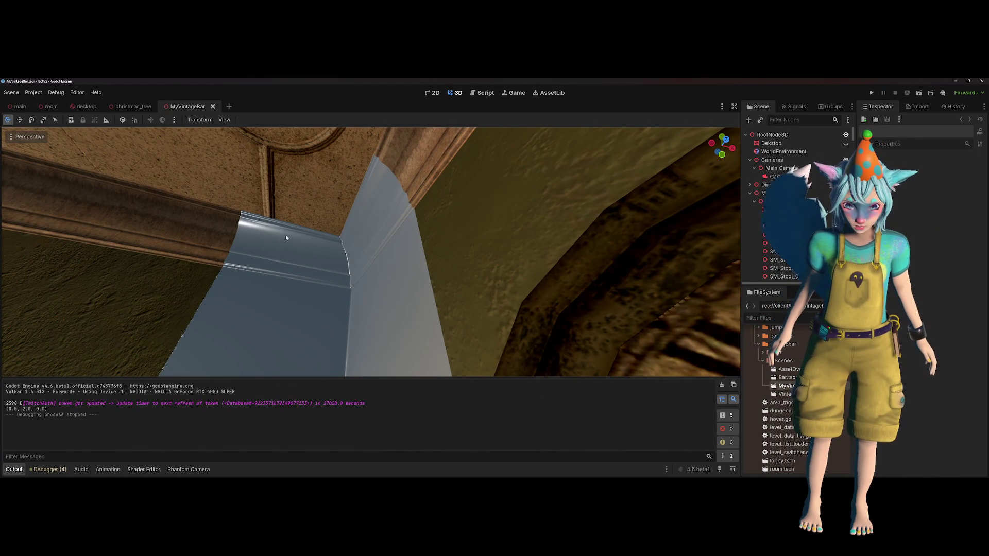
key("s")
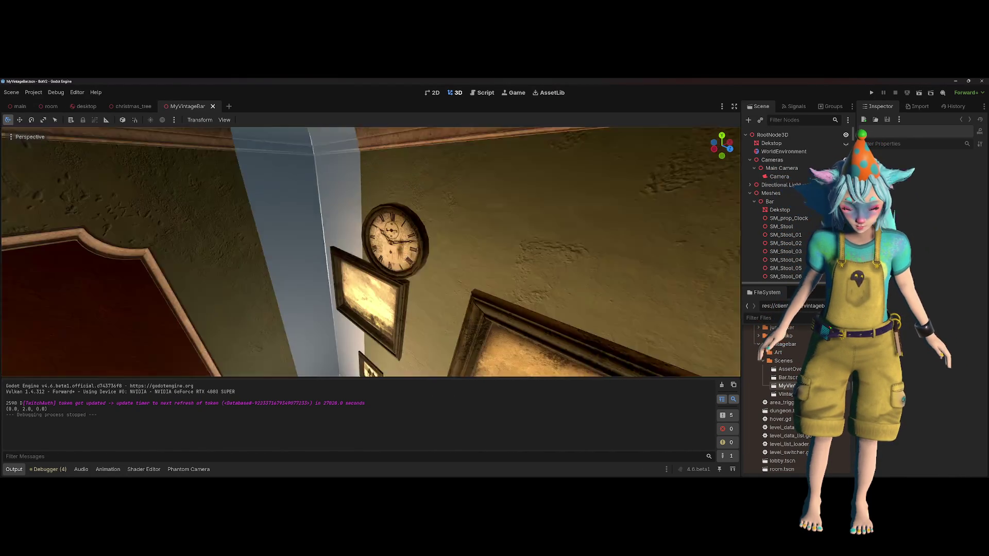
key("s")
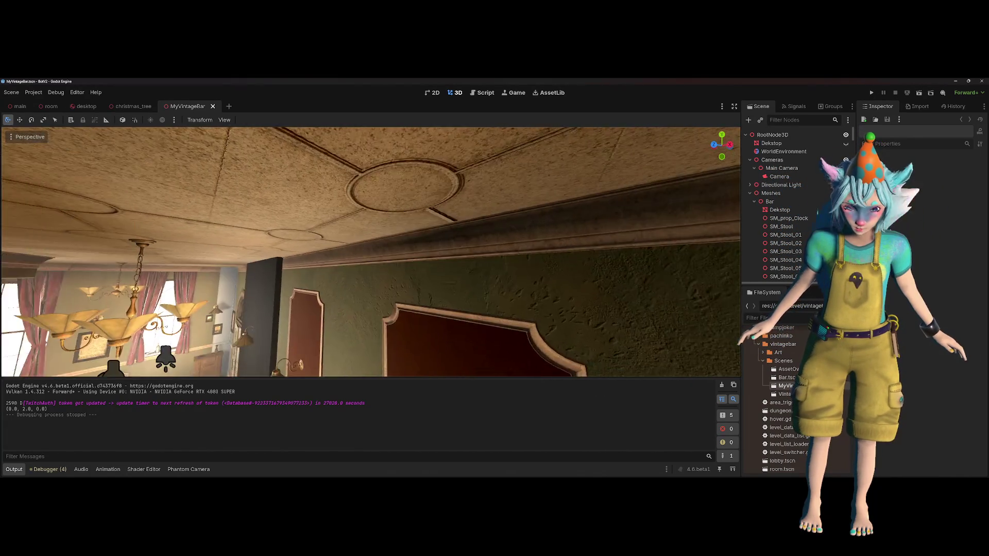
key("w")
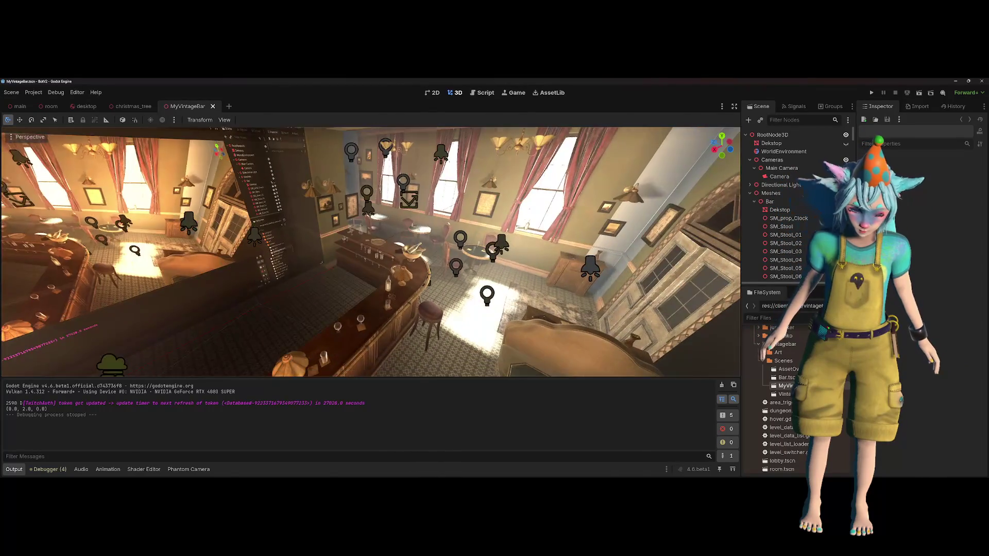
- Fly past the windows and double doors to the bar counter, then close the MyVintageBar tab
key("s")
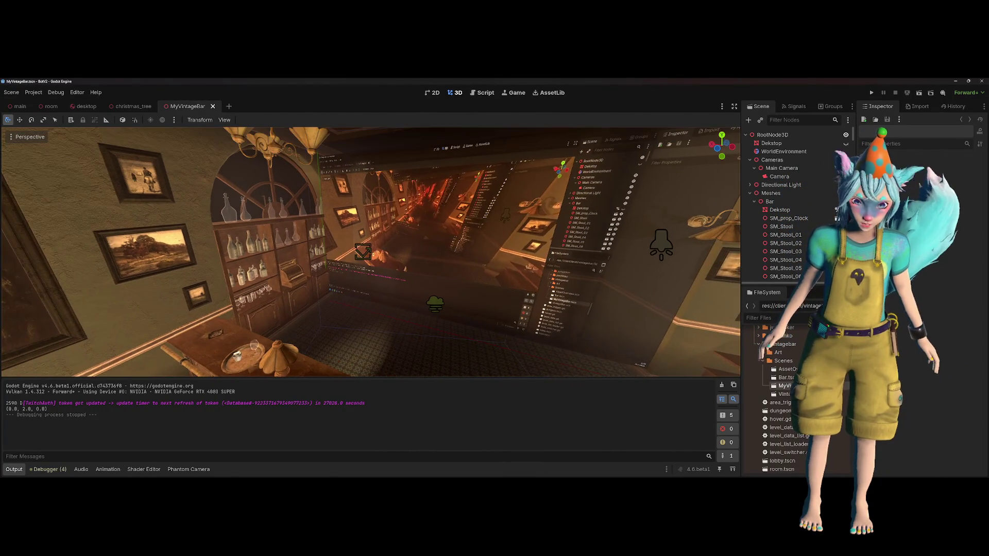
key("w")
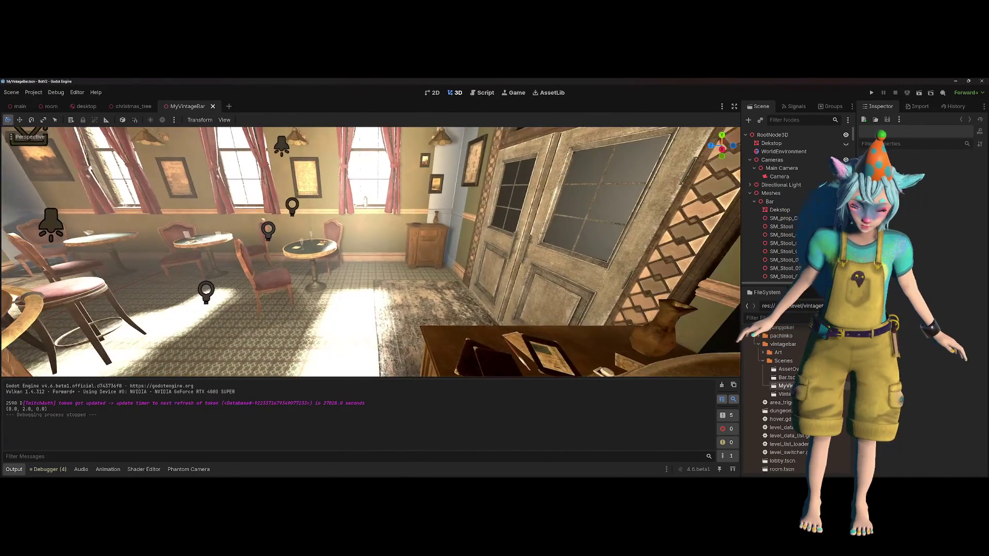
key("w")
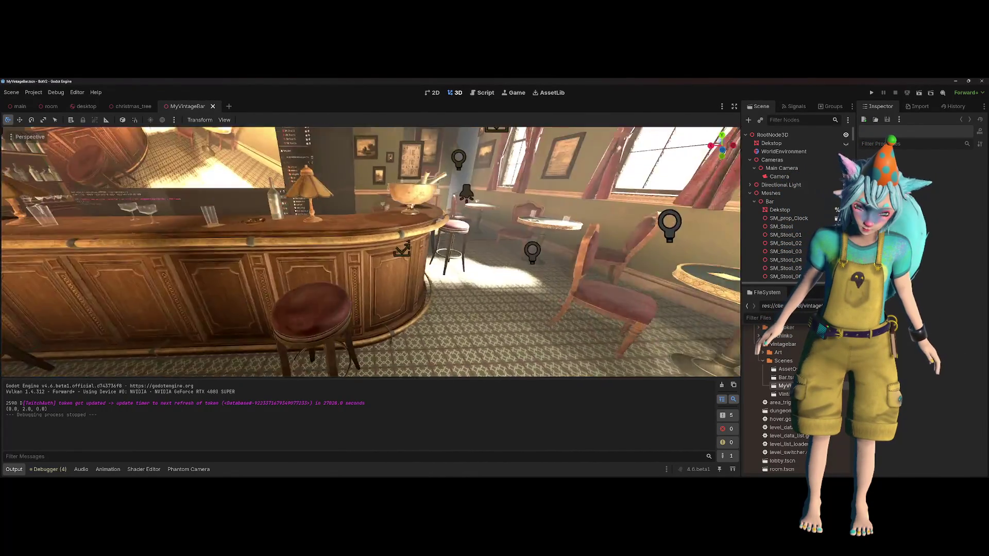
key("a")
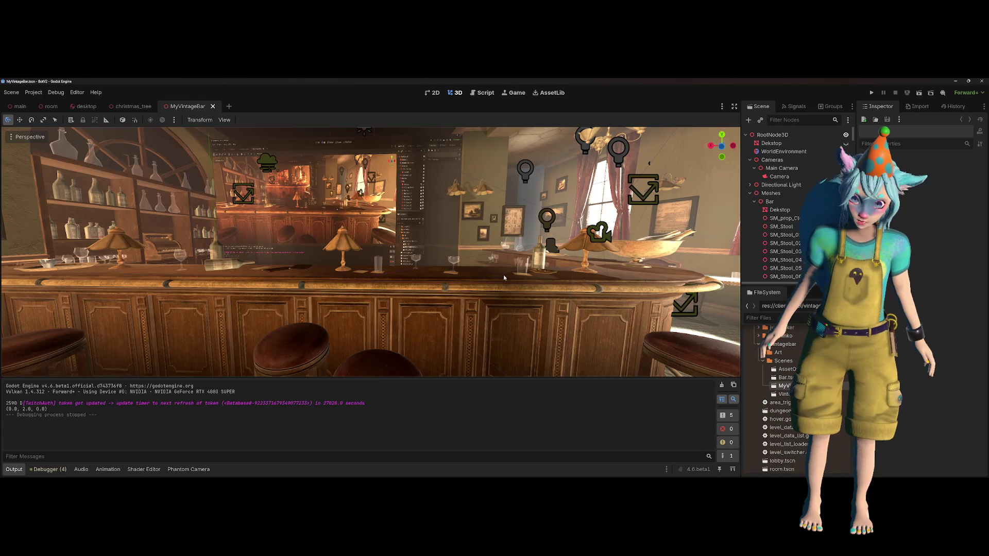
key("e")
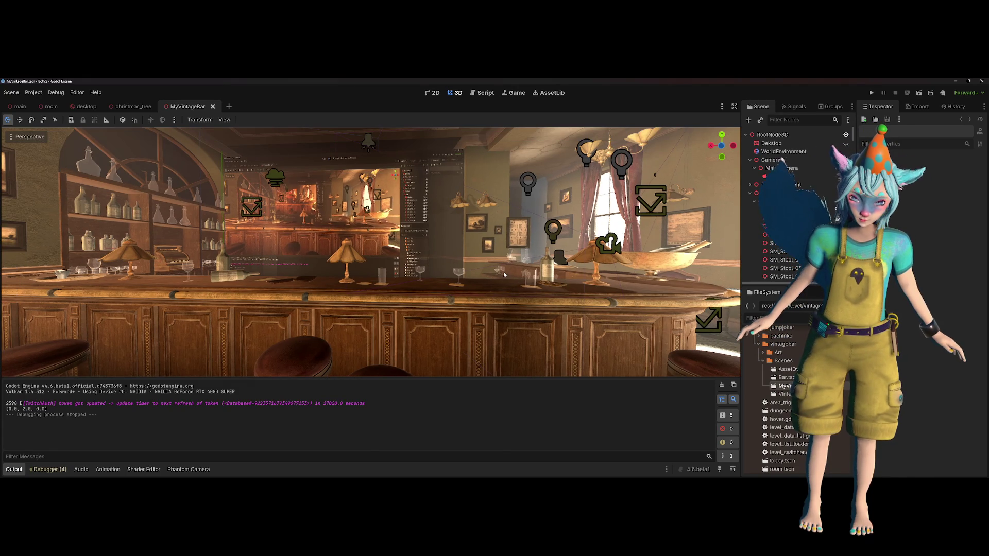
left_click(212, 106)
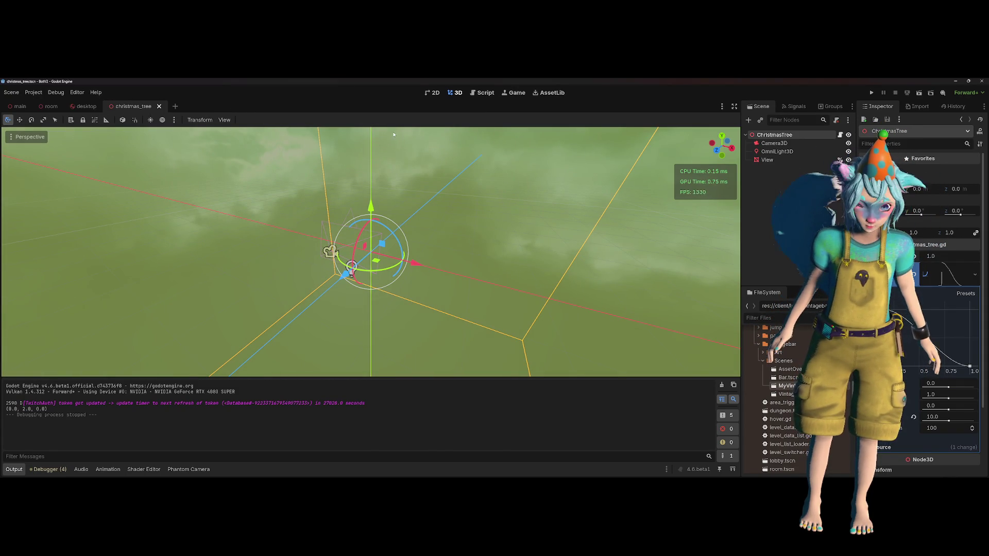
- Return to christmas_tree.gd and select pos_0 on line 127, where vertices are multiplied by trans
left_click(481, 93)
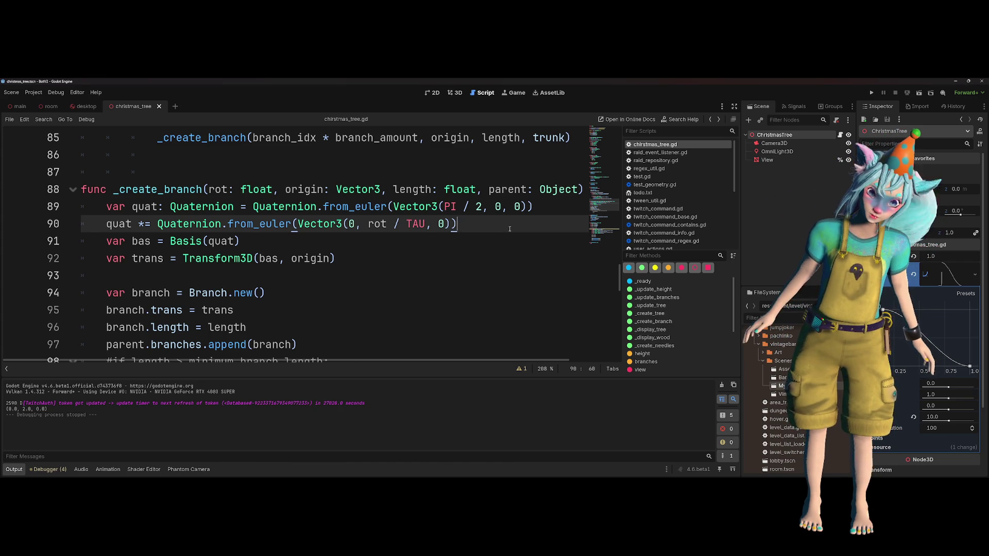
scroll(517, 227, "down", 3)
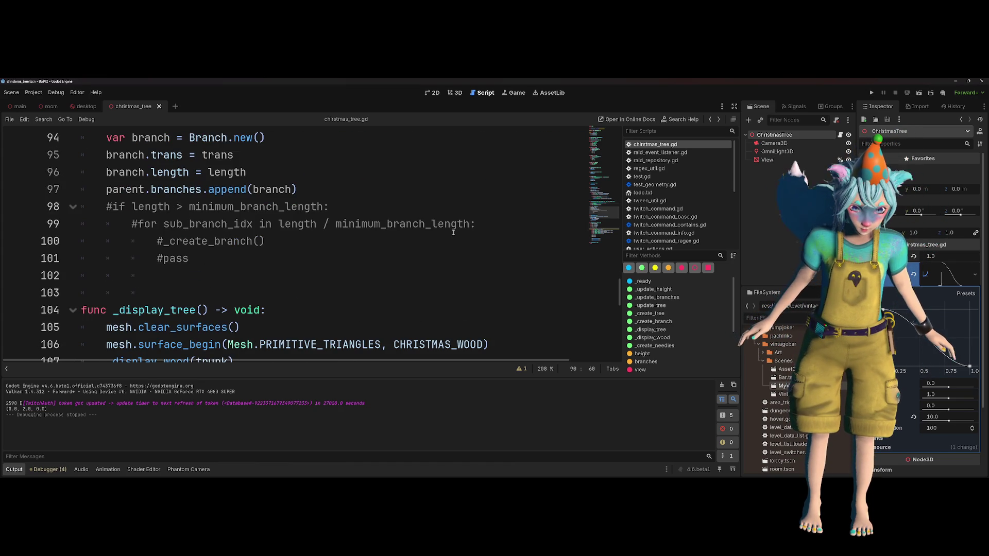
scroll(454, 232, "up", 2)
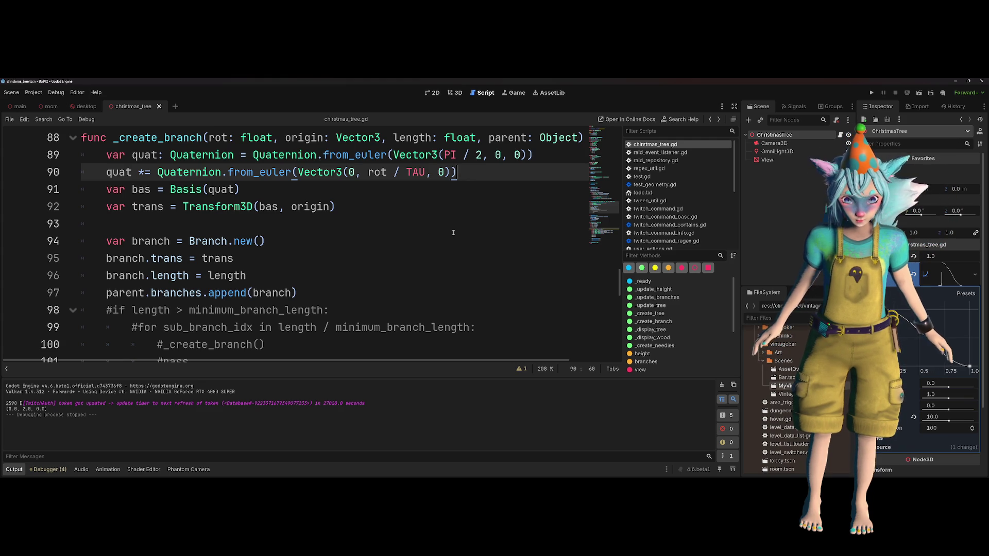
scroll(453, 232, "up", 14)
scroll(457, 235, "down", 19)
scroll(457, 235, "down", 6)
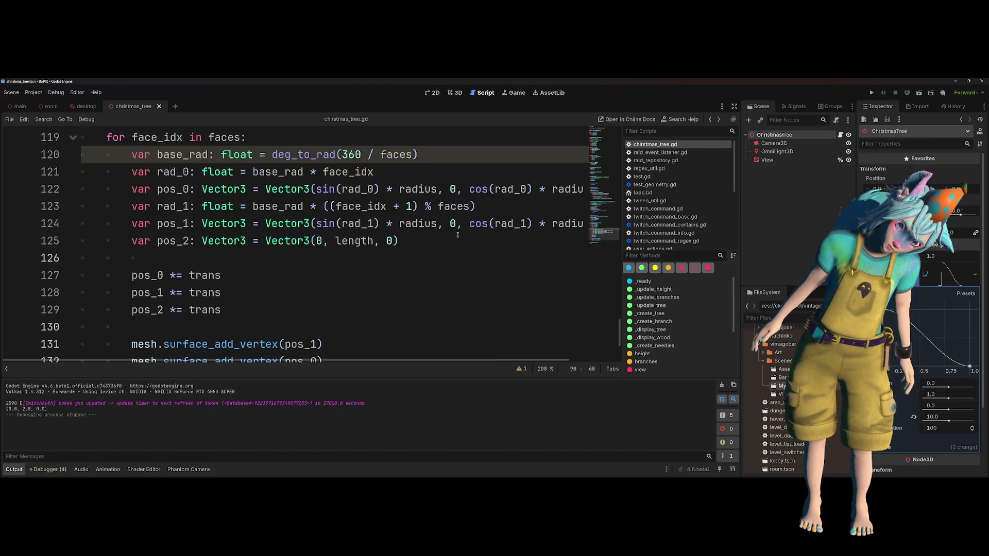
scroll(457, 235, "down", 2)
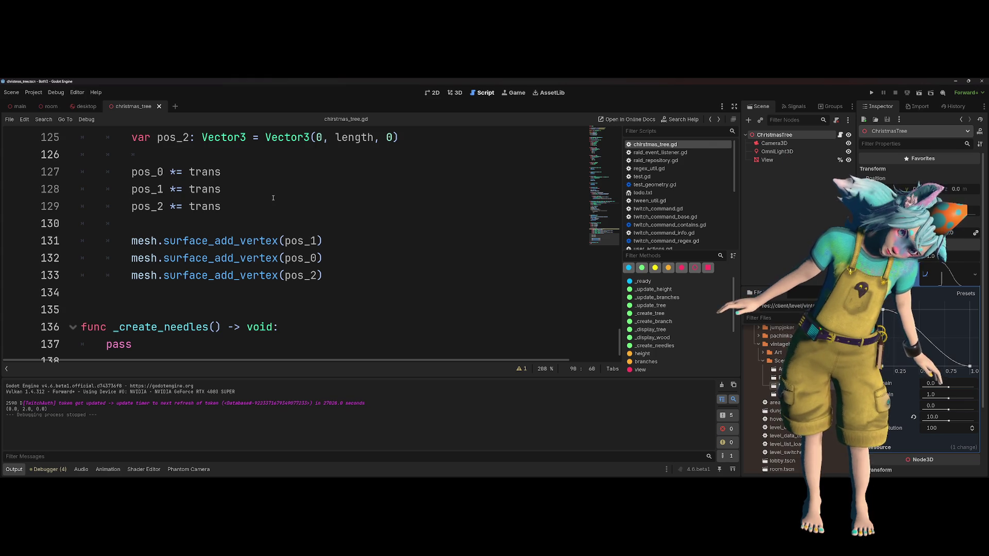
left_click(241, 170)
double_click(136, 173)
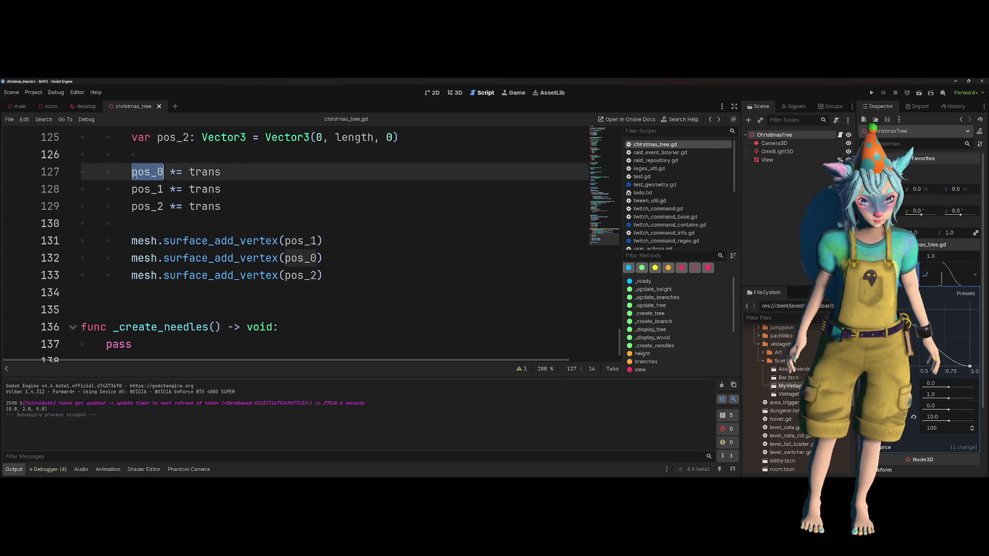
left_click_drag(221, 172, 145, 172)
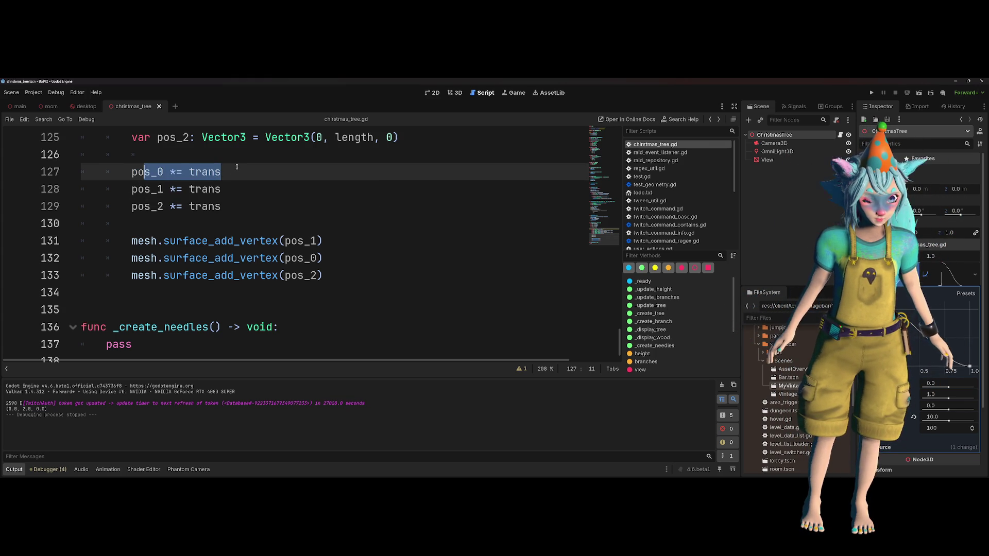
left_click(250, 169)
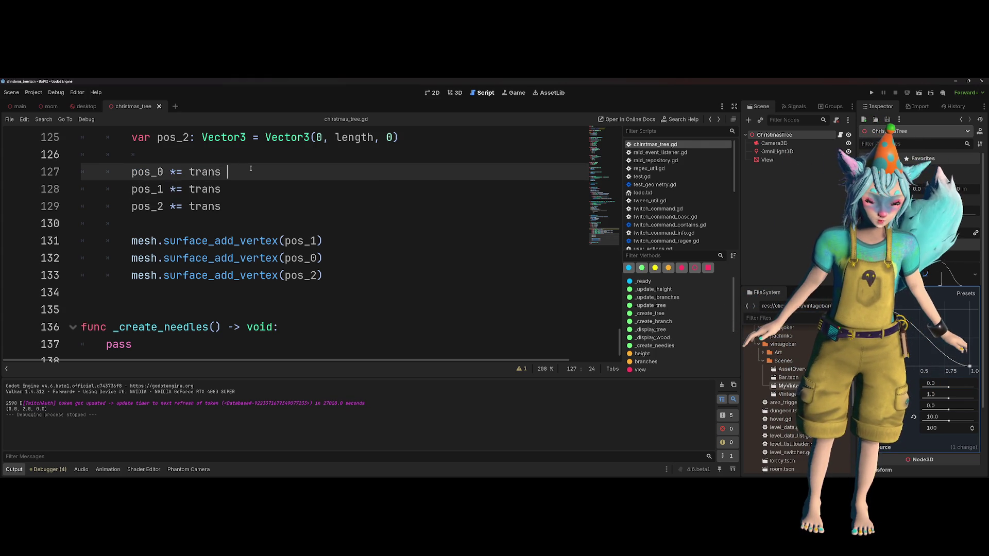
type("* trans.bas")
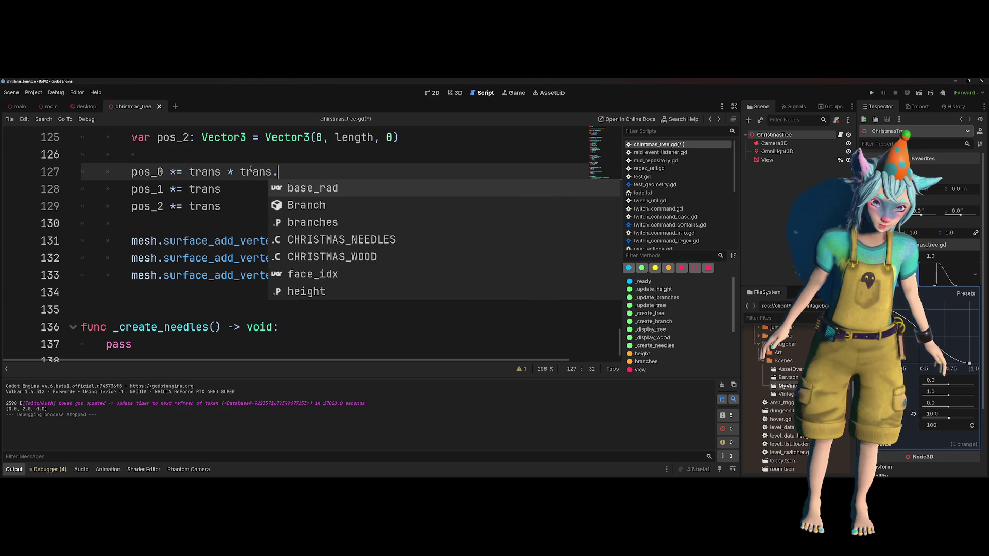
key("Return")
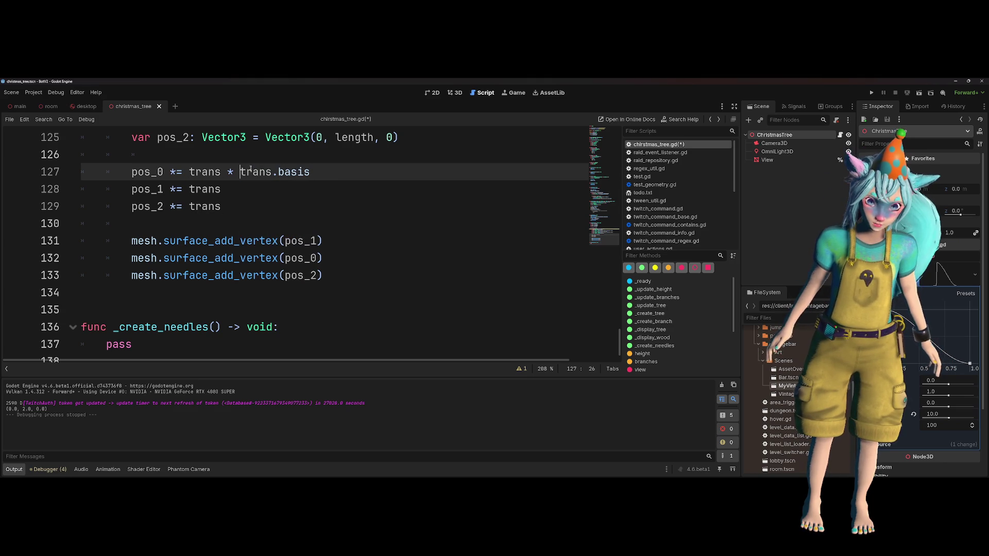
key("shift+End")
key("ctrl+c")
key("Down")
key("ctrl+v")
key("ctrl+Left")
key("ctrl+Left")
key("ctrl+Left")
key("Left")
key("Left")
key("Down")
key("ctrl+v")
key("ctrl+s")
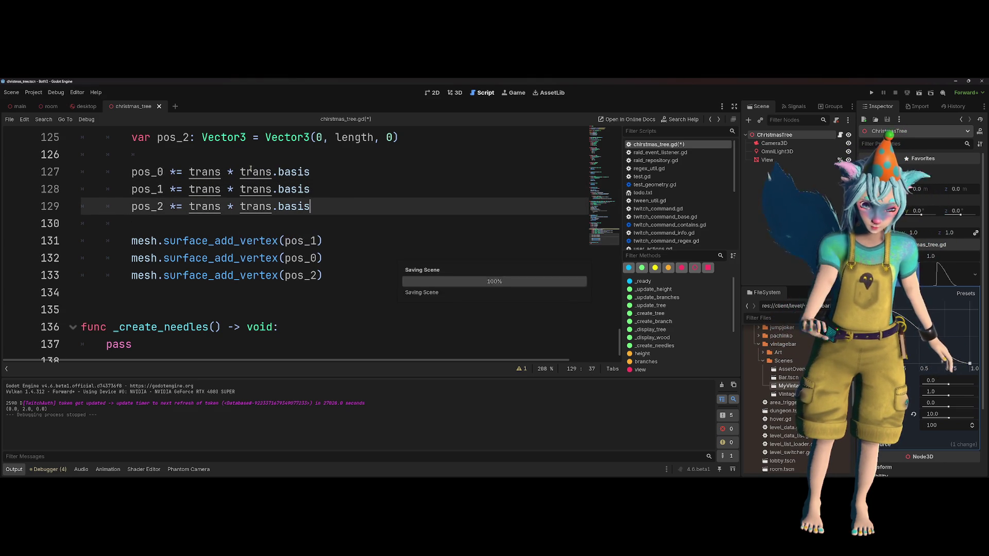
left_click(920, 93)
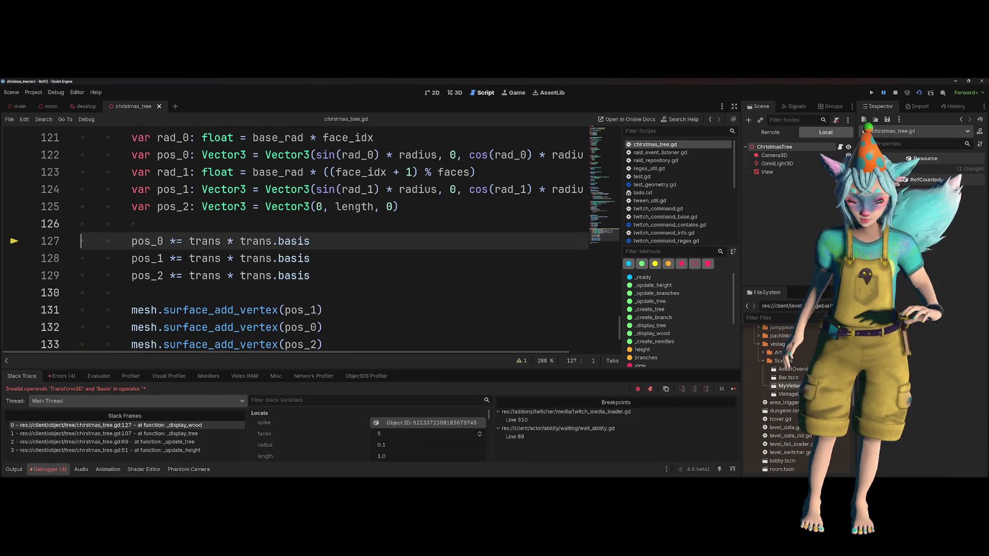
key("shift+End")
key("Delete")
key("Down")
key("shift+End")
key("Delete")
key("BackSpace")
key("Up")
key("Down")
key("Down")
key("shift+End")
key("Delete")
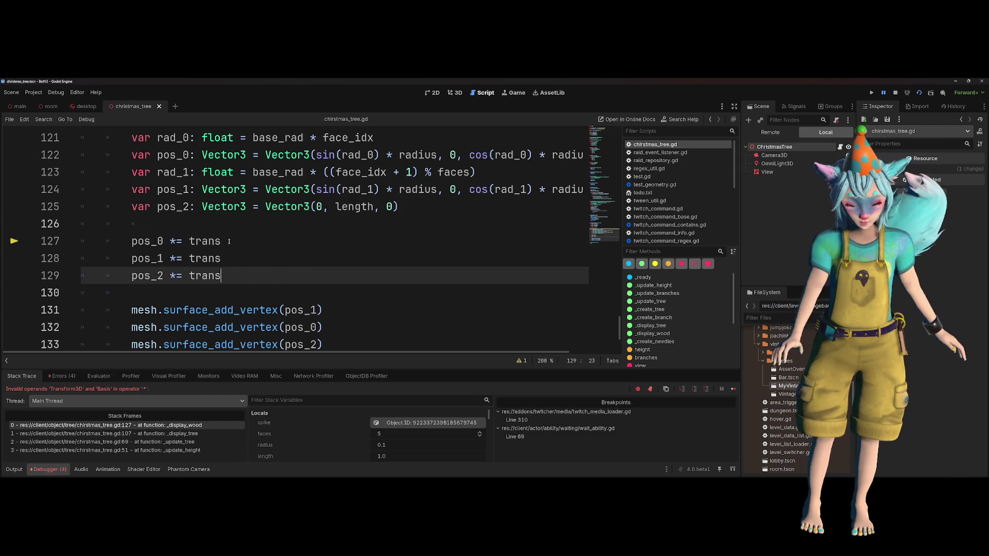
scroll(230, 242, "up", 1)
scroll(288, 202, "up", 2)
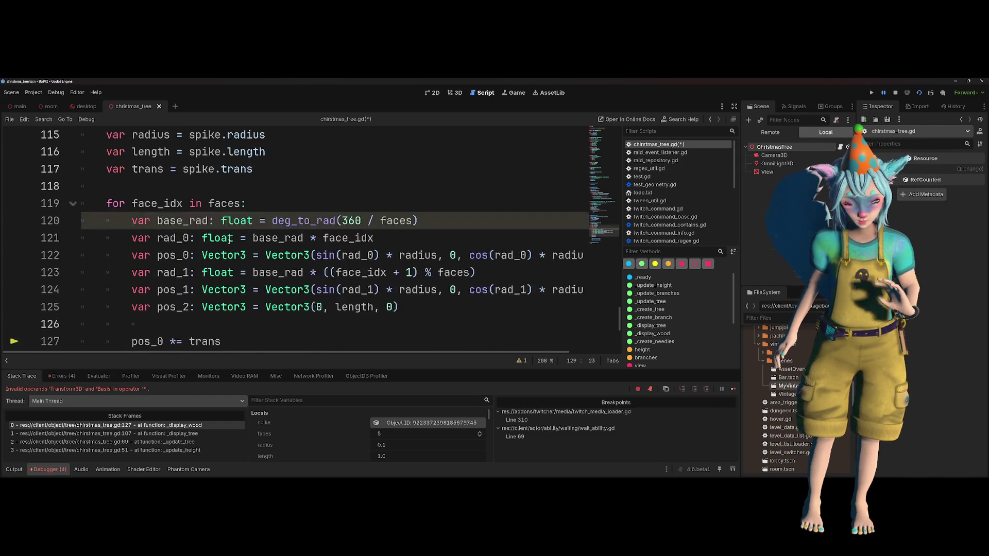
left_click(288, 201)
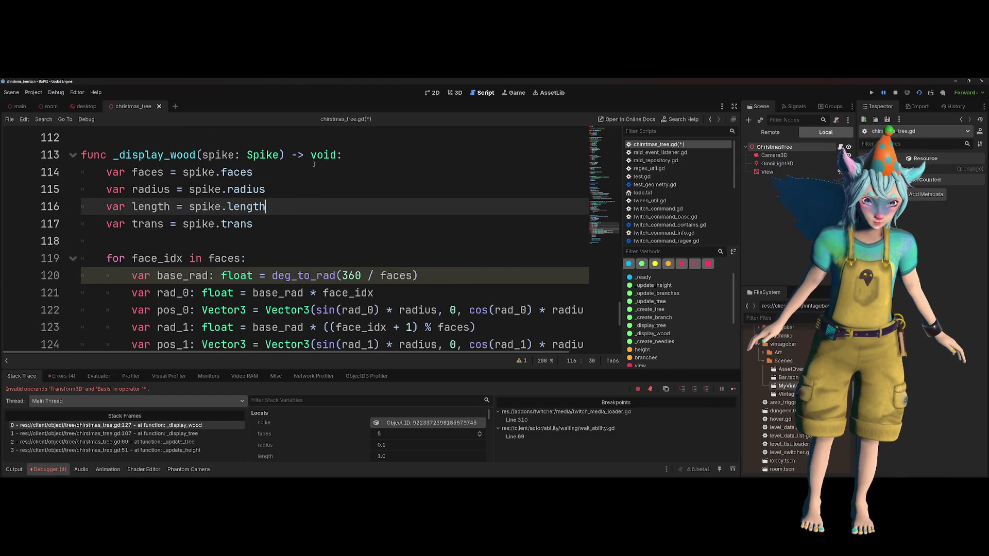
scroll(314, 165, "down", 2)
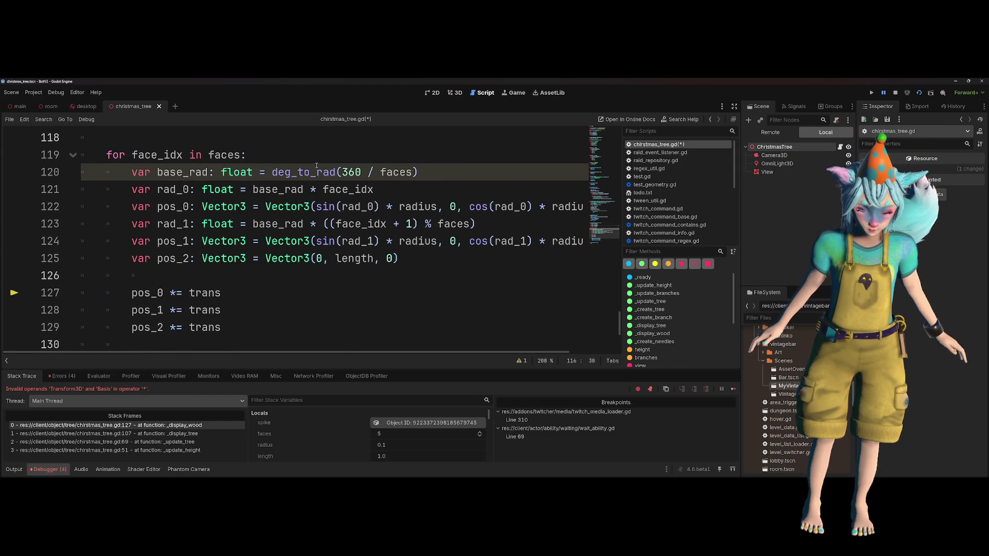
scroll(317, 165, "up", 4)
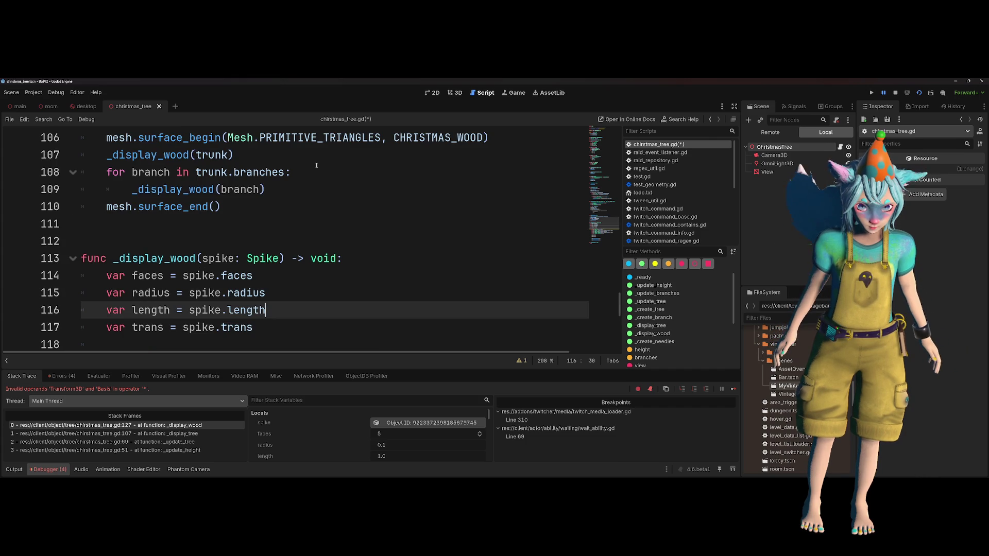
scroll(316, 165, "up", 2)
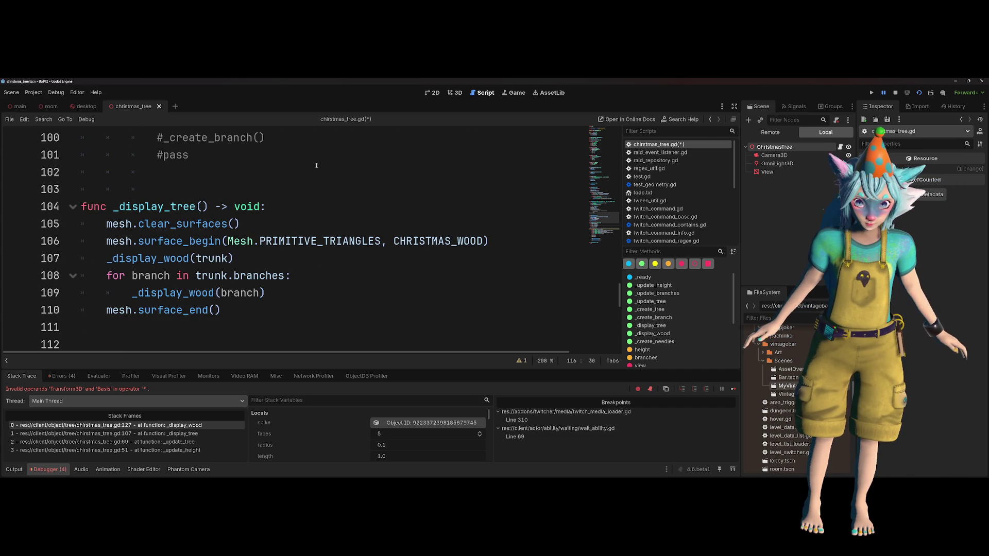
scroll(316, 165, "up", 4)
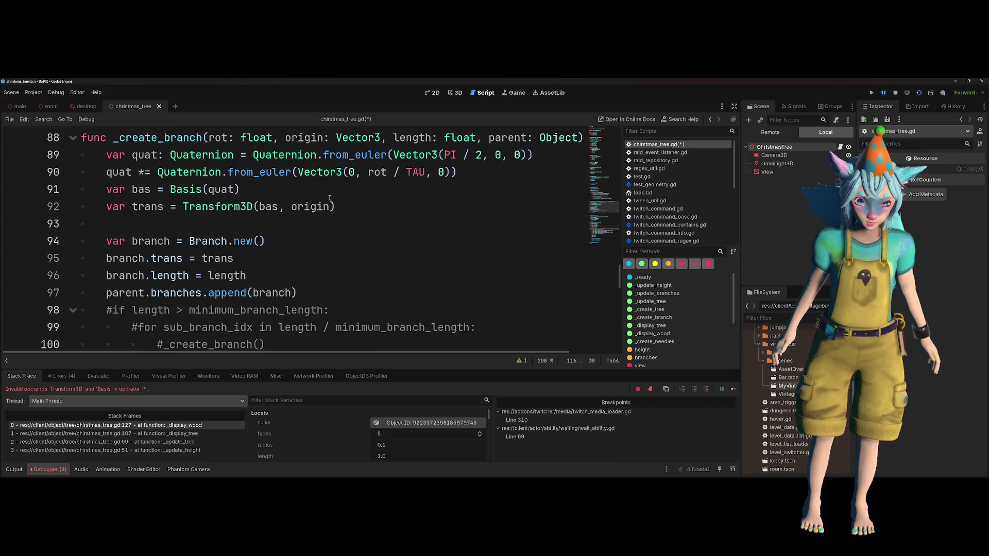
scroll(328, 227, "up", 1)
left_click(407, 224)
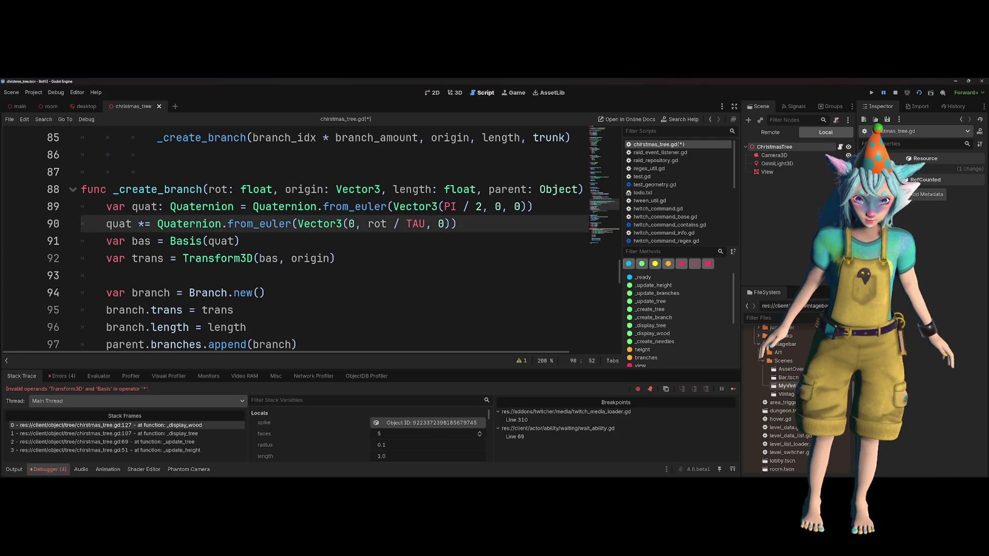
double_click(297, 191)
scroll(390, 209, "up", 2)
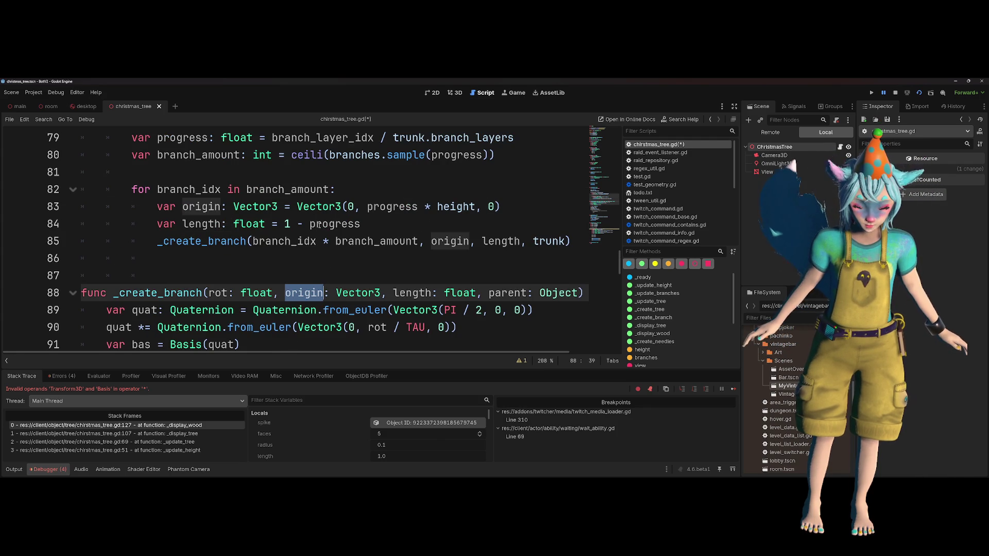
left_click_drag(508, 205, 420, 207)
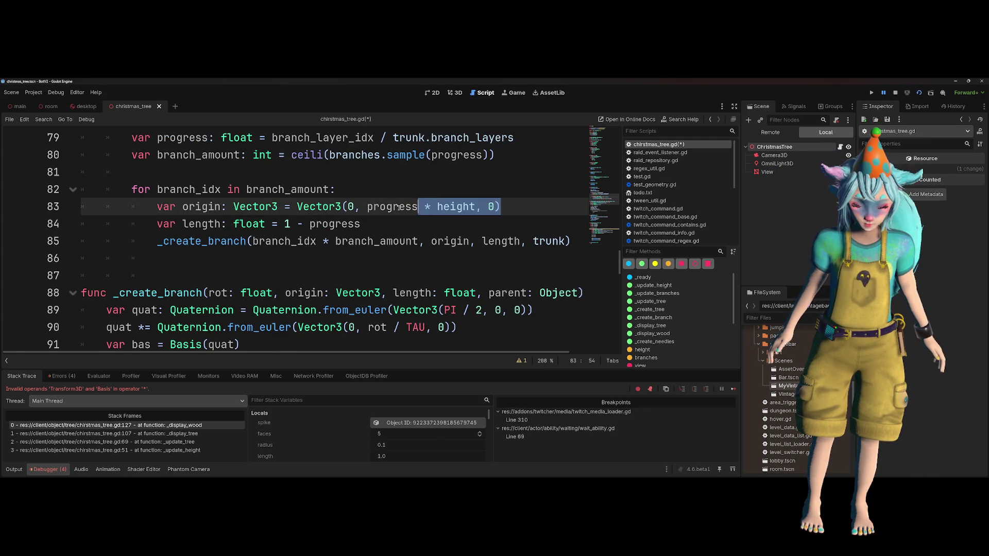
double_click(392, 206)
double_click(447, 207)
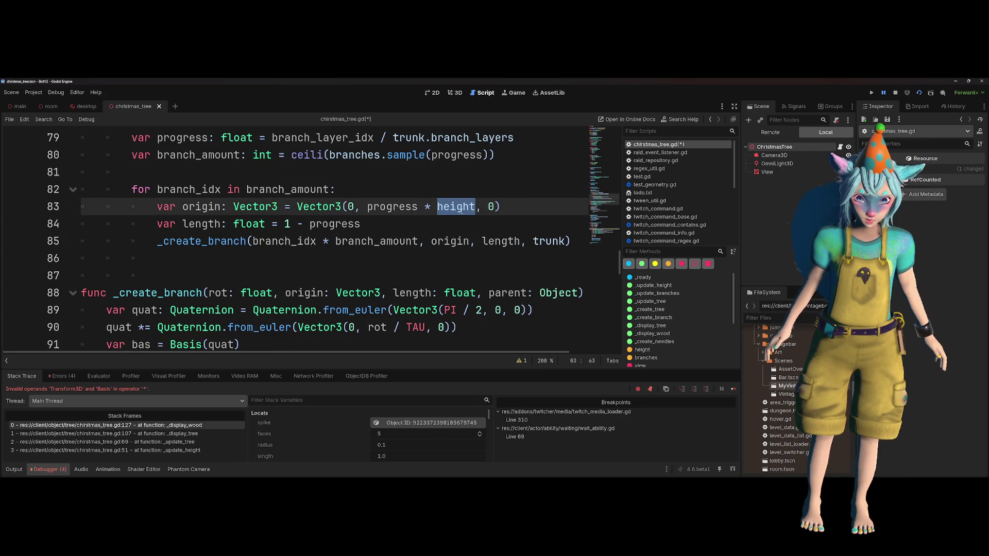
scroll(462, 207, "up", 1)
double_click(391, 258)
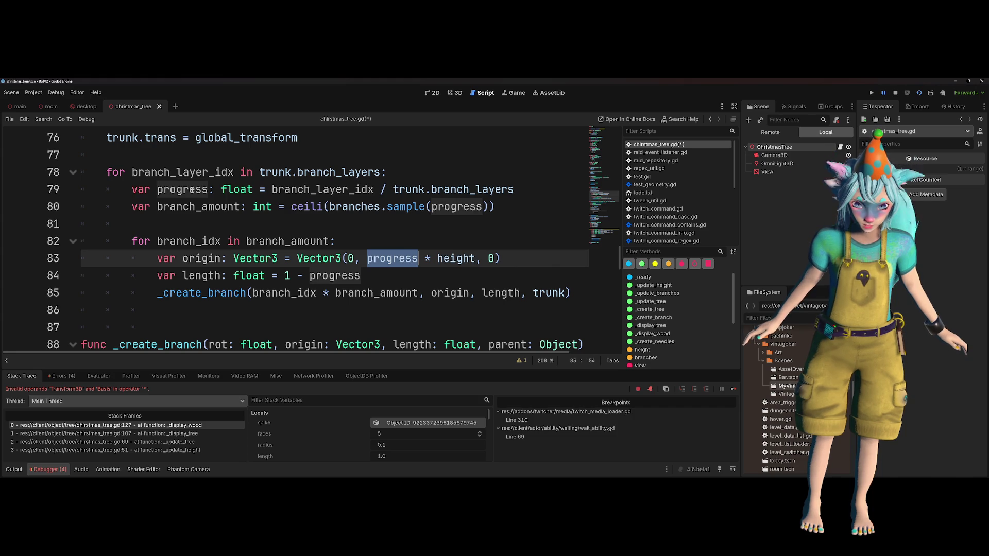
double_click(318, 189)
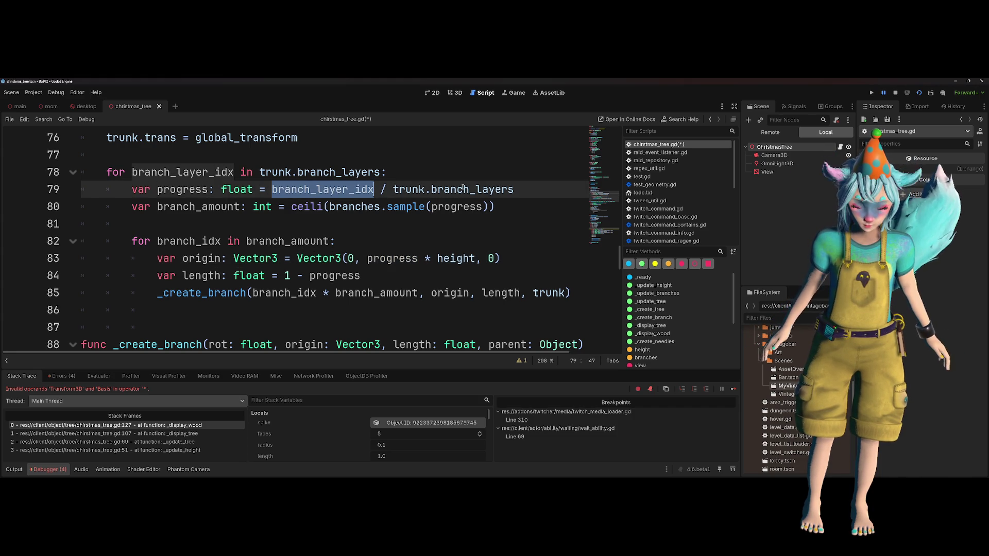
mouse_move(479, 190)
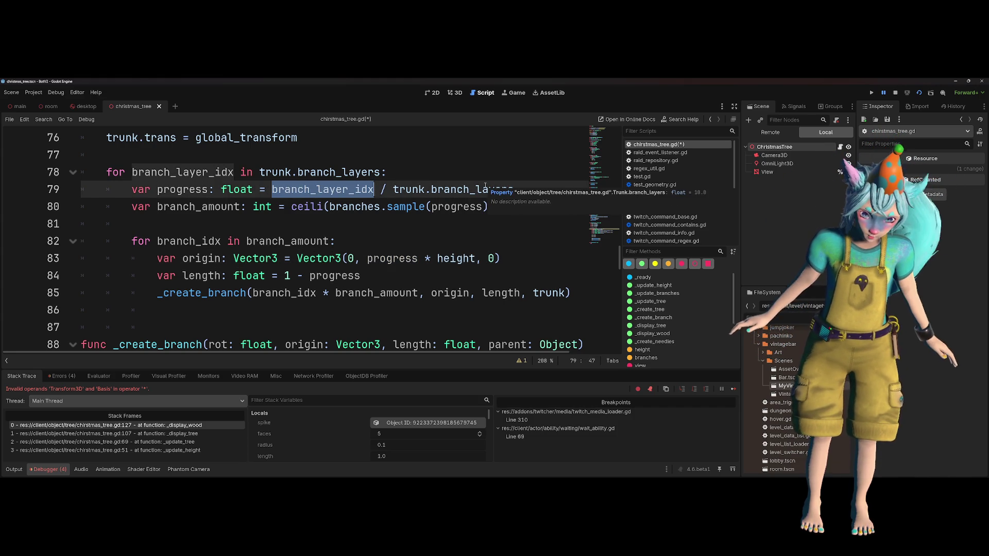
type(")")
left_click(533, 254)
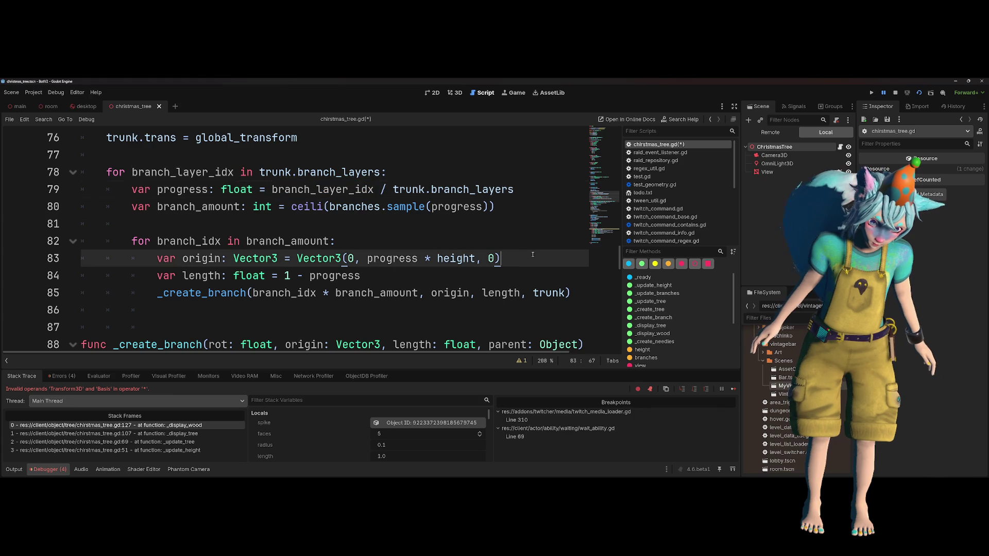
- Add print(origin) below line 83, save christmas_tree.gd and run the project with F5
key("Return")
type("print(ori")
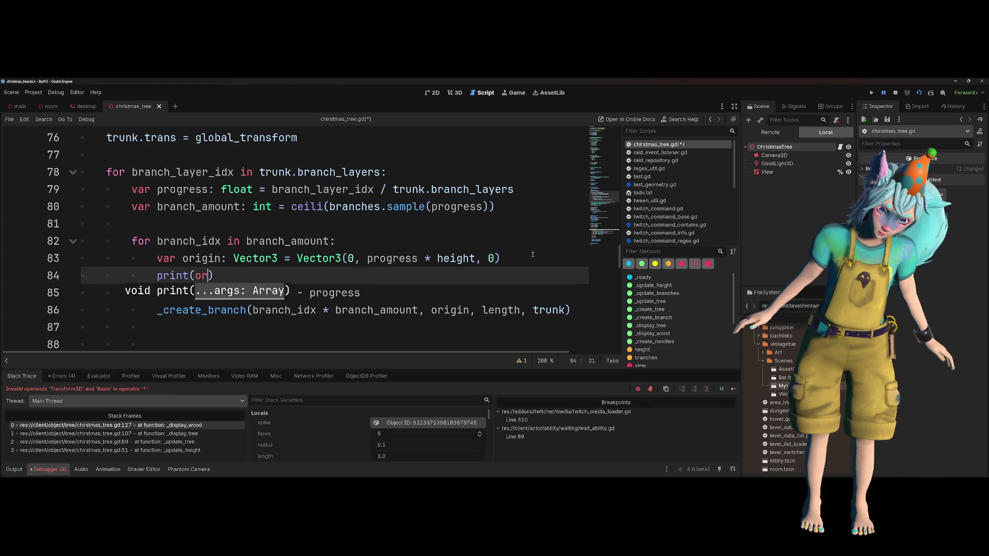
key("Return")
key("Up")
key("ctrl+s")
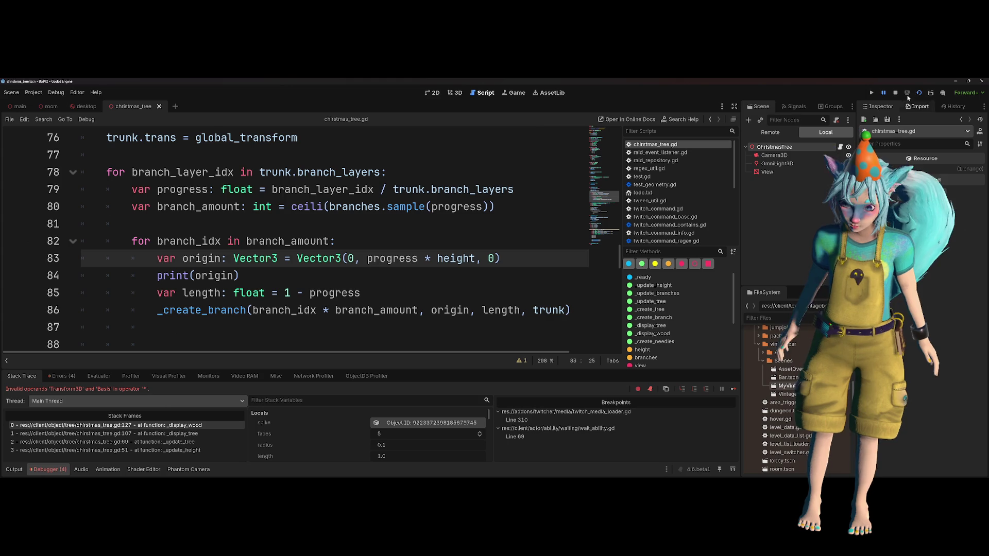
key("F5")
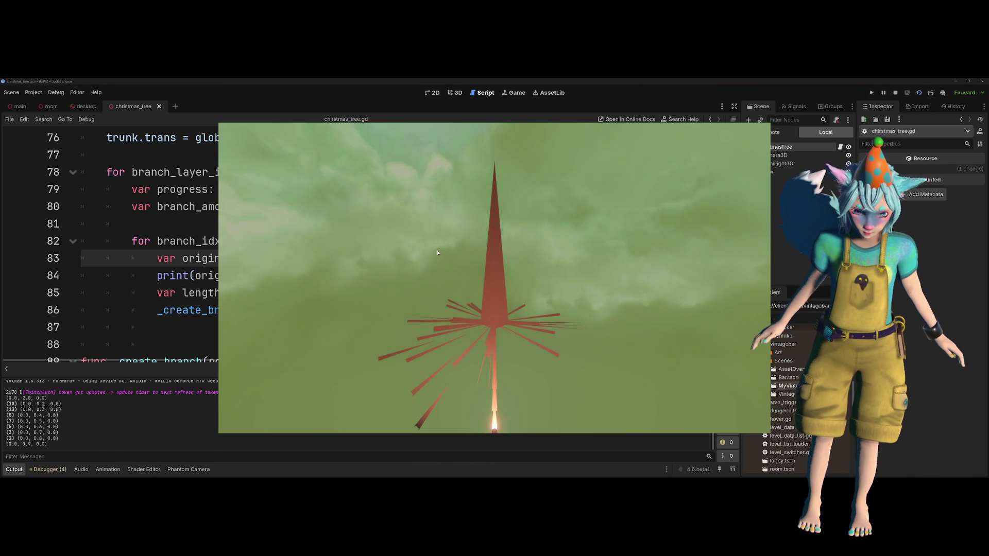
- View the running tree fullscreen with spikes bursting from one point, then stop it
key("F11")
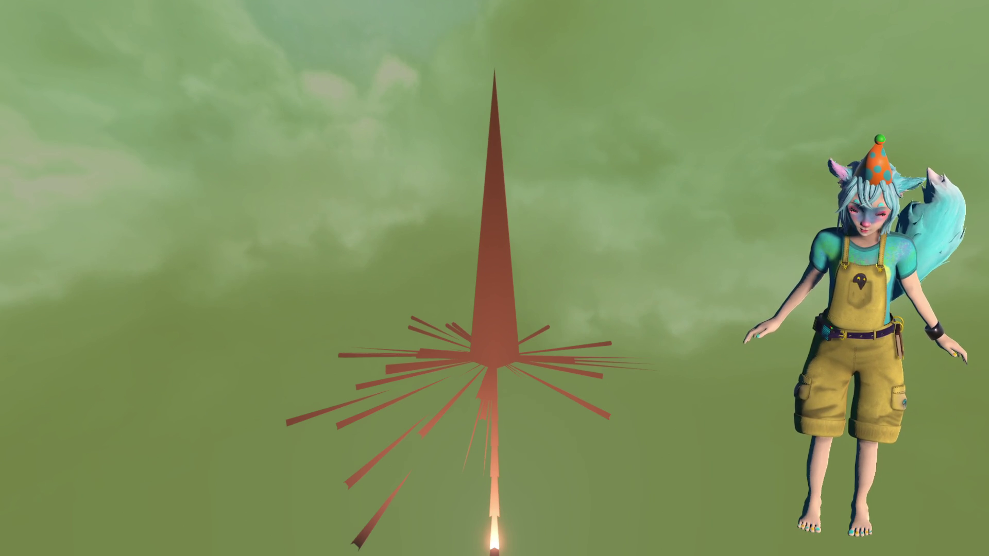
left_click(895, 93)
left_click(368, 258)
- Scroll to _create_branch, rerun the game, and close it with F8
scroll(417, 285, "down", 4)
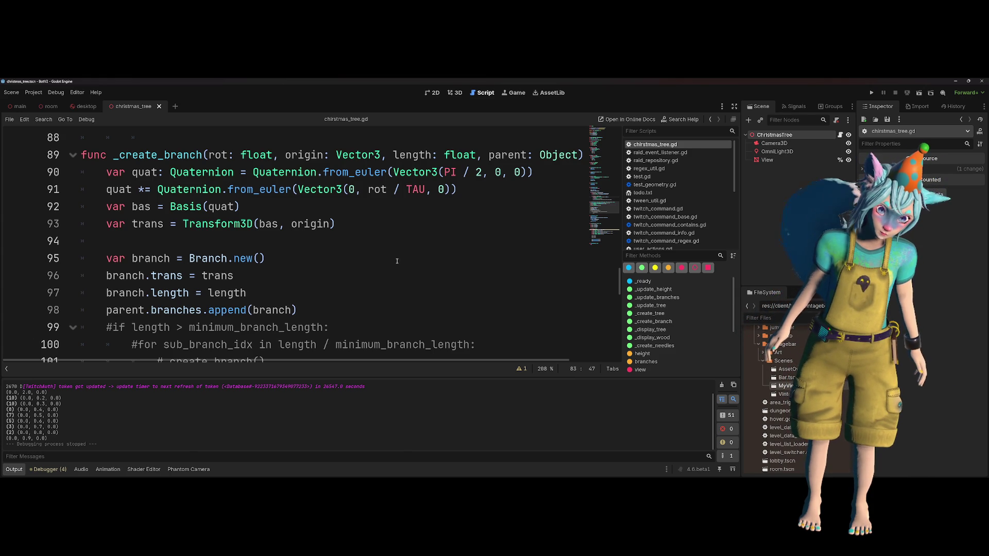
scroll(397, 261, "up", 1)
scroll(397, 261, "up", 1)
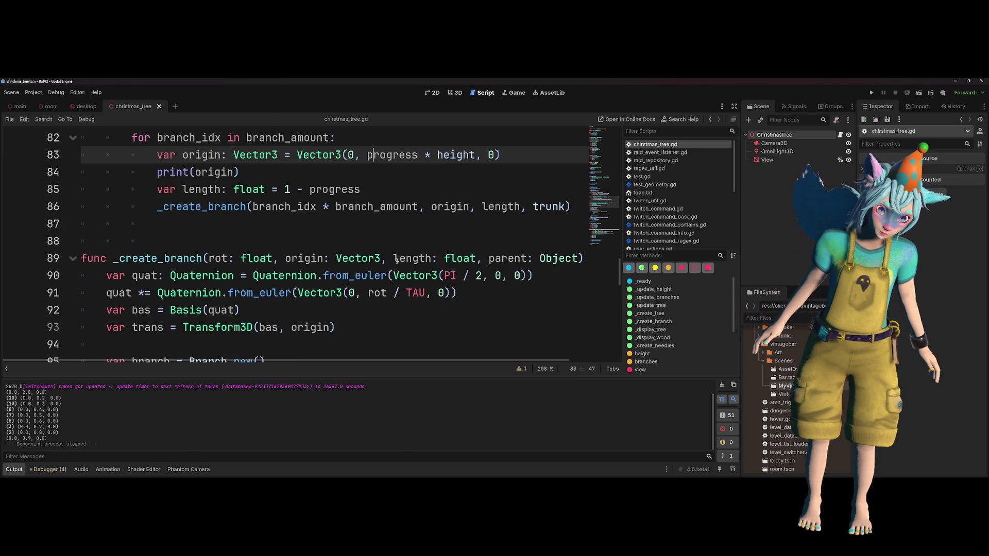
left_click(920, 94)
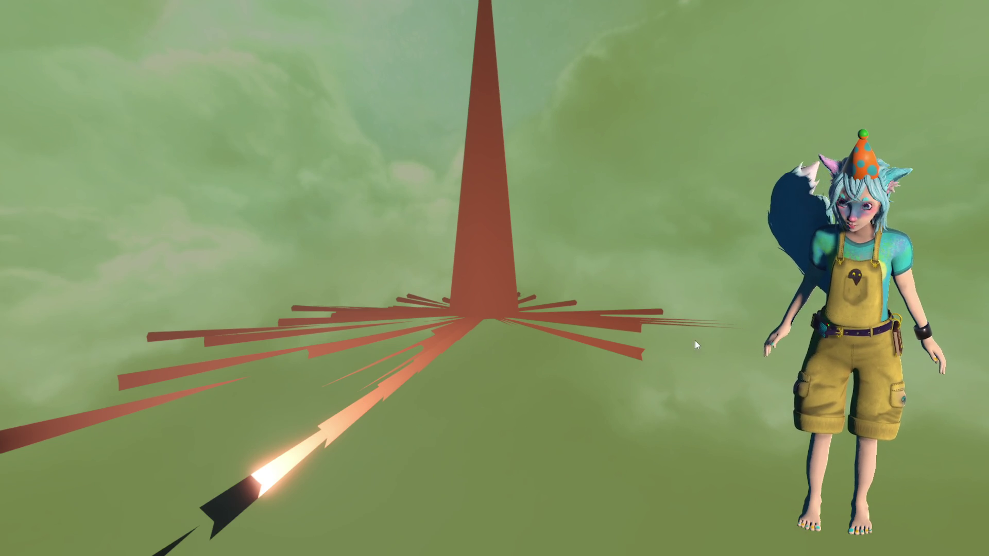
key("F8")
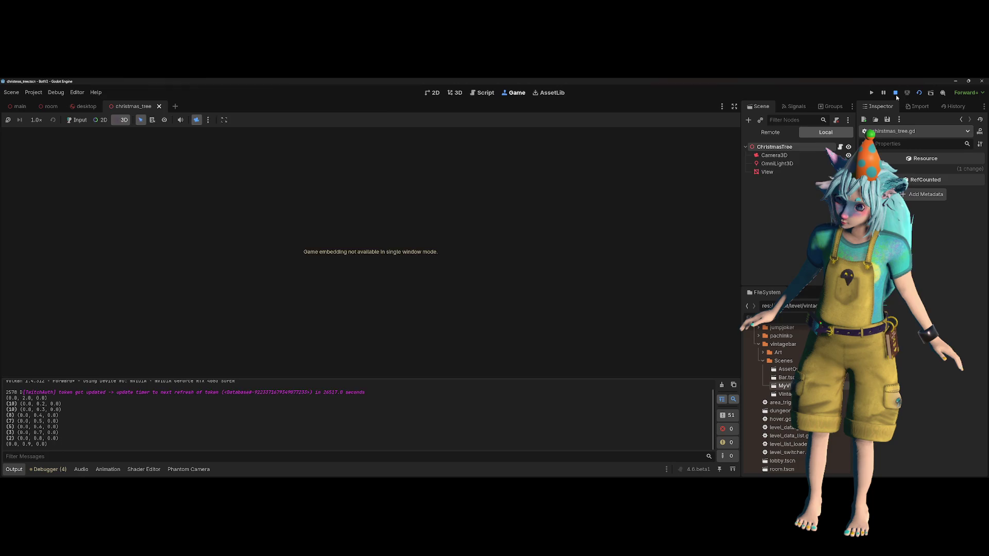
- Change the spike positions on lines 128–130 to rotate by trans.basis instead of trans
scroll(367, 268, "down", 2)
scroll(368, 269, "down", 10)
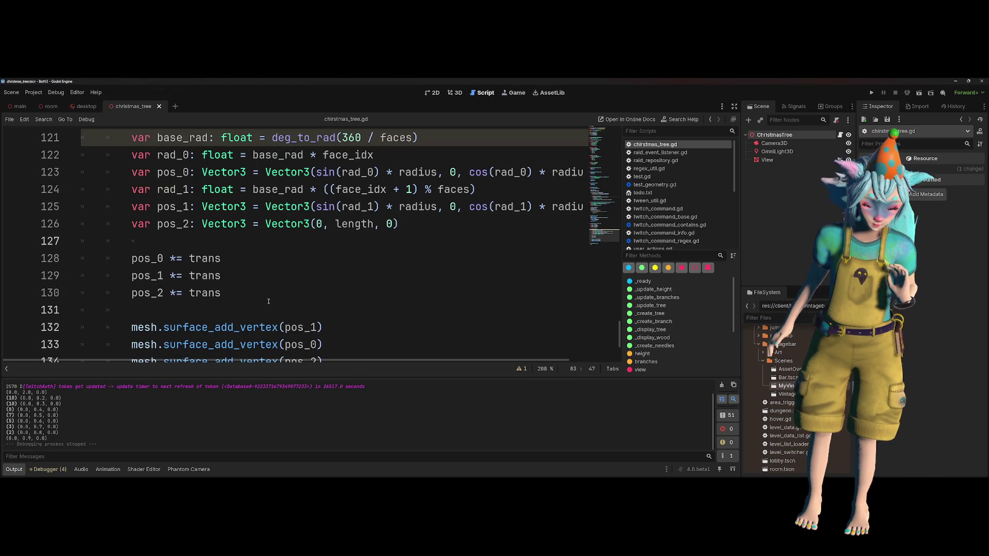
left_click_drag(269, 301, 87, 259)
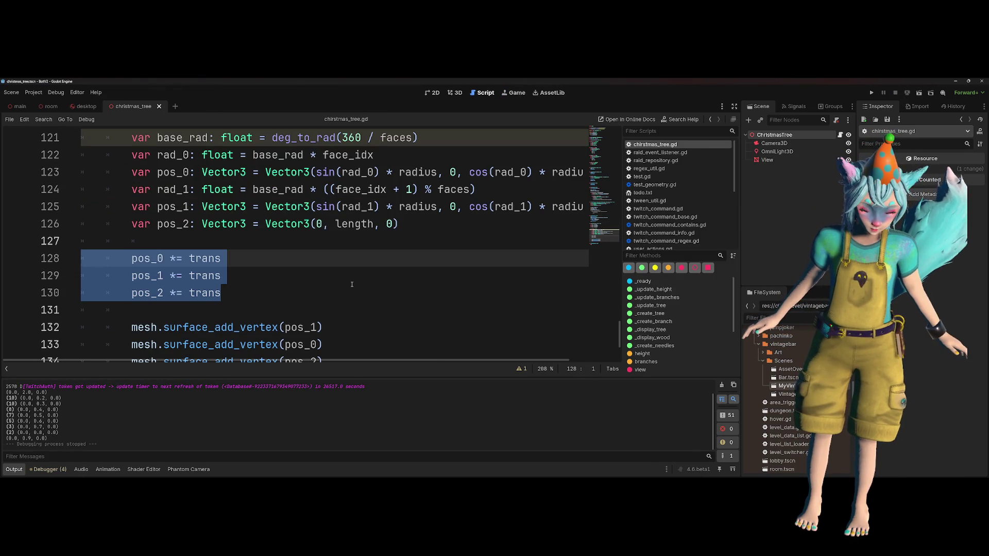
key("End")
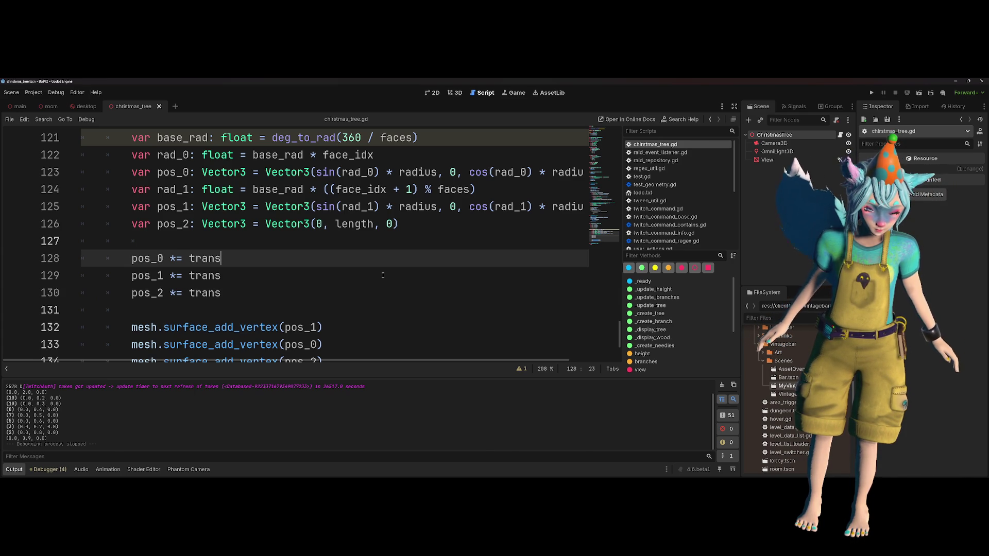
type(".bas")
key("Return")
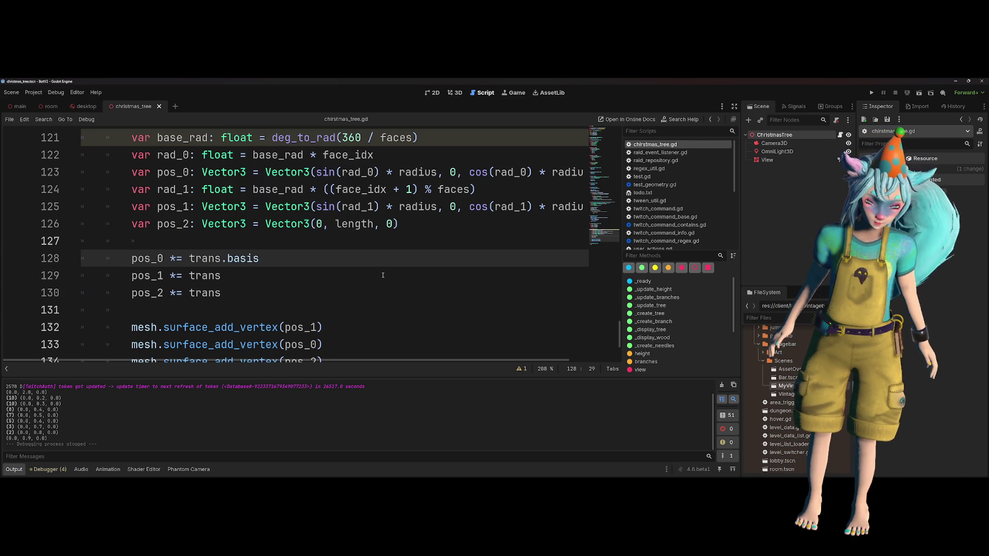
key("ctrl+shift+Left")
key("ctrl+shift+Left")
key("ctrl+shift+Left")
key("ctrl+c")
key("Down")
key("ctrl+shift+Left")
key("ctrl+v")
key("Down")
key("ctrl+shift+Left")
key("ctrl+v")
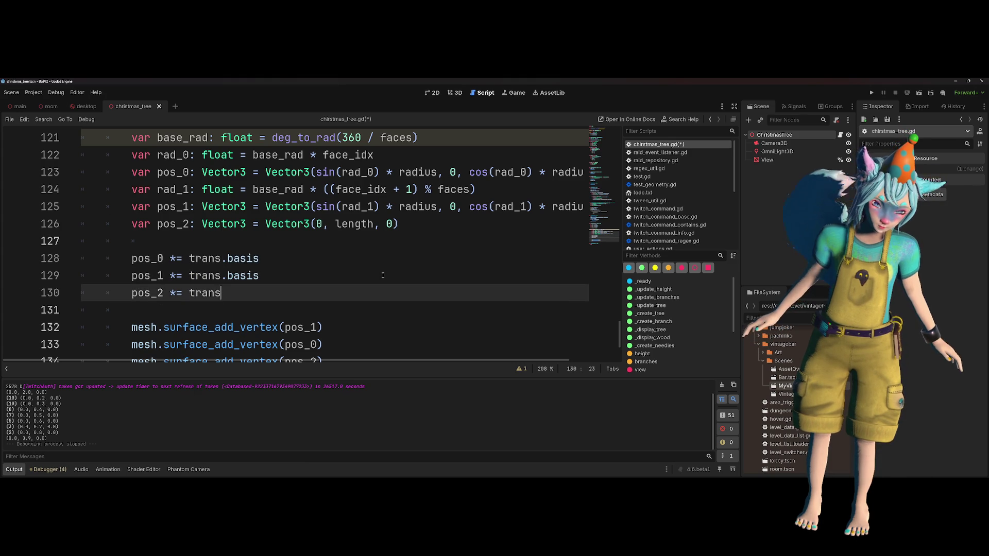
- Append + trans.origin inside the three surface_add_vertex calls, then run the scene with F6
key("Down")
key("Down")
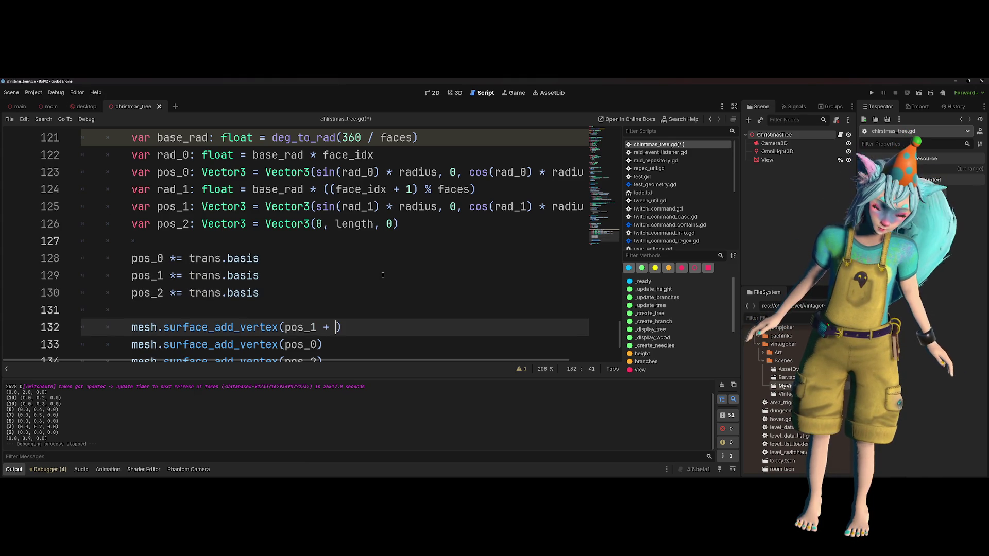
type("trans.or")
key("Return")
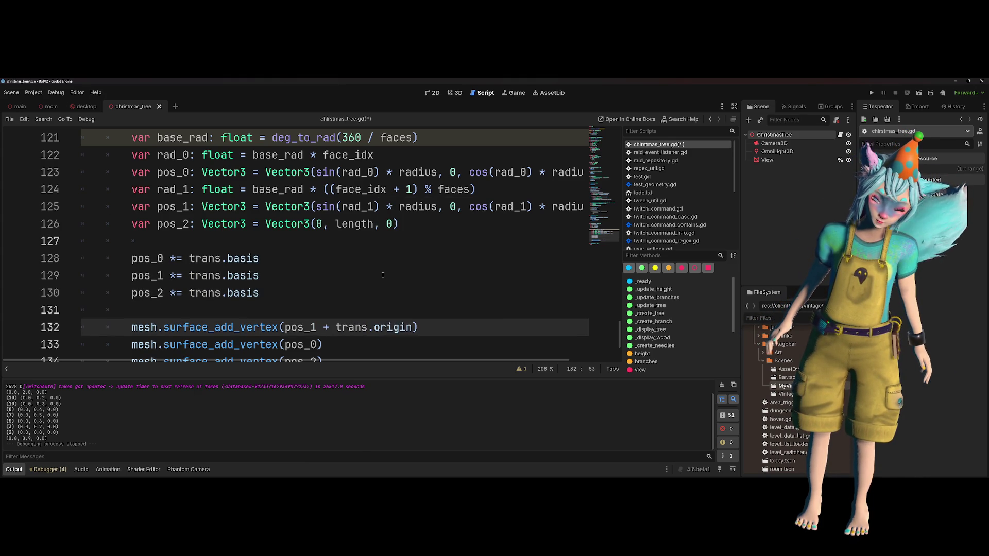
key("ctrl+shift+Left")
key("ctrl+shift+Left")
key("ctrl+shift+Left")
key("ctrl+c")
key("Down")
key("ctrl+v")
key("Down")
key("ctrl+v")
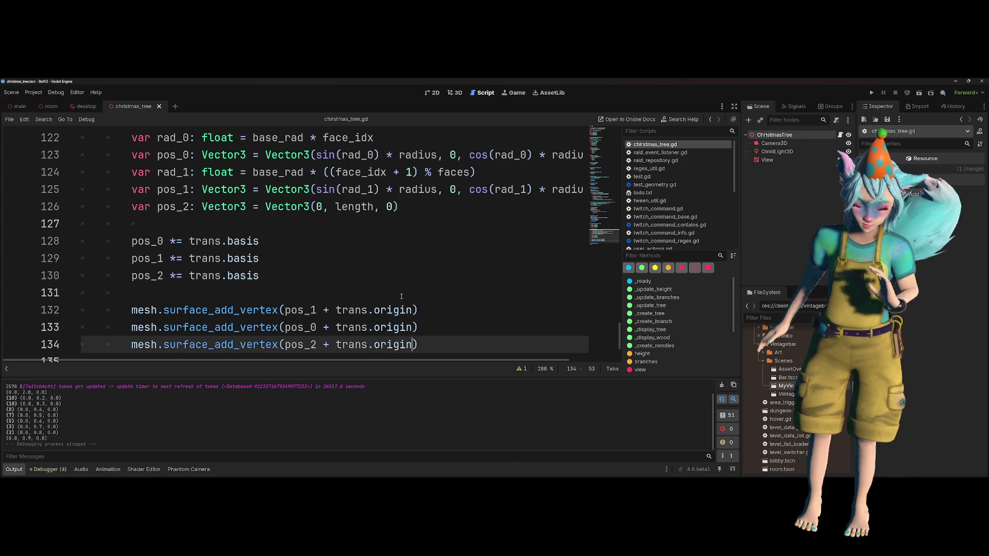
left_click(406, 289)
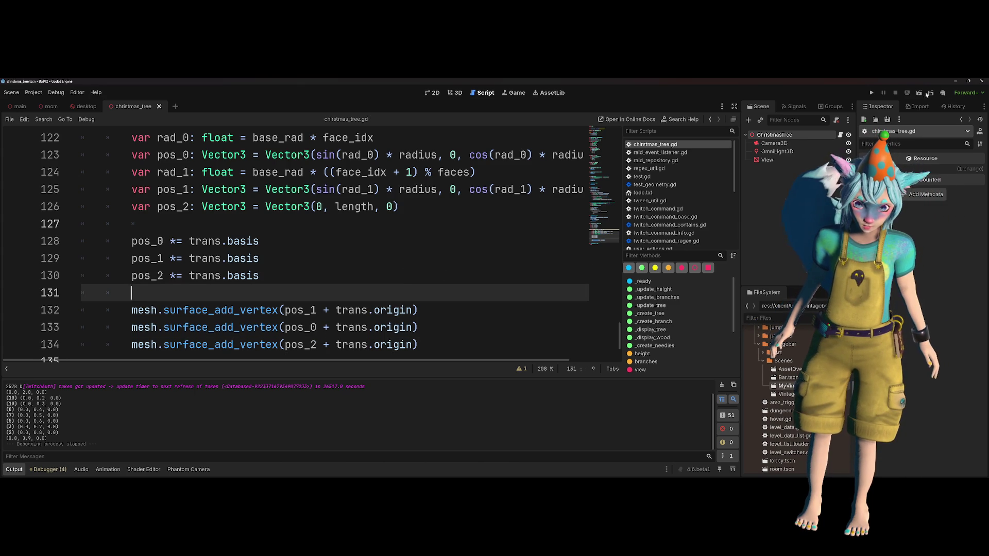
key("F6")
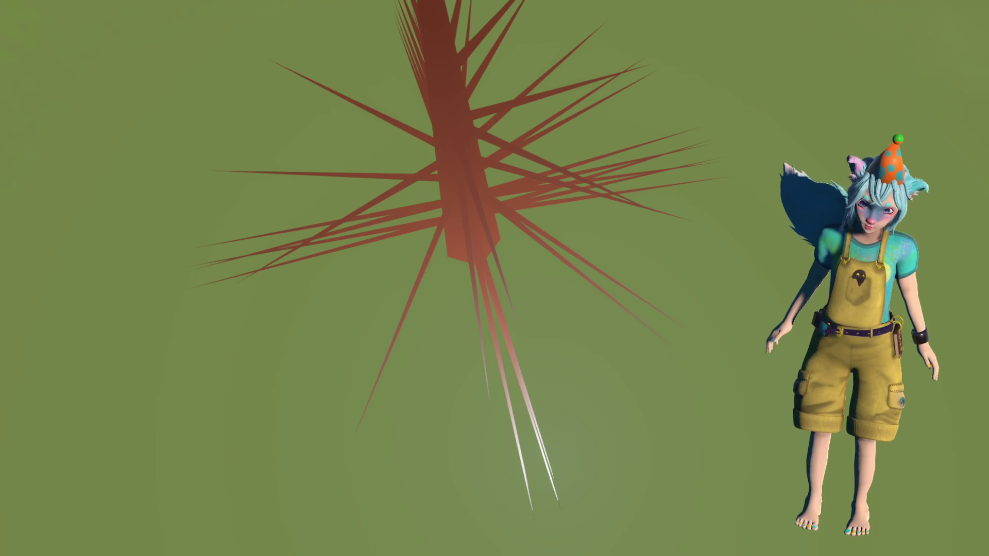
- Close the running game after checking that the spikes now splay out around the trunk
key("Escape")
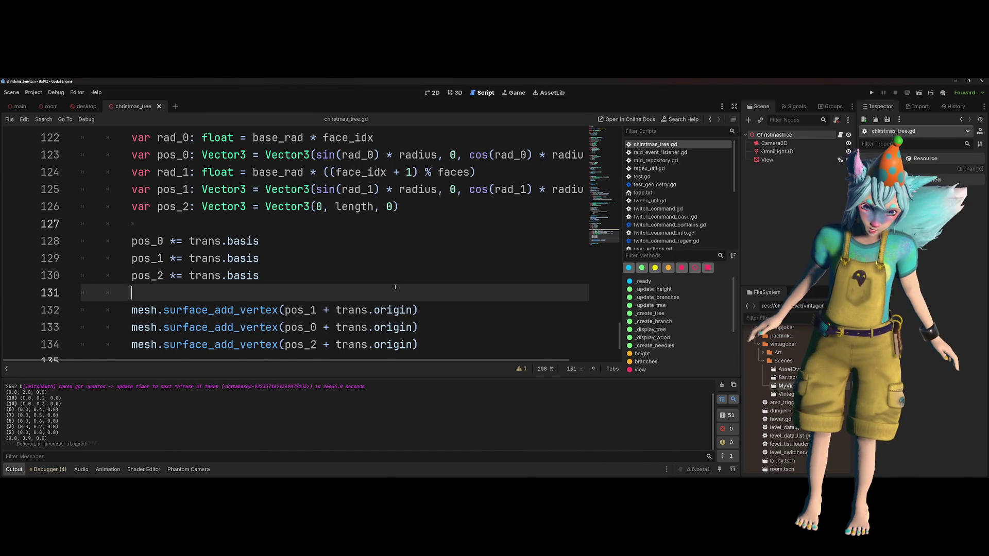
scroll(395, 287, "up", 11)
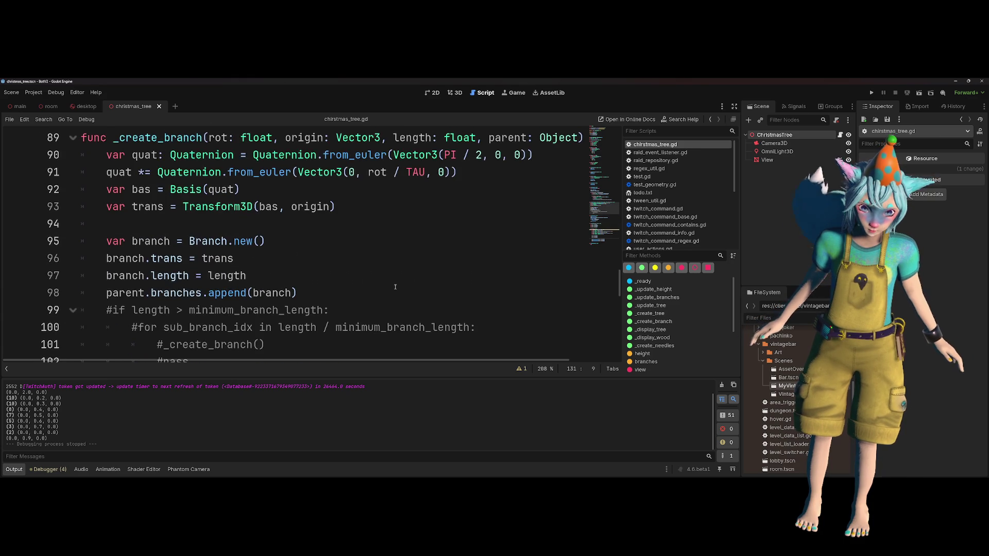
scroll(395, 287, "up", 1)
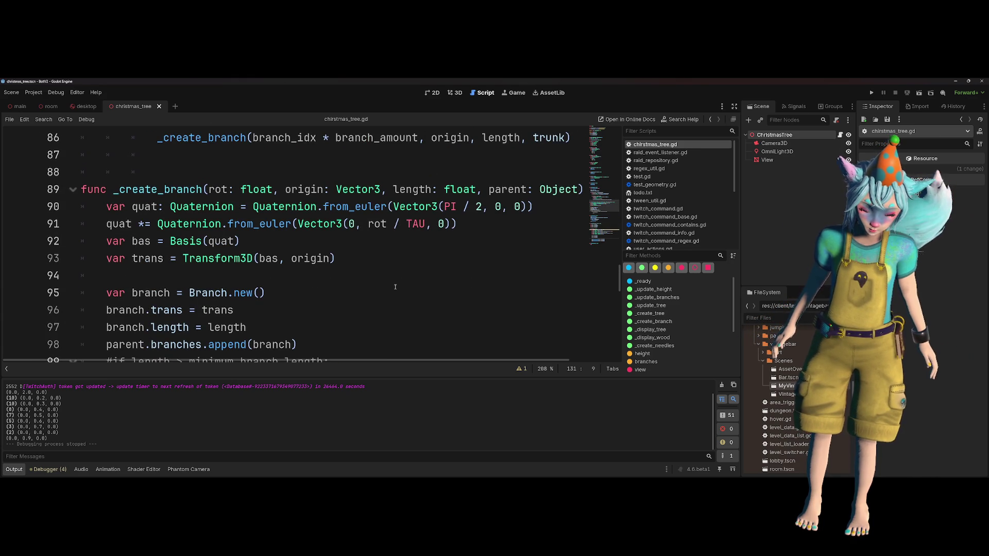
double_click(218, 190)
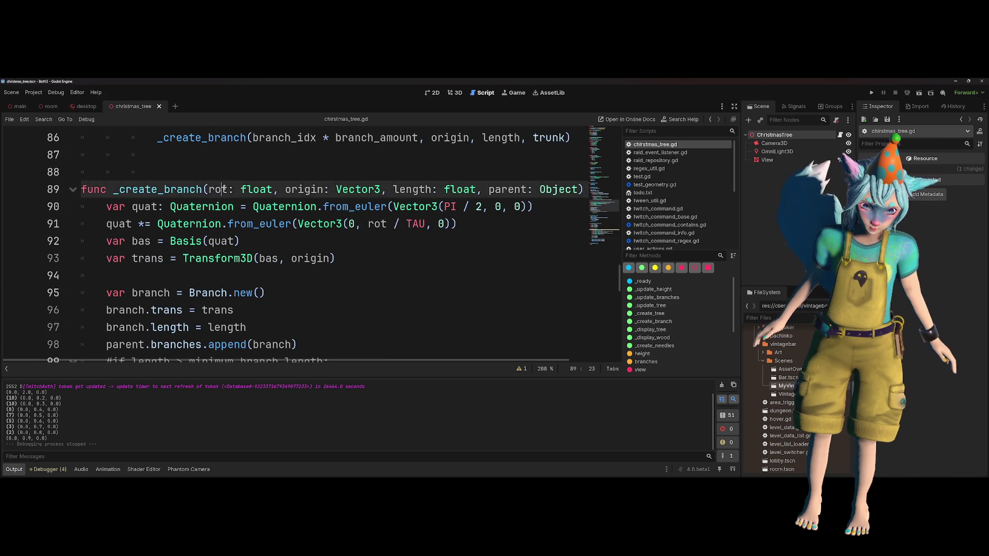
scroll(273, 231, "up", 1)
scroll(273, 231, "up", 1)
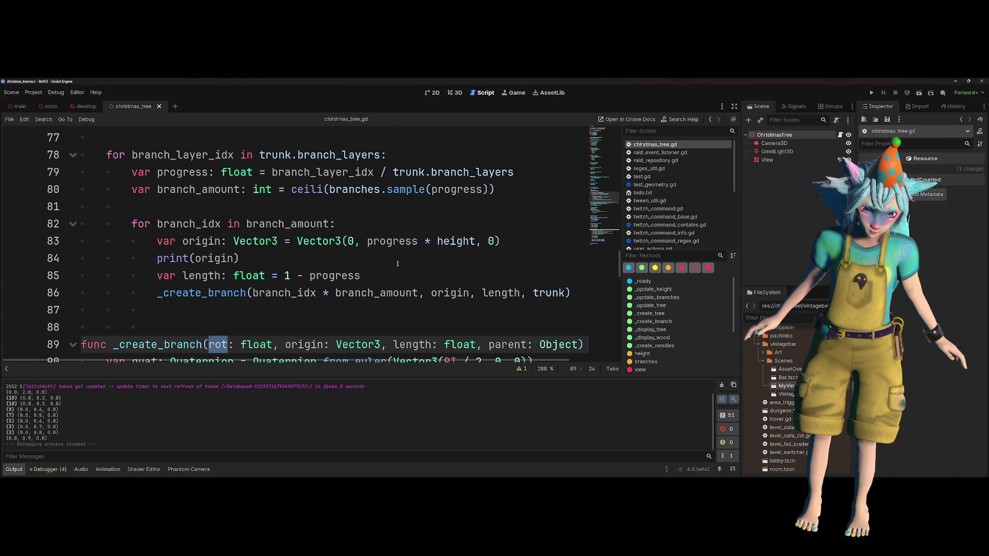
scroll(397, 264, "down", 1)
left_click(235, 242)
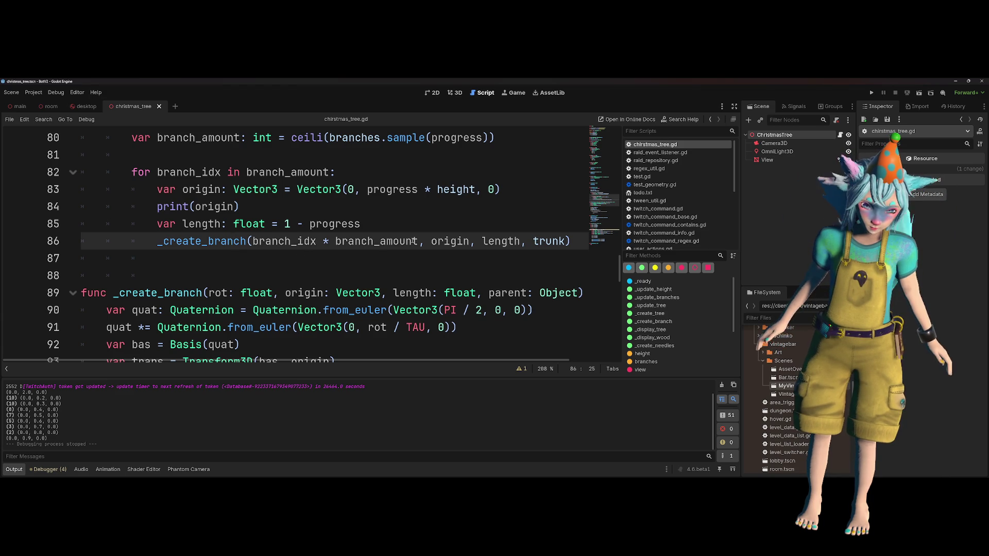
left_click_drag(418, 241, 251, 241)
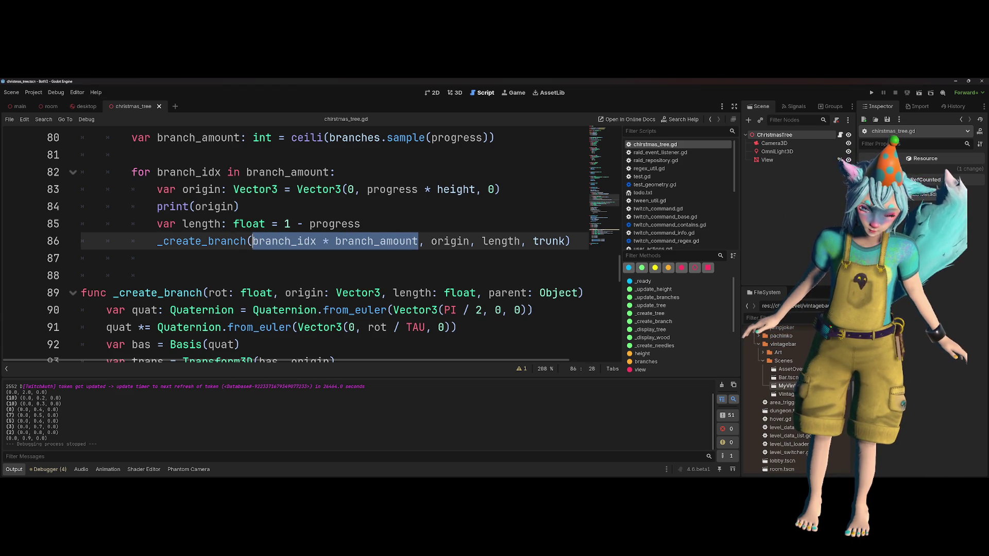
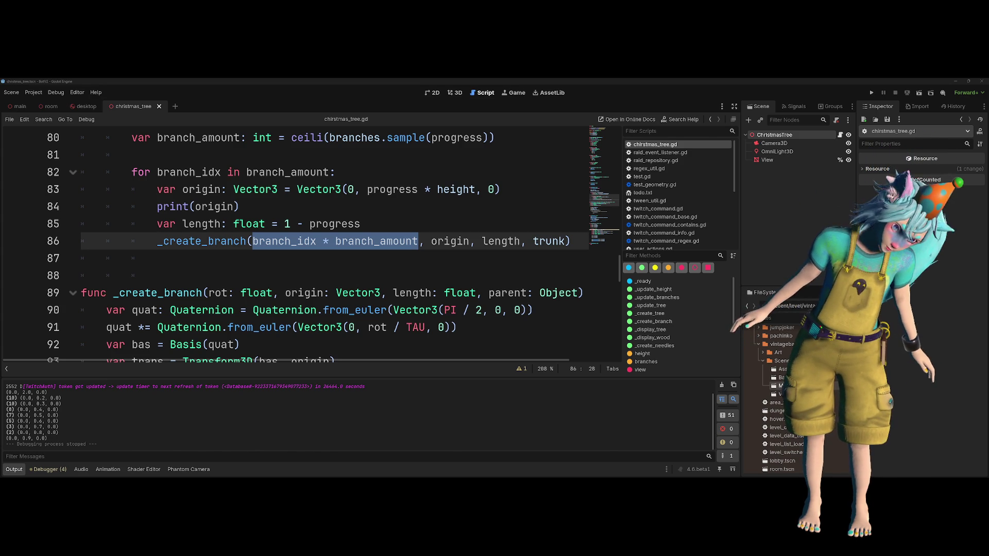
- Delete the print(origin) debug statement on line 84 along with its leftover empty line
left_click(383, 210)
key("shift+Home")
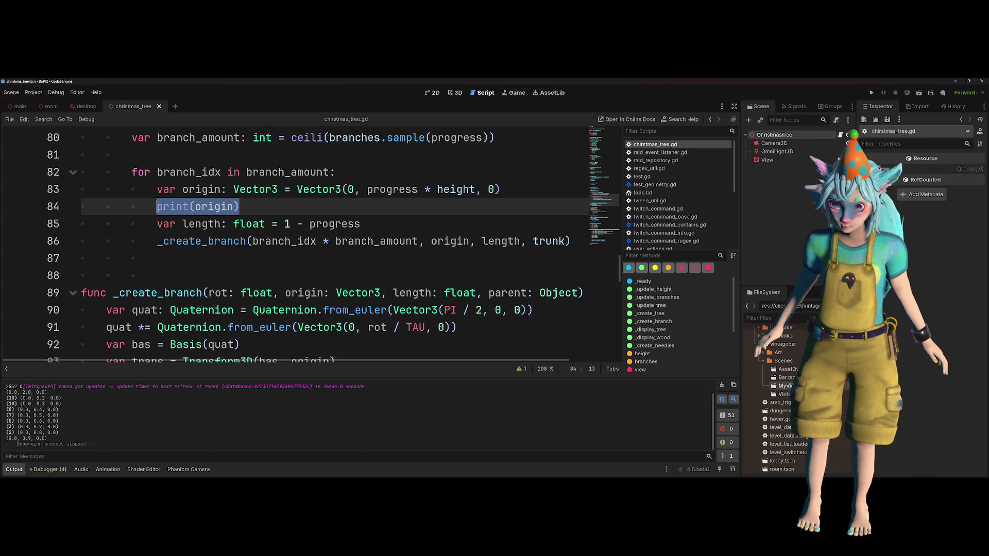
left_click(422, 256)
left_click(289, 206)
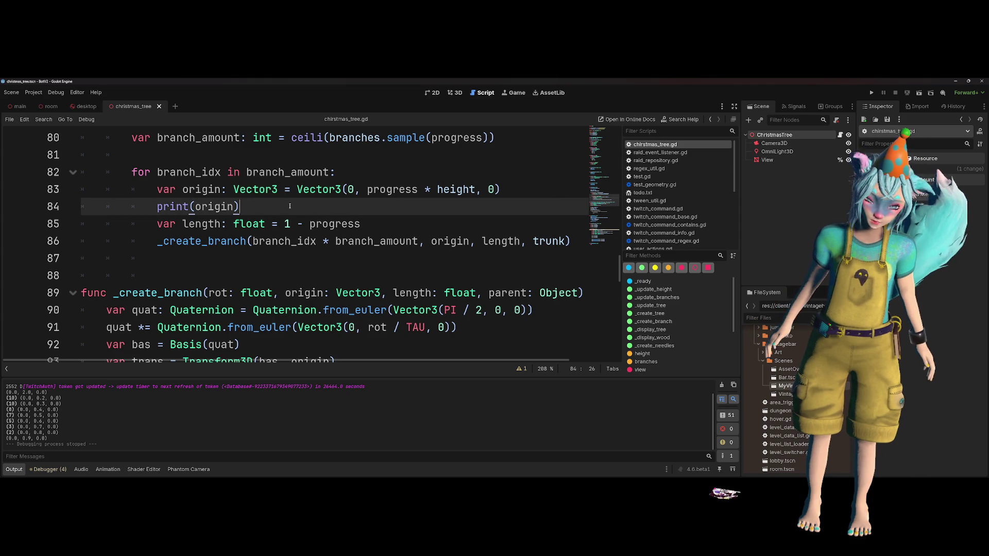
key("shift+Home")
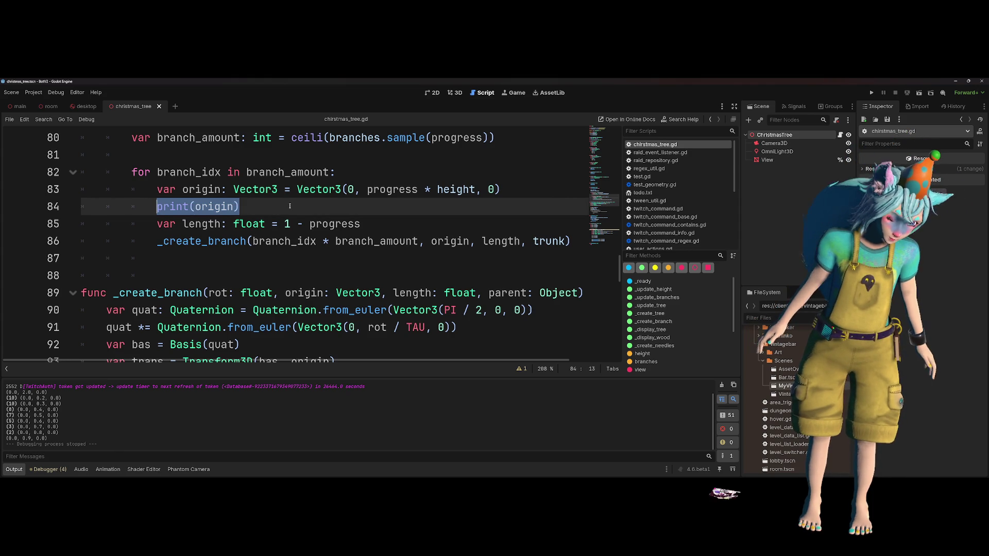
mouse_move(30, 400)
left_mouse_down()
mouse_move(51, 424)
mouse_move(46, 433)
left_mouse_up()
left_click(254, 207)
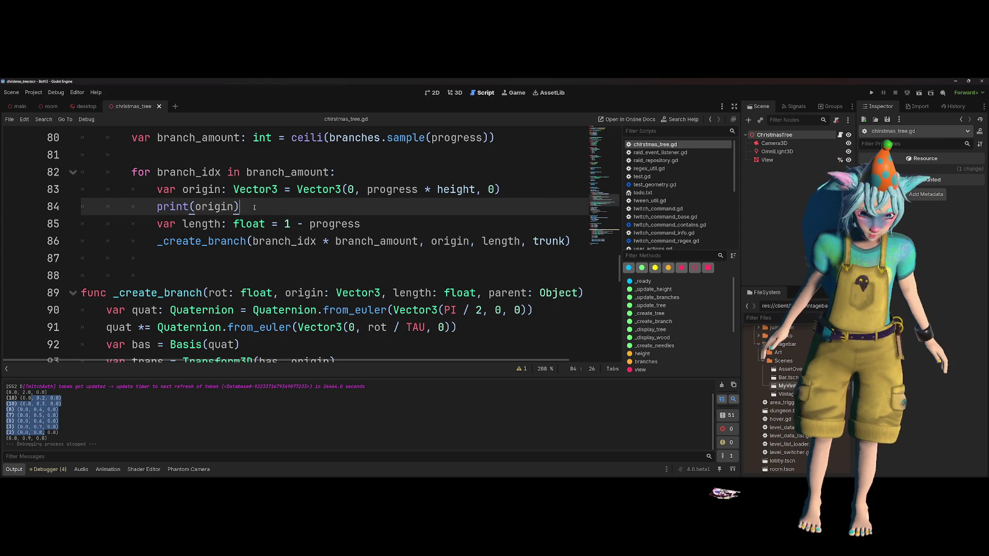
key("shift+Home")
key("BackSpace")
key("BackSpace")
key("BackSpace")
key("BackSpace")
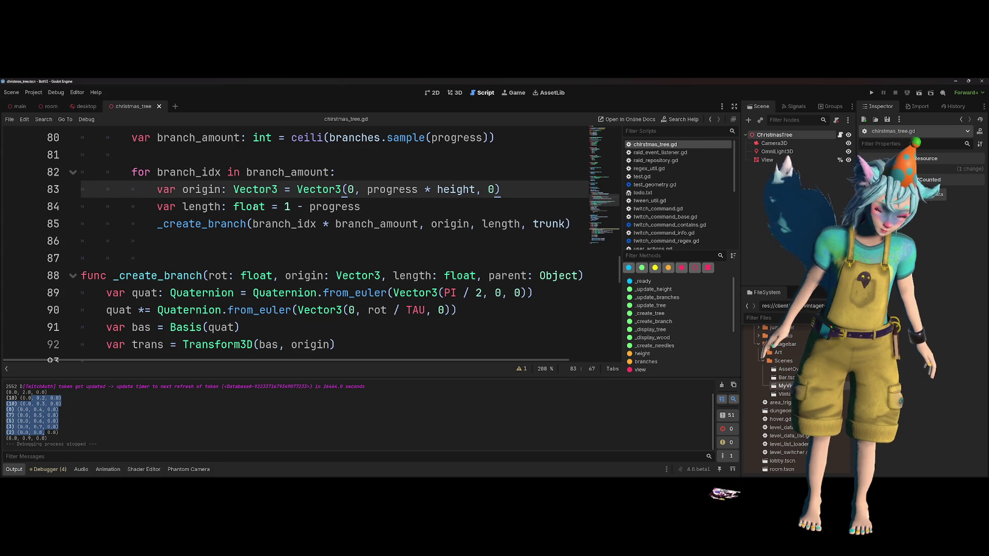
- Change the _create_branch argument on line 85 to branch_idx / branch_amount
left_click_drag(368, 309, 426, 310)
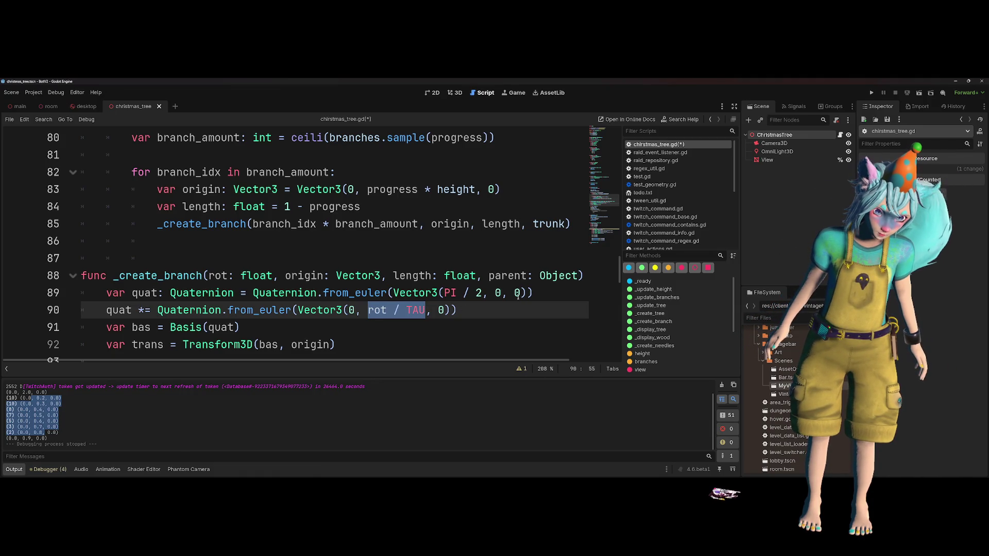
left_click_drag(253, 223, 419, 220)
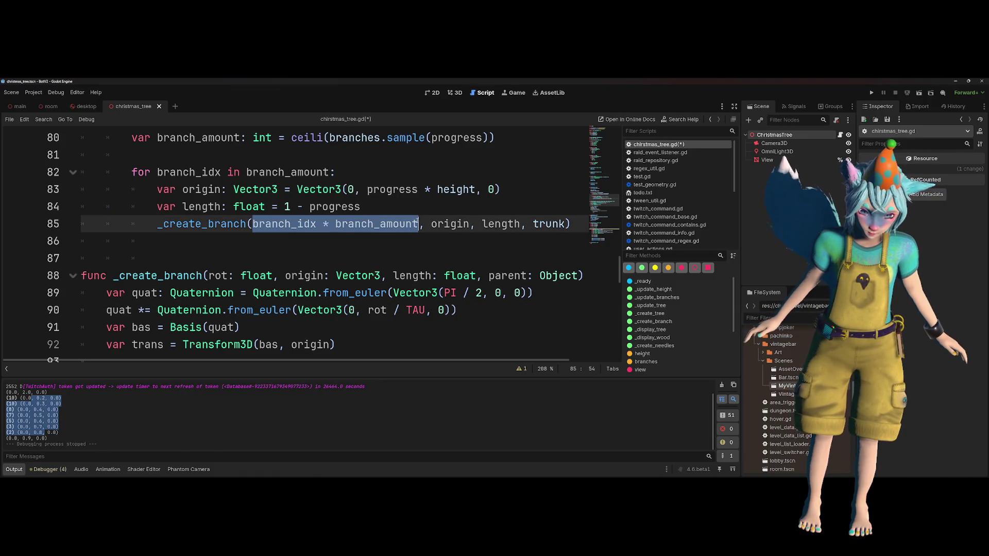
left_click(471, 313)
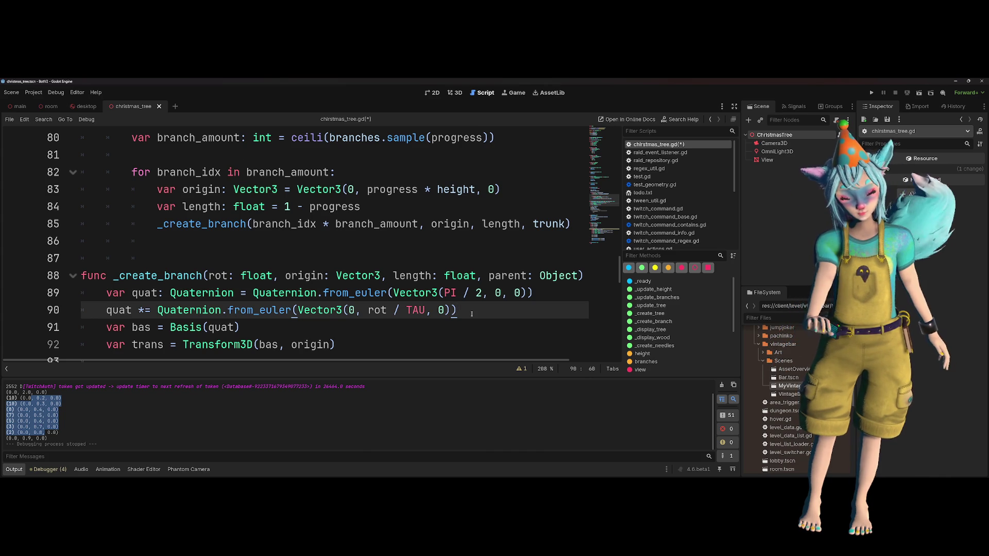
double_click(284, 223)
left_click(379, 225)
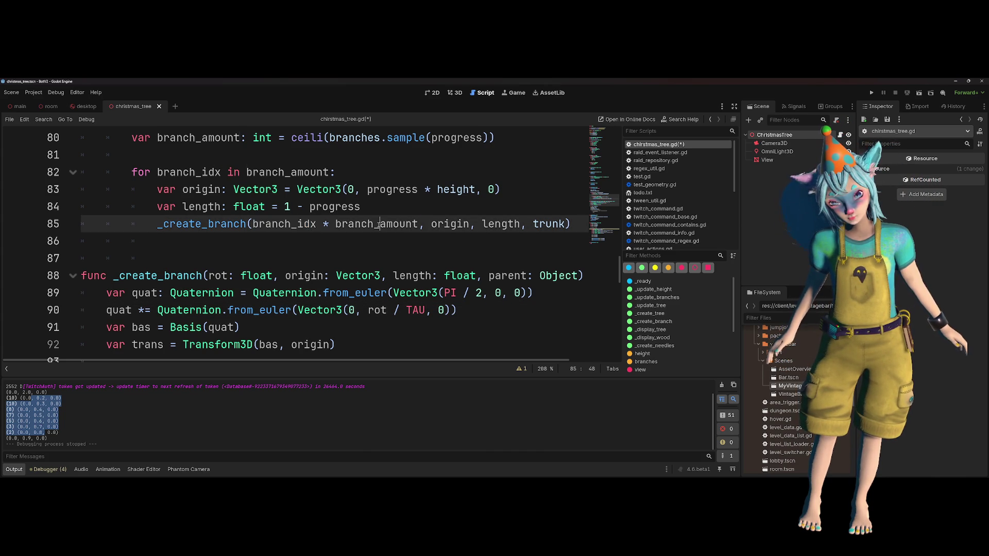
double_click(379, 225)
mouse_move(376, 223)
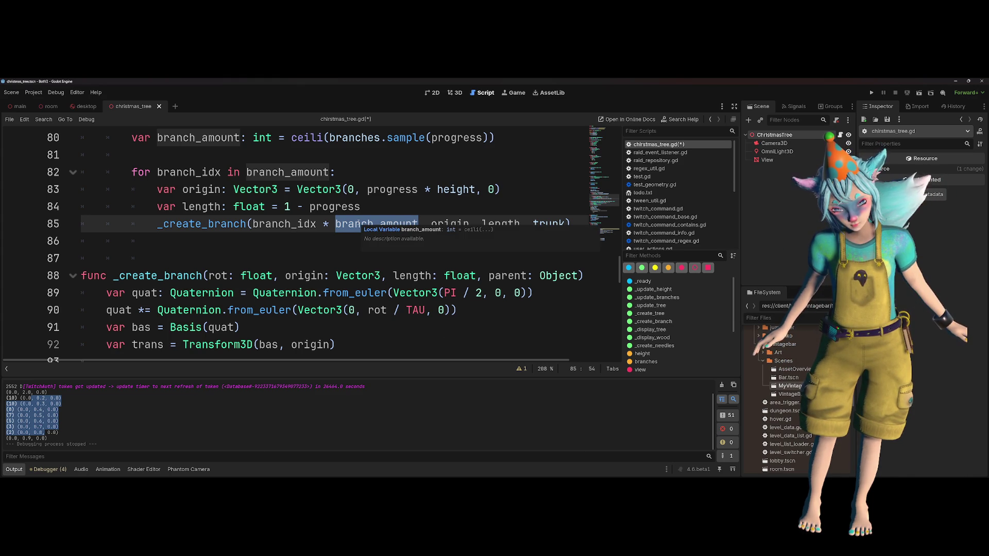
key("Left")
key("Left")
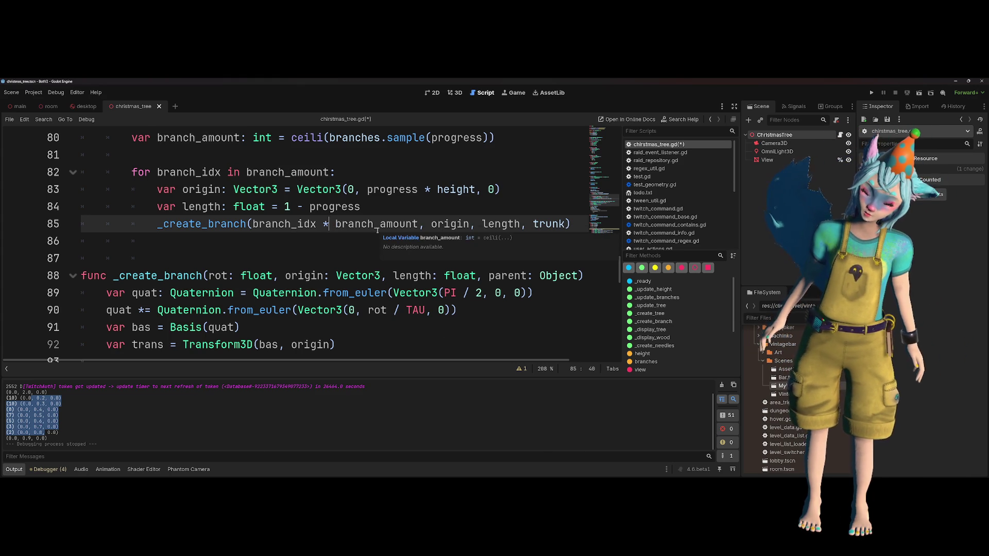
key("BackSpace")
key("BackSpace")
key("Delete")
key("ctrl+shift+Left")
key("BackSpace")
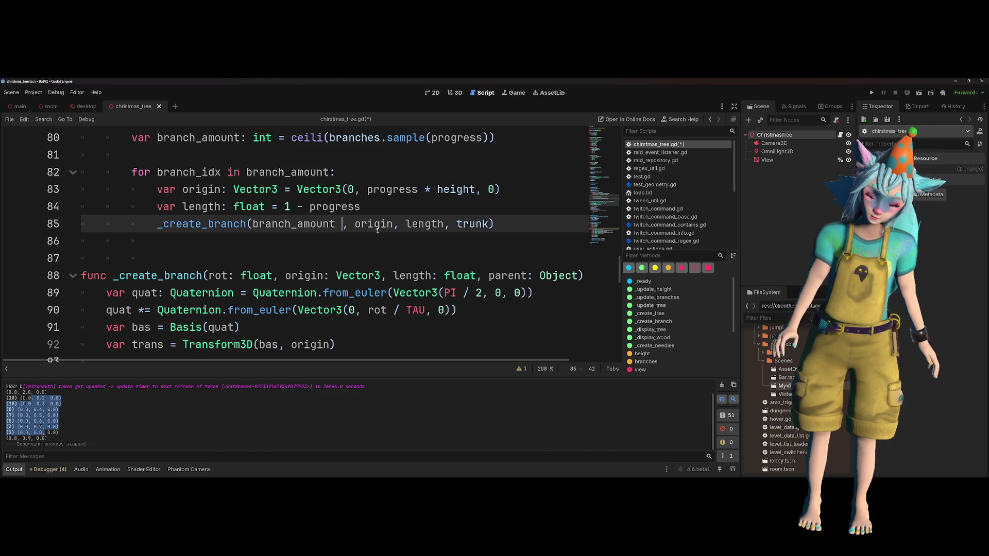
type("branch_idx / branch_")
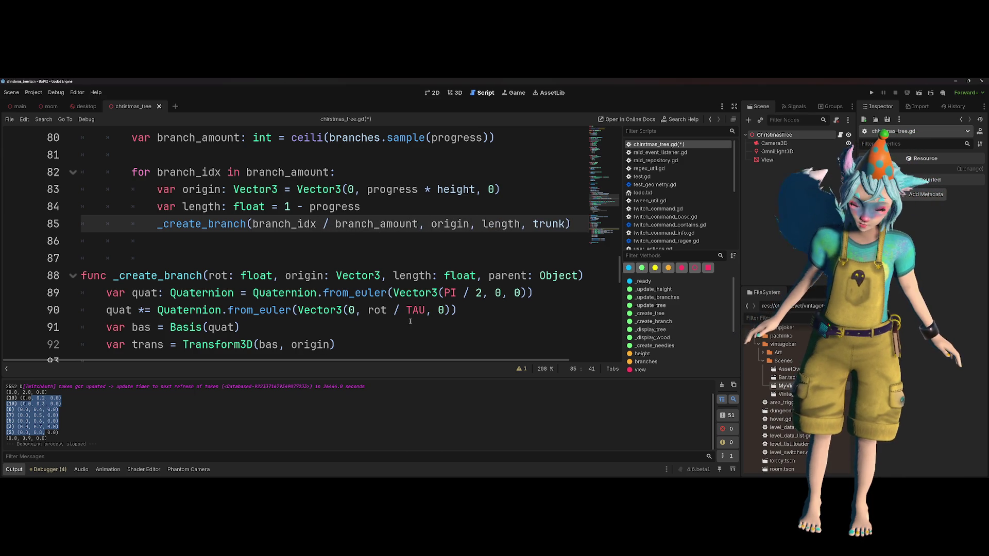
- Change rot / TAU to rot * TAU on line 90 and save christmas_tree.gd
left_click(397, 310)
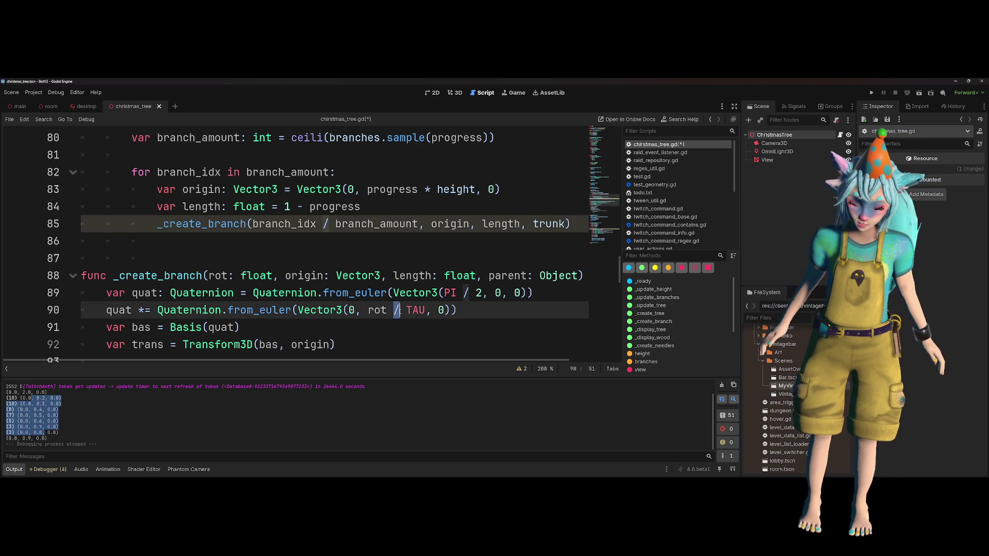
key("Delete")
type("*")
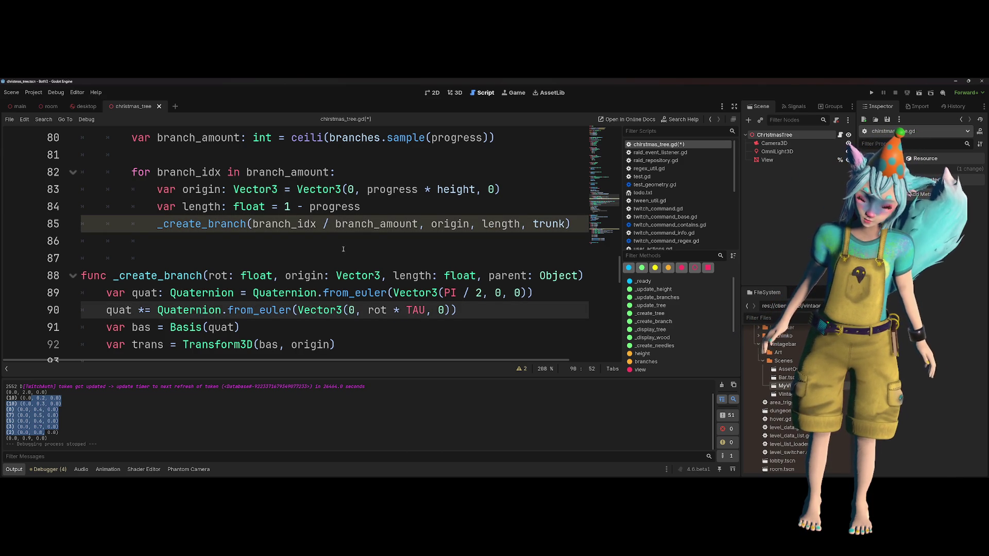
left_click(330, 258)
key("ctrl+s")
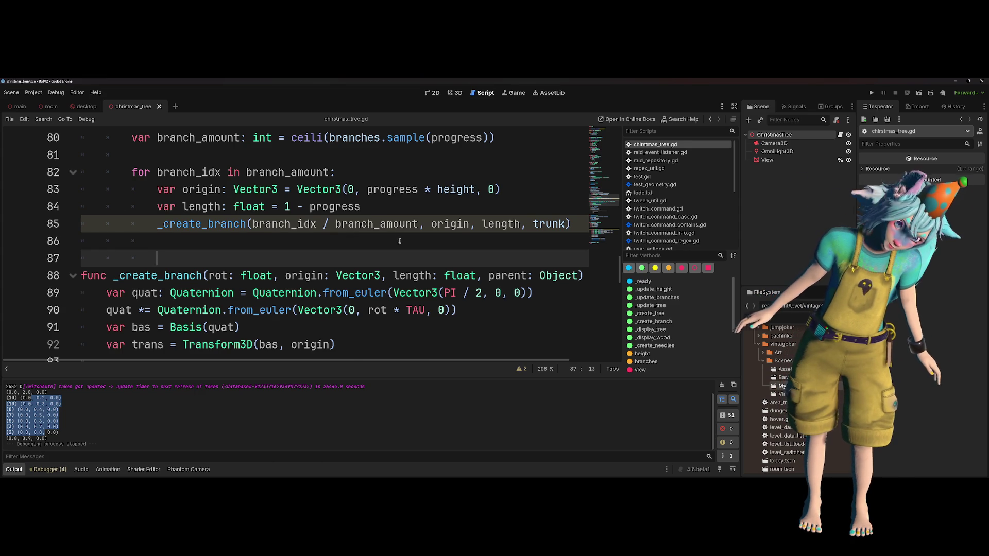
scroll(394, 239, "up", 1)
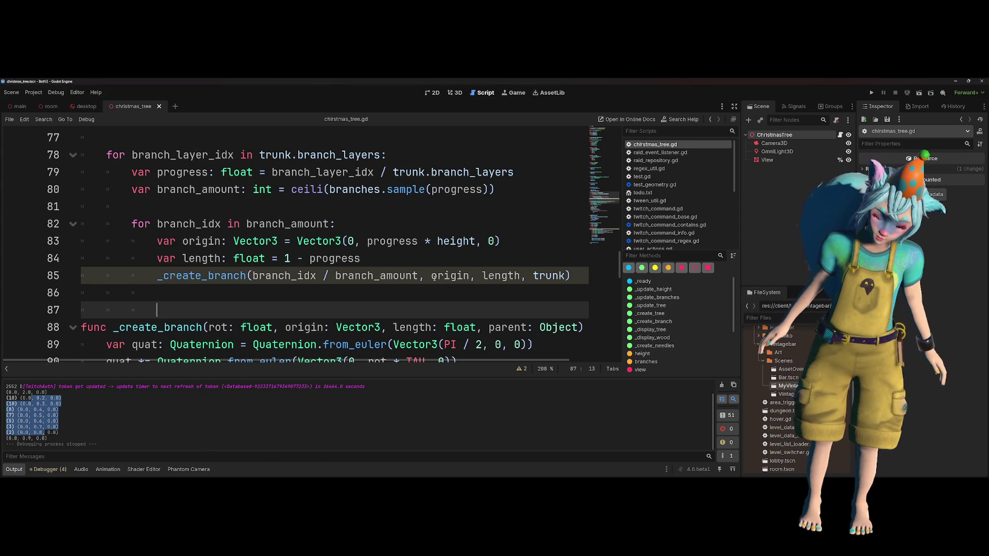
- Run the current scene with F6 to test the branch rotation changes, then return to the script
key("F6")
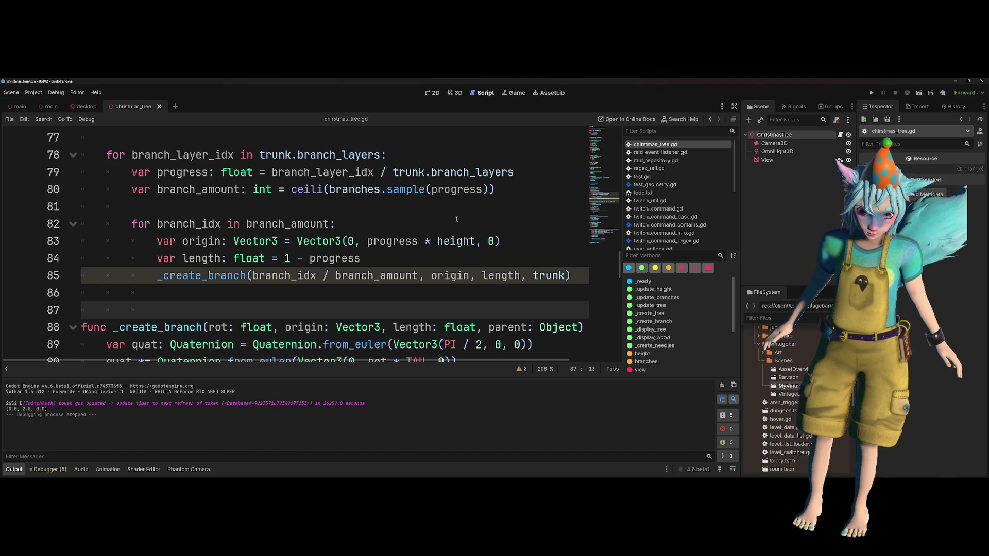
left_click(459, 223)
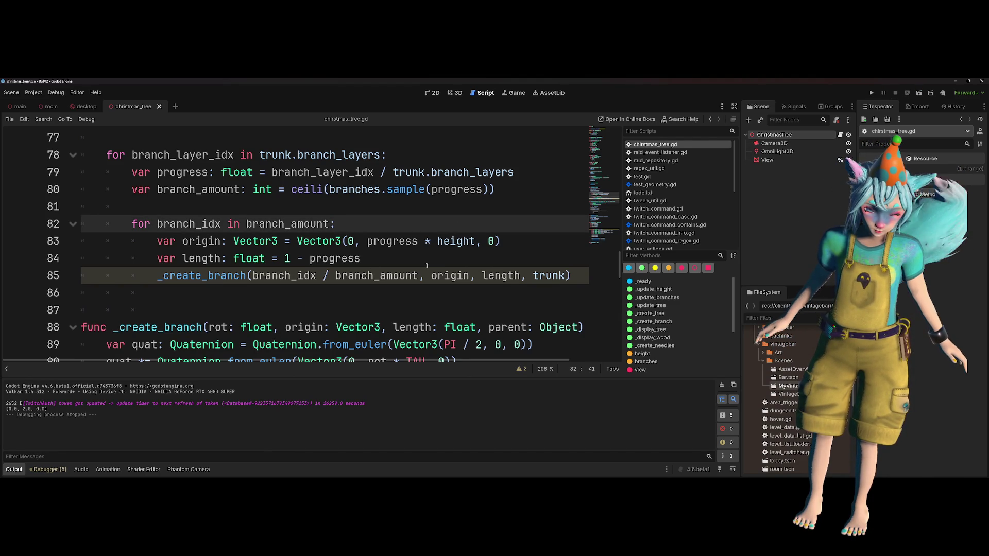
scroll(273, 300, "down", 1)
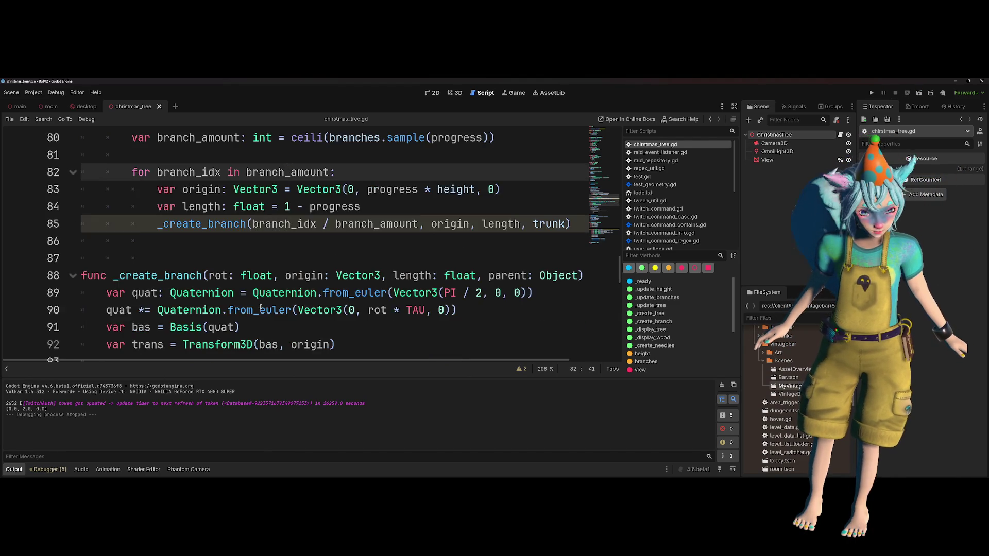
- Scroll up to the _create_branch code where the sub-branch loop goes
scroll(273, 300, "up", 2)
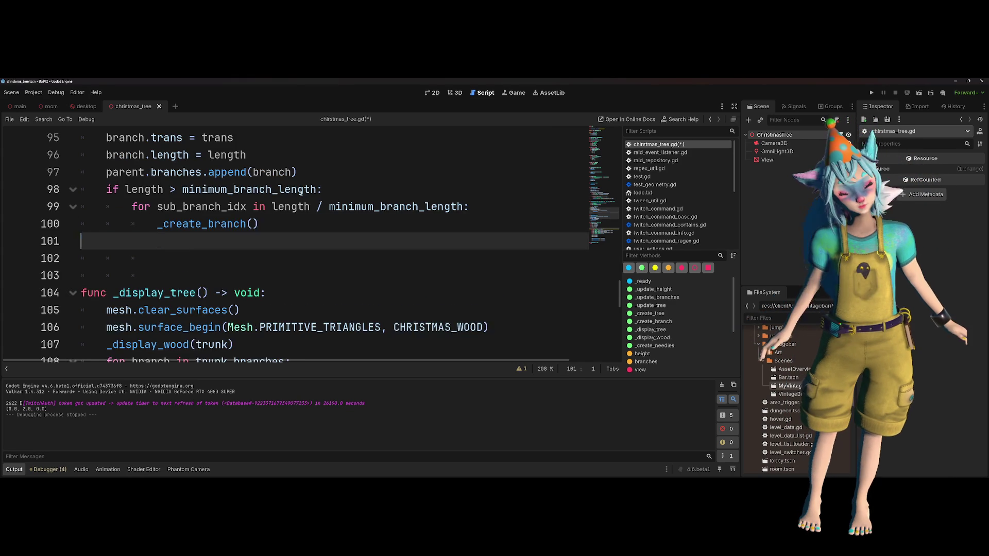
- Close the _create_branch() call, review minimum_branch_length, then switch to Krita and undo the hook stroke
type("()")
double_click(250, 189)
scroll(291, 235, "up", 1)
mouse_move(315, 241)
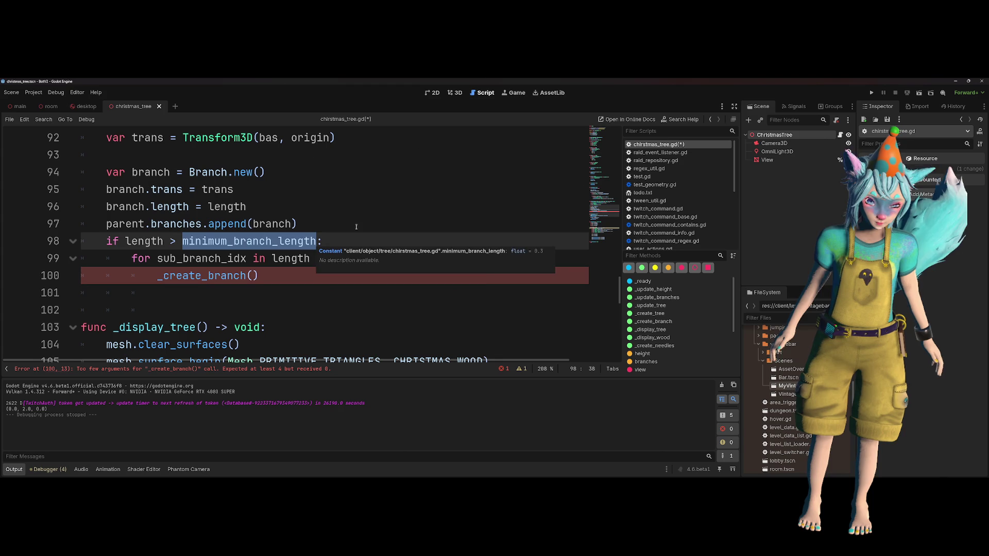
key("Up")
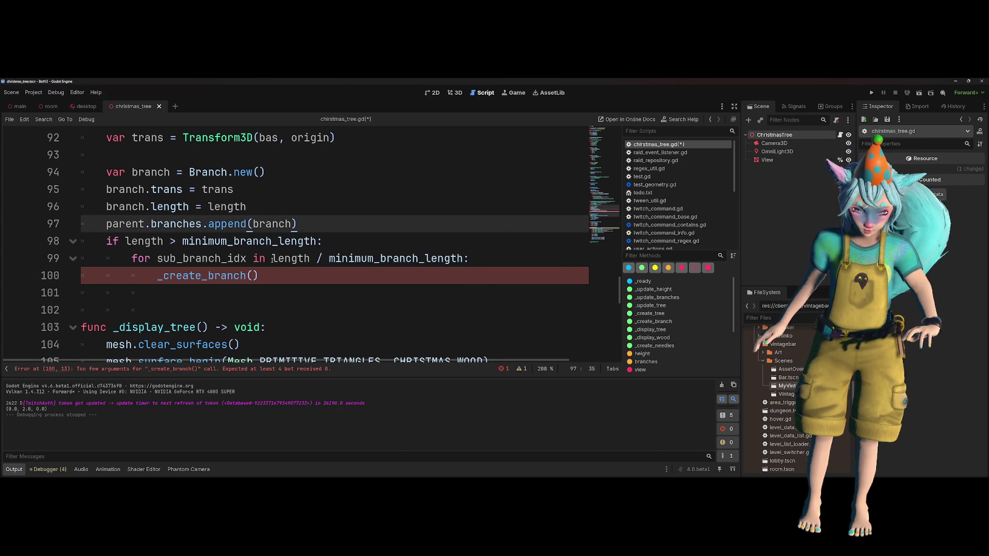
left_click(272, 259)
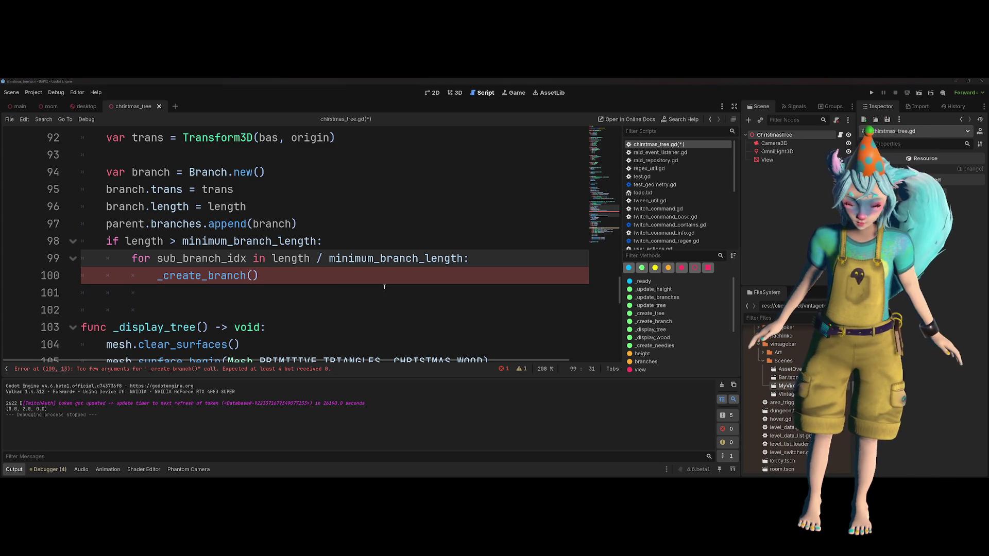
key("alt+Tab")
key("ctrl+z")
key("ctrl+z")
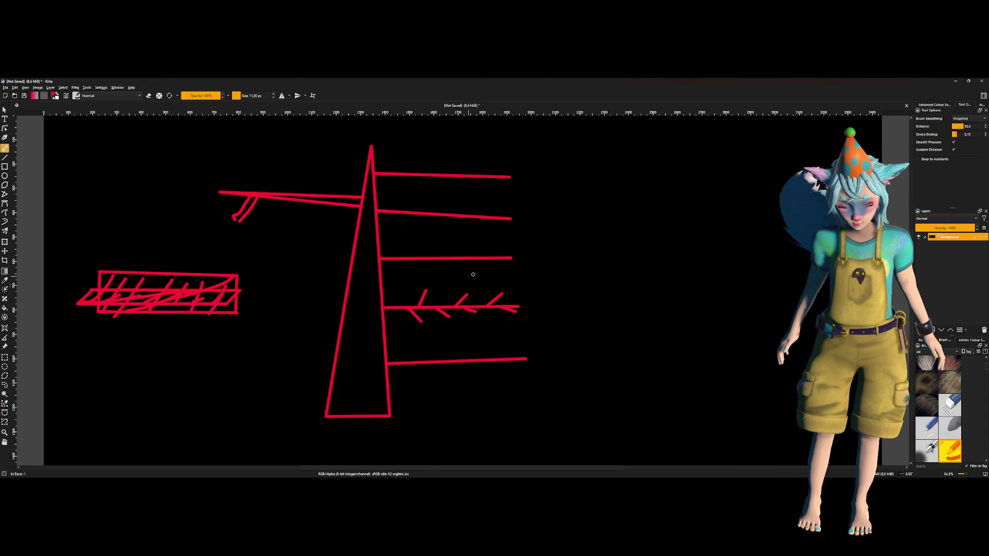
- Draw a red stick figure with an oval head and body line, then undo its limbs
scroll(592, 220, "right", 6)
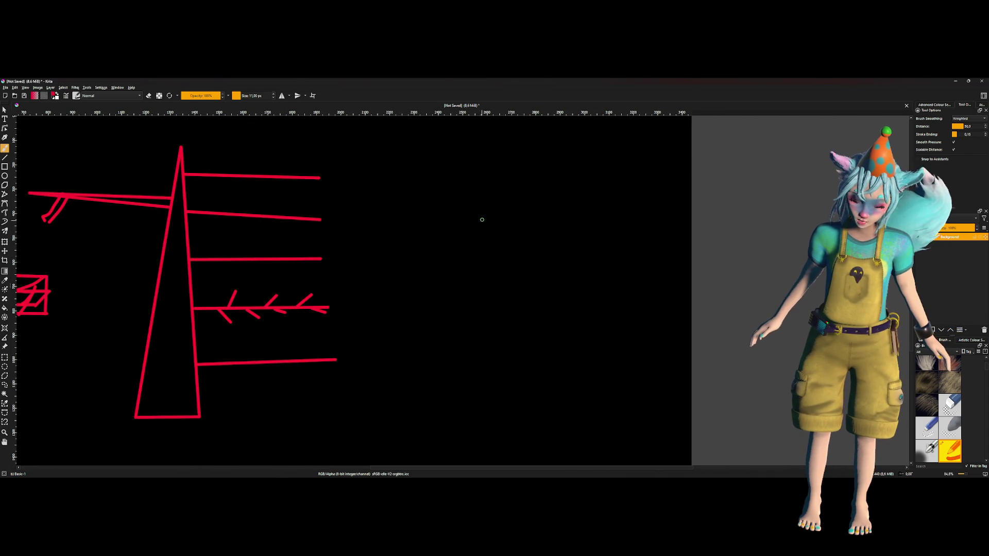
mouse_move(486, 213)
left_mouse_down()
mouse_move(476, 230)
mouse_move(488, 211)
mouse_move(480, 317)
left_mouse_up()
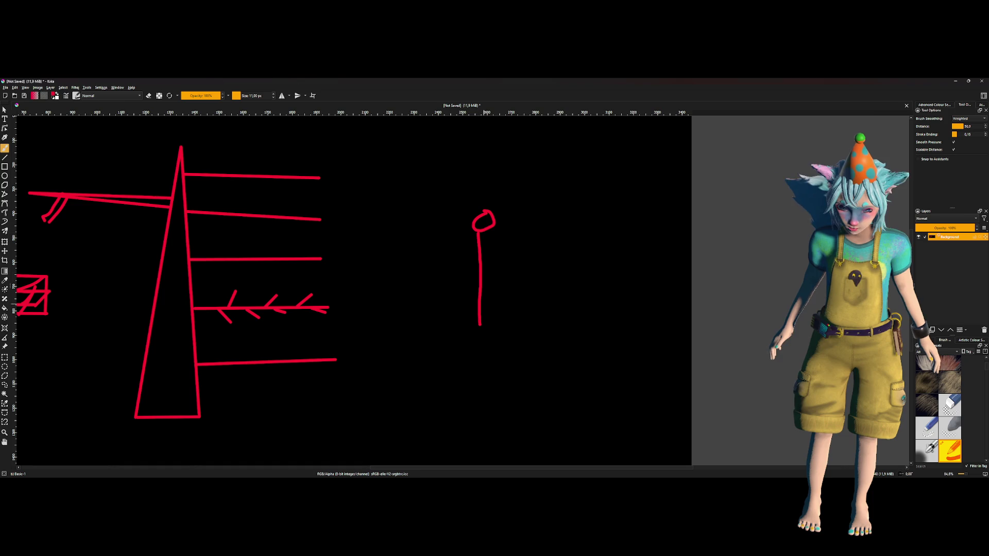
left_click_drag(488, 231, 480, 320)
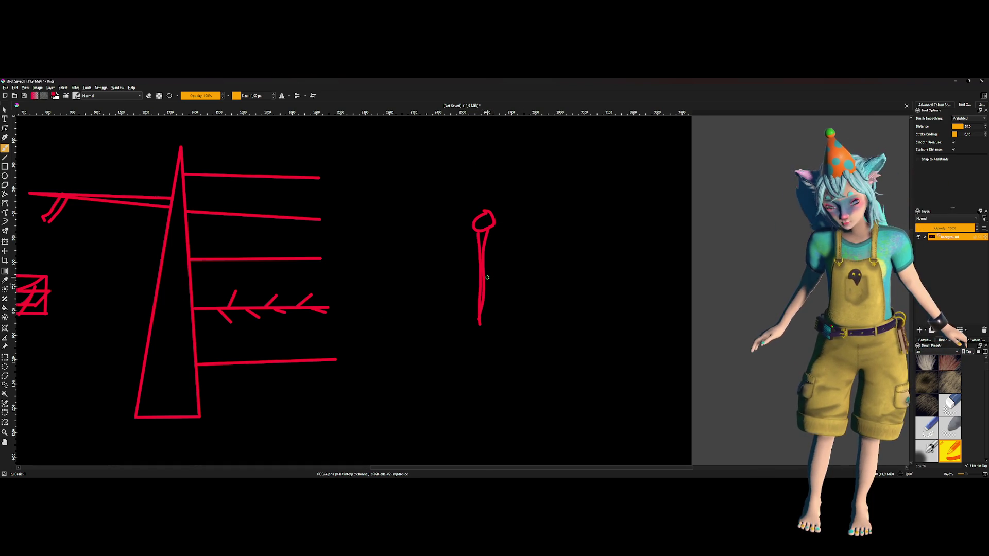
mouse_move(481, 271)
left_mouse_down()
mouse_move(501, 296)
mouse_move(472, 251)
mouse_move(463, 265)
mouse_move(476, 251)
left_mouse_up()
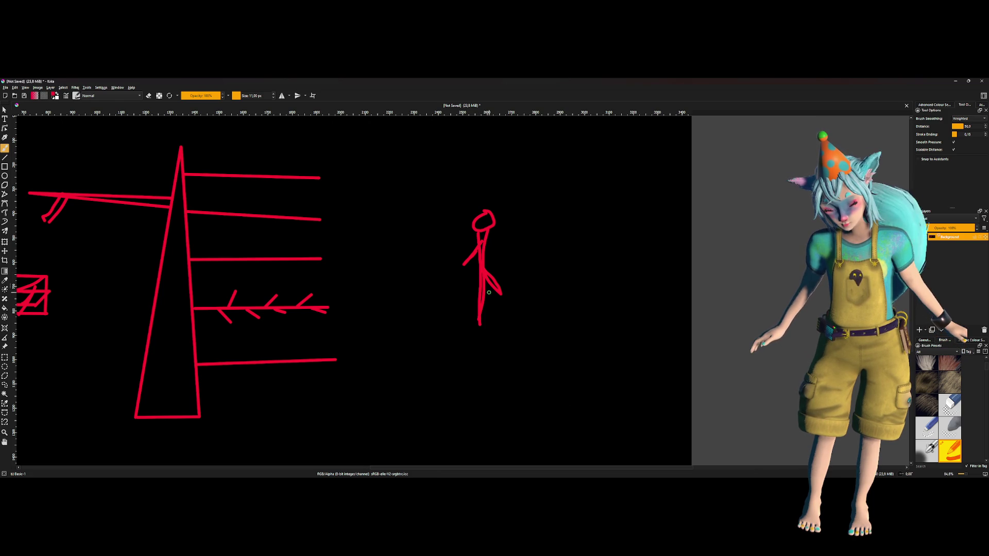
left_click_drag(485, 251, 513, 246)
mouse_move(478, 300)
left_mouse_down()
mouse_move(452, 295)
mouse_move(505, 304)
left_mouse_up()
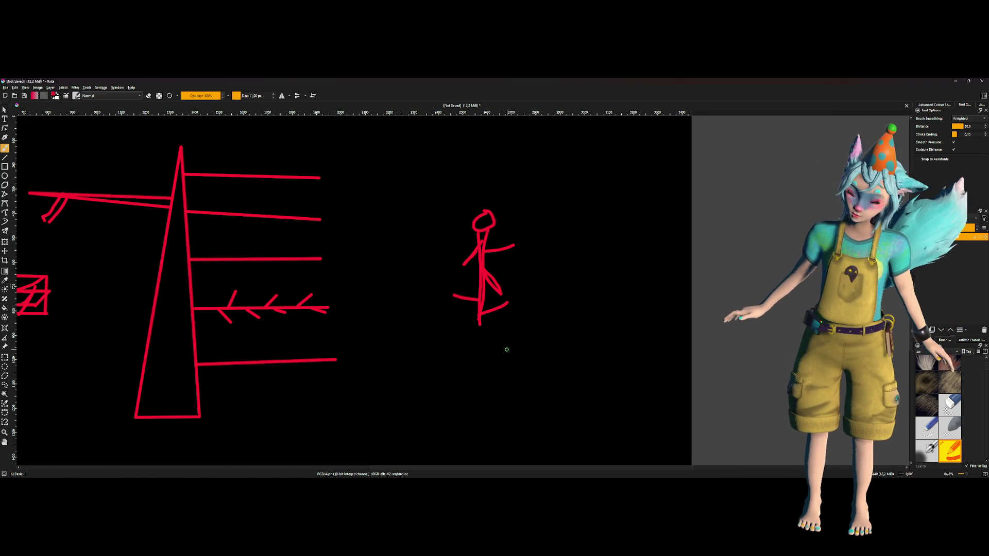
key("ctrl+z")
key("ctrl+z")
key("ctrl+z")
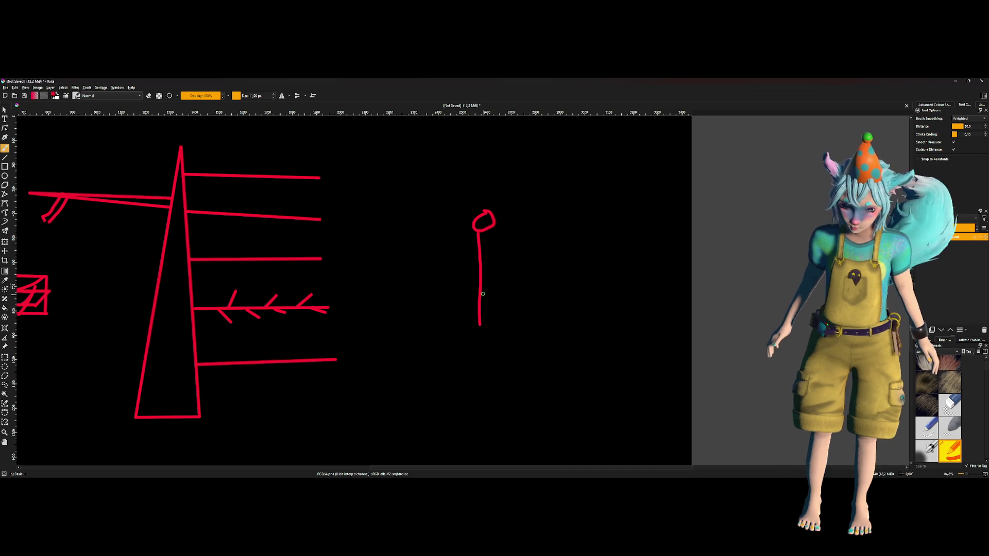
- Draw an inverted-V and two short diagonal branch strokes off the stick figure's line
left_click_drag(482, 290, 487, 305)
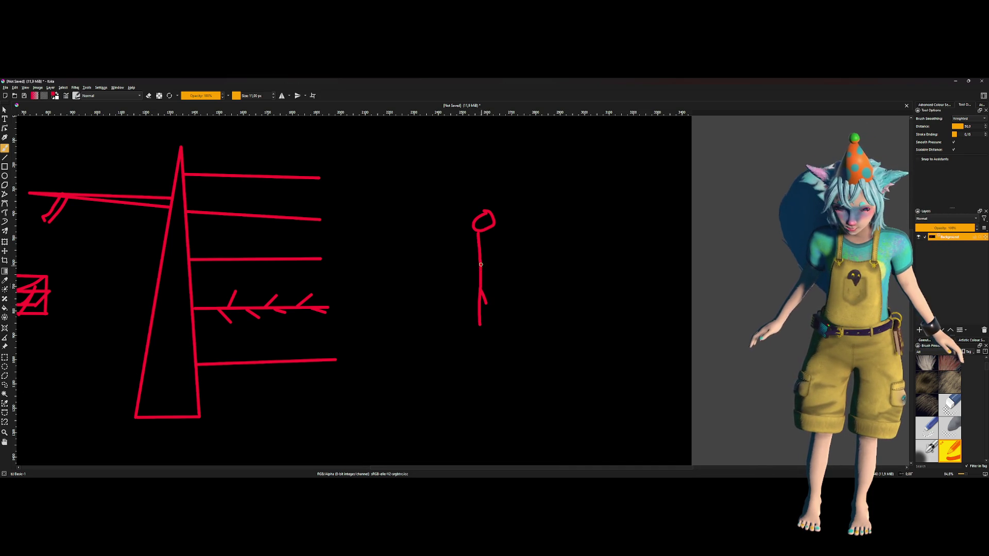
mouse_move(480, 262)
left_mouse_down()
mouse_move(474, 279)
mouse_move(494, 268)
left_mouse_up()
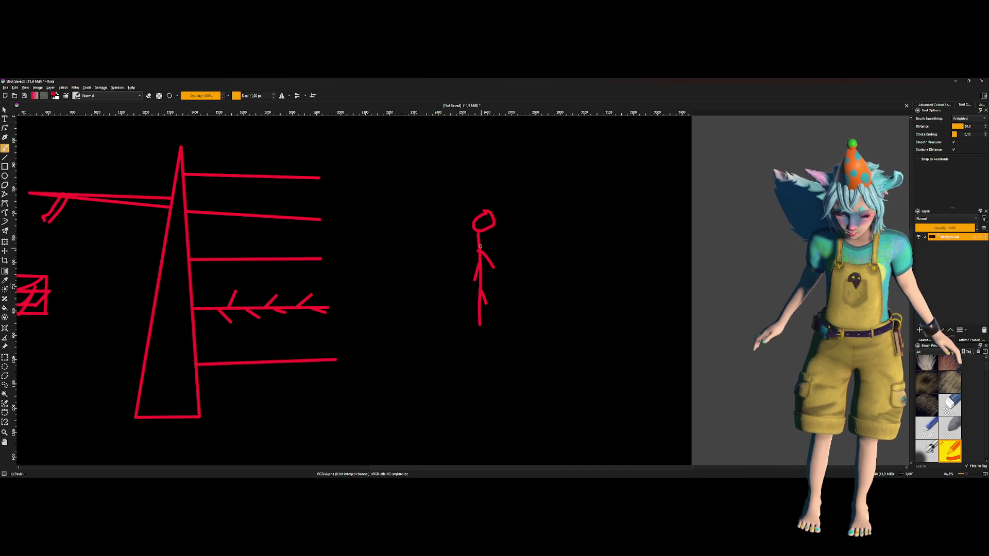
left_click_drag(478, 235, 464, 244)
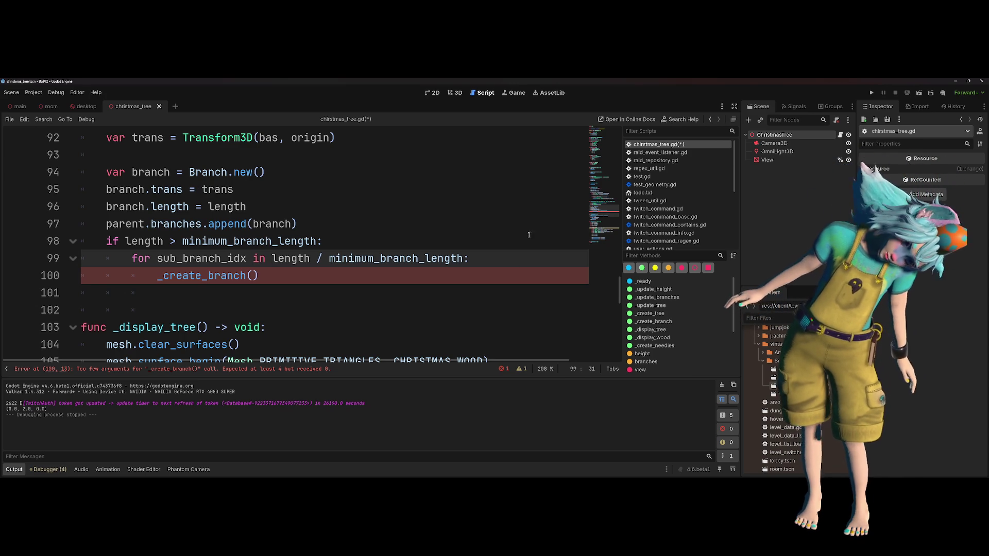
- Add a new indented line at the end of the sub-branch for loop on line 99
left_click(292, 263)
mouse_move(292, 264)
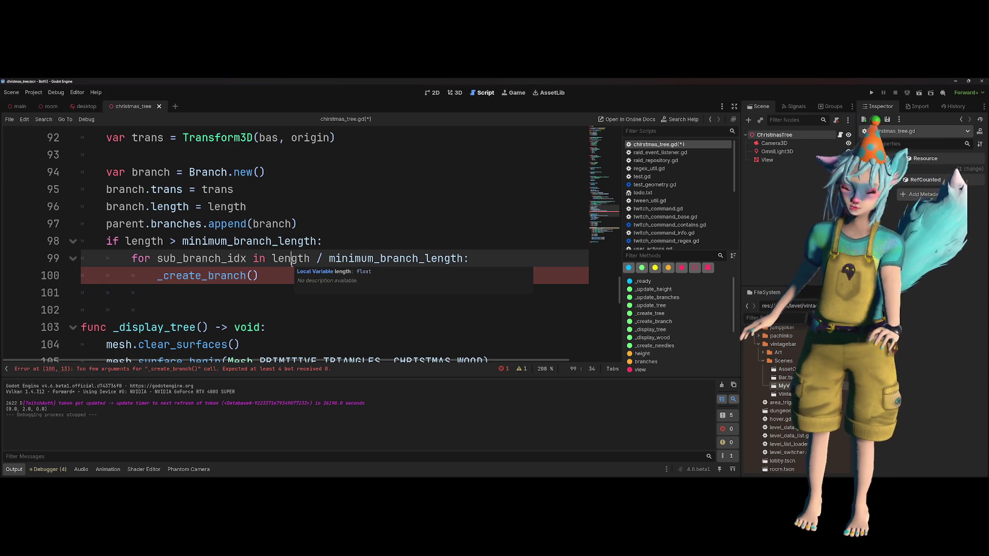
left_click(316, 275)
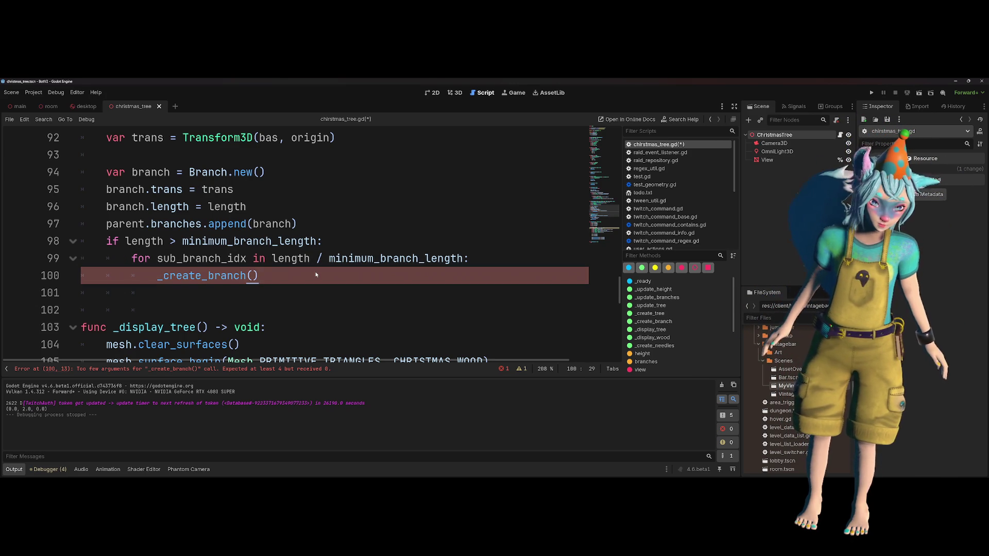
left_click(484, 259)
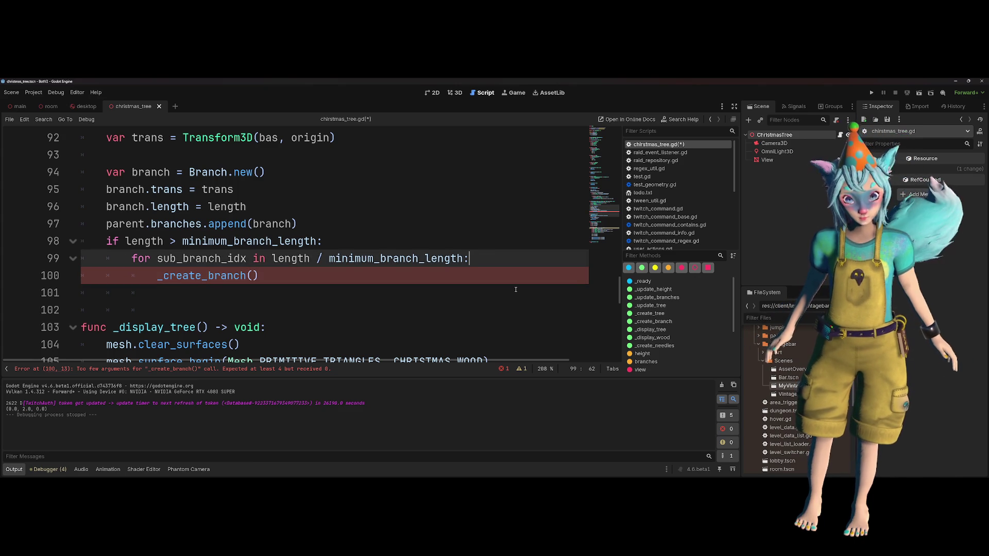
key("Return")
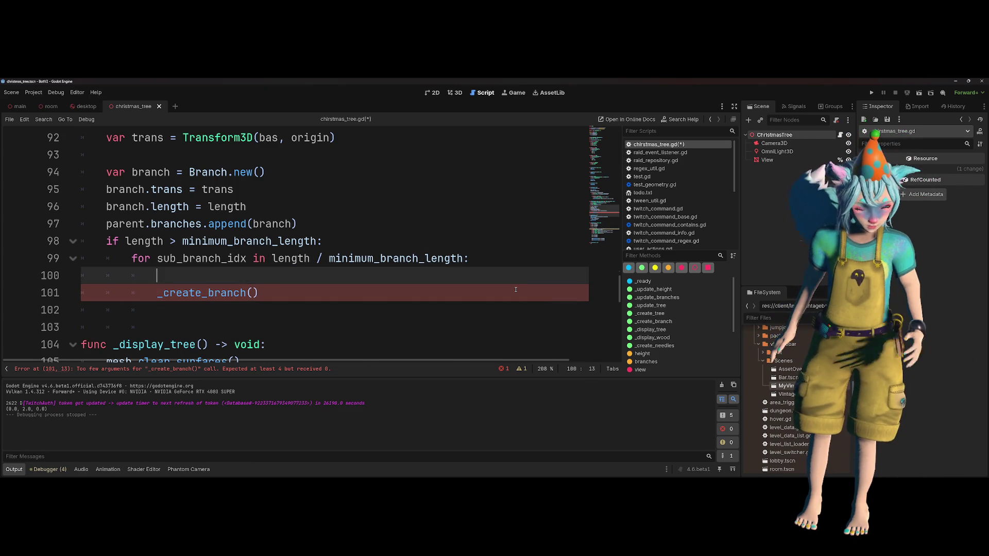
- Highlight rot on line 88 and select the rot * TAU expression on line 90
scroll(516, 290, "up", 2)
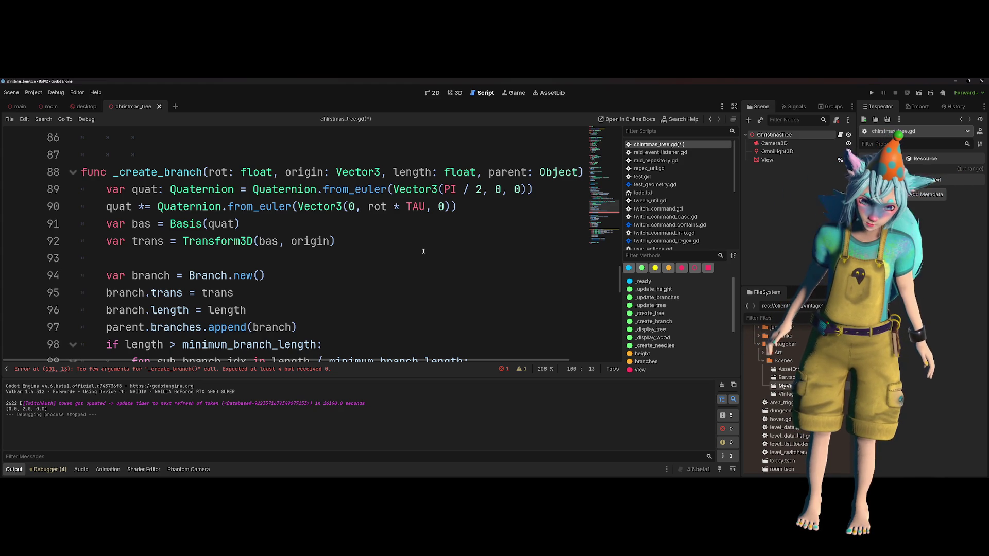
double_click(219, 172)
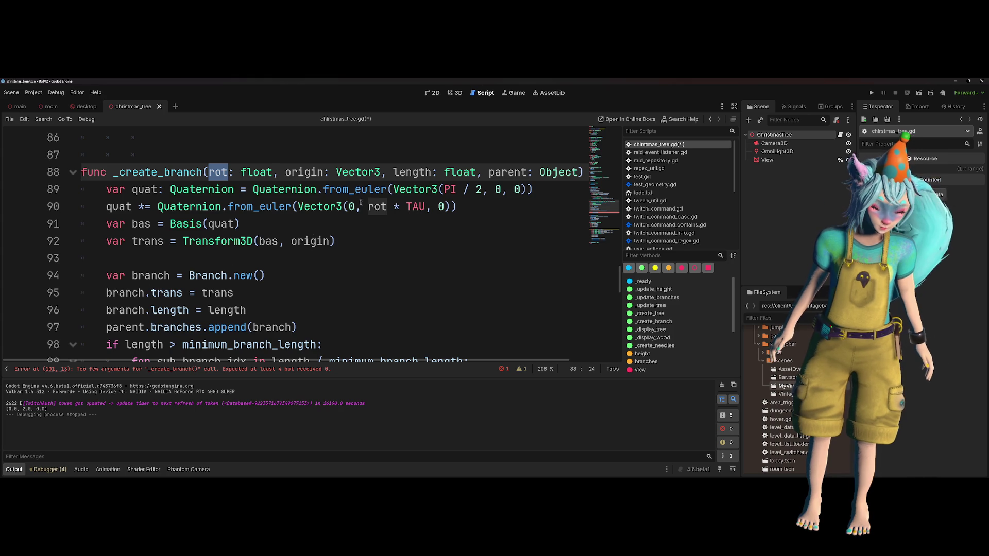
left_click(361, 268)
left_click_drag(363, 206, 425, 207)
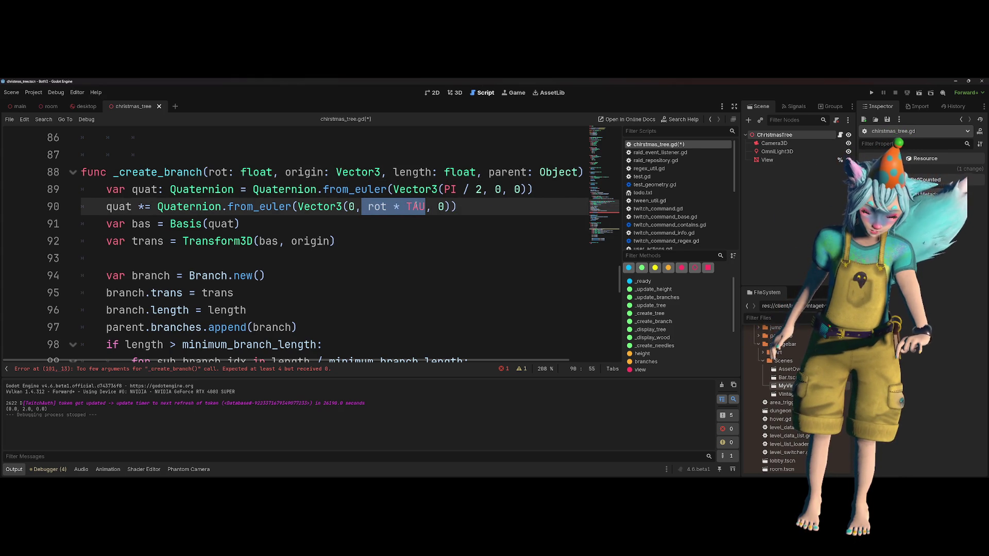
scroll(465, 220, "down", 2)
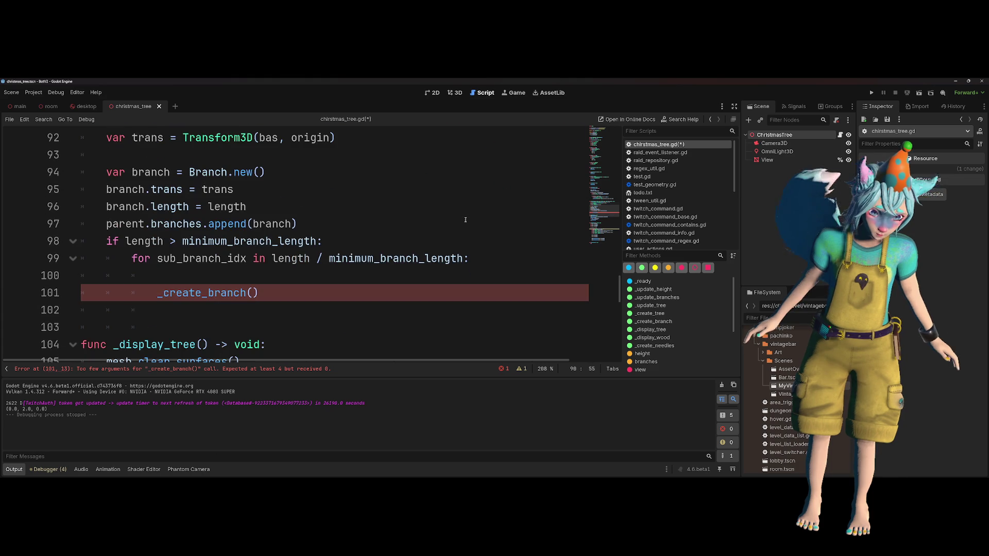
scroll(425, 258, "up", 1)
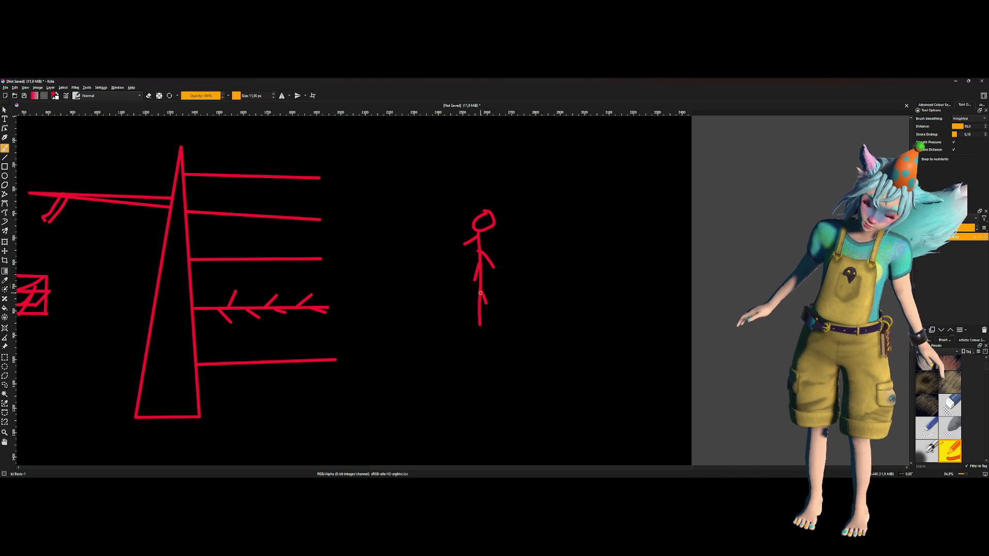
- Draw one more red stroke from the stick figure's leg area up-left
left_click_drag(478, 300, 467, 280)
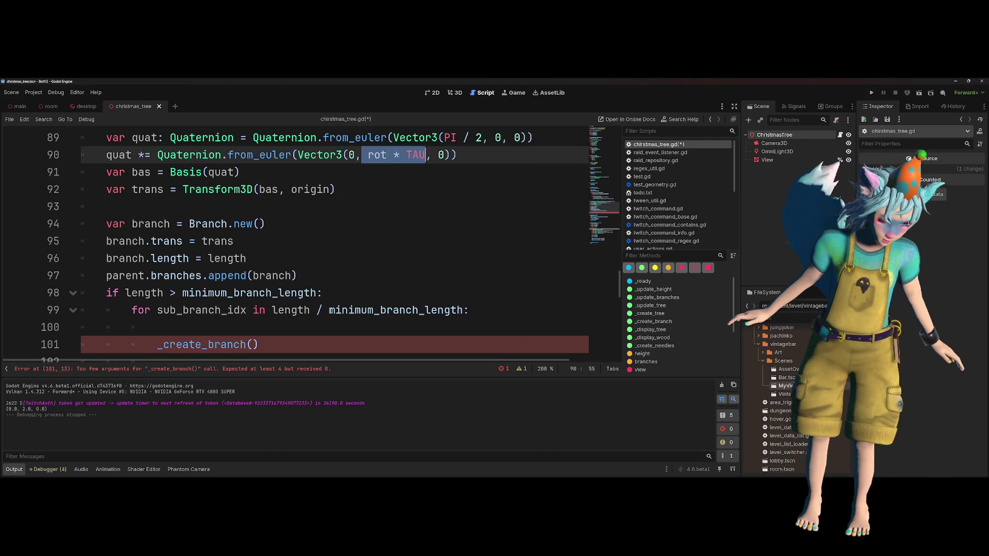
- Check the rot parameter, then delete the empty line above the _create_branch() call
left_click(329, 310)
scroll(328, 198, "up", 1)
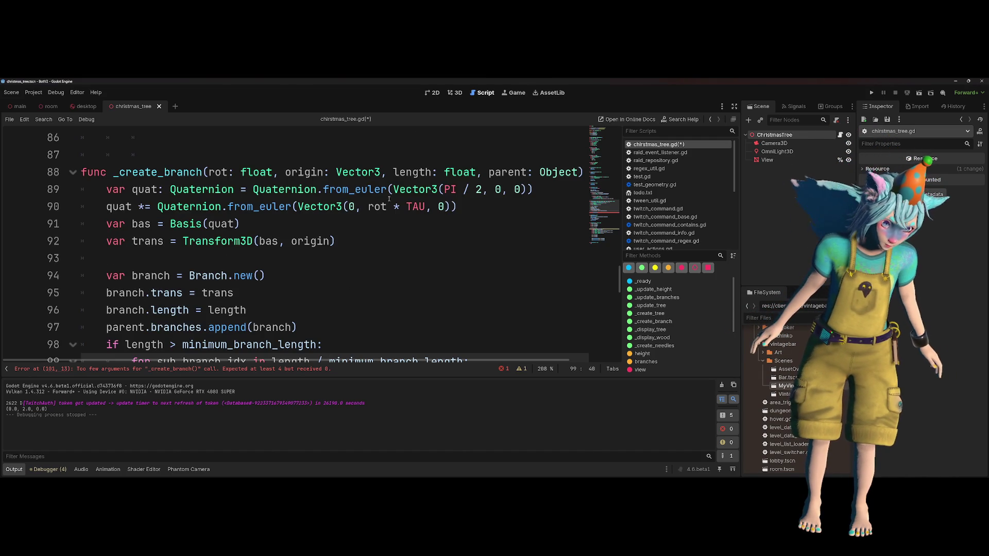
double_click(377, 207)
scroll(278, 336, "down", 1)
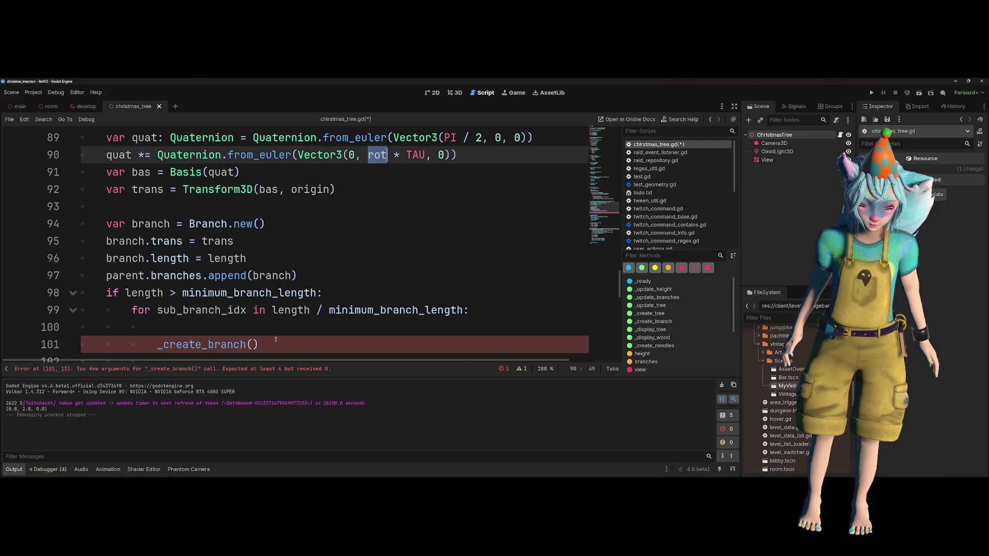
left_click(254, 345)
type("rot.")
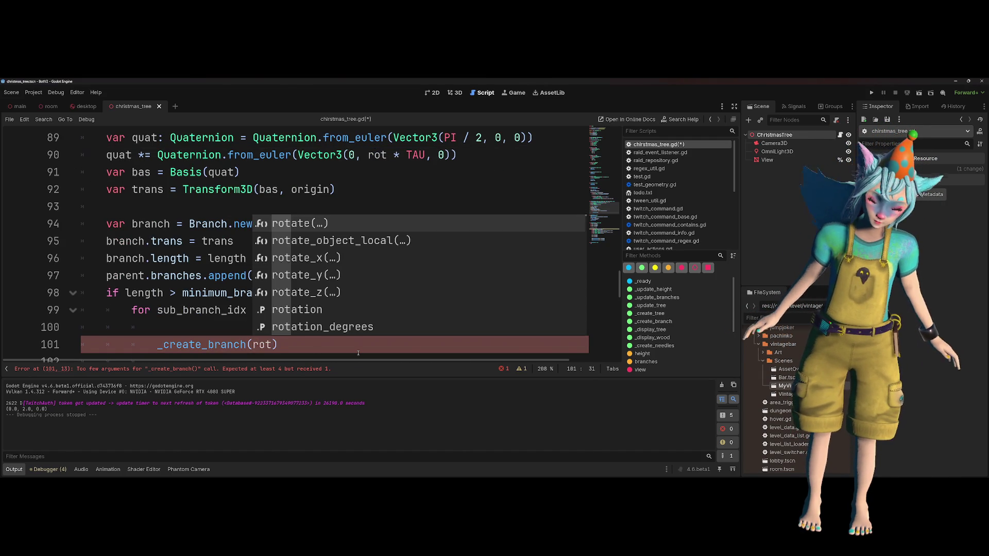
key("Escape")
key("BackSpace")
key("Up")
key("Home")
key("Delete")
- Pass randf() as the rotation argument in the sub-branch _create_branch() call, followed by a comma
key("End")
key("Left")
key("BackSpace")
key("BackSpace")
key("BackSpace")
type("rand")
key("Return")
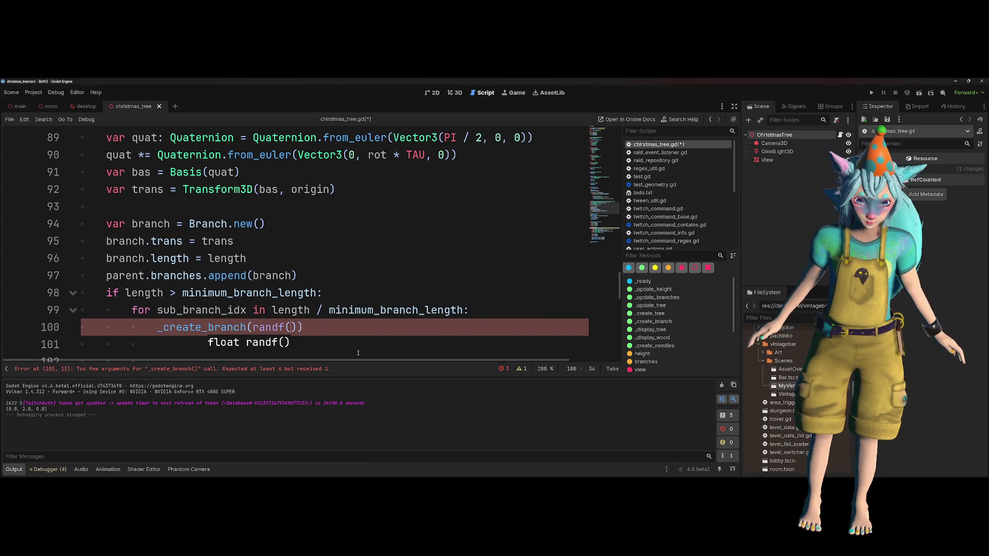
key("Right")
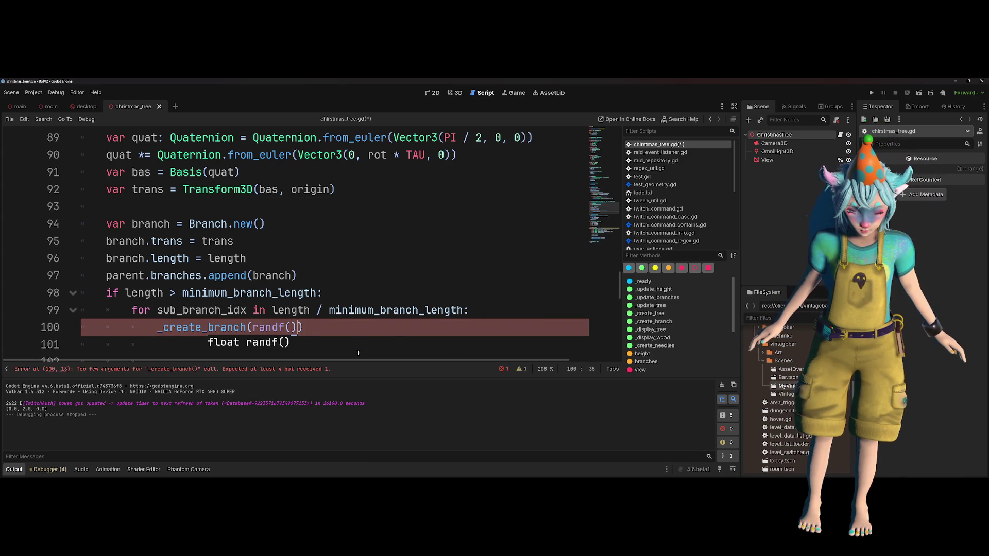
type(",")
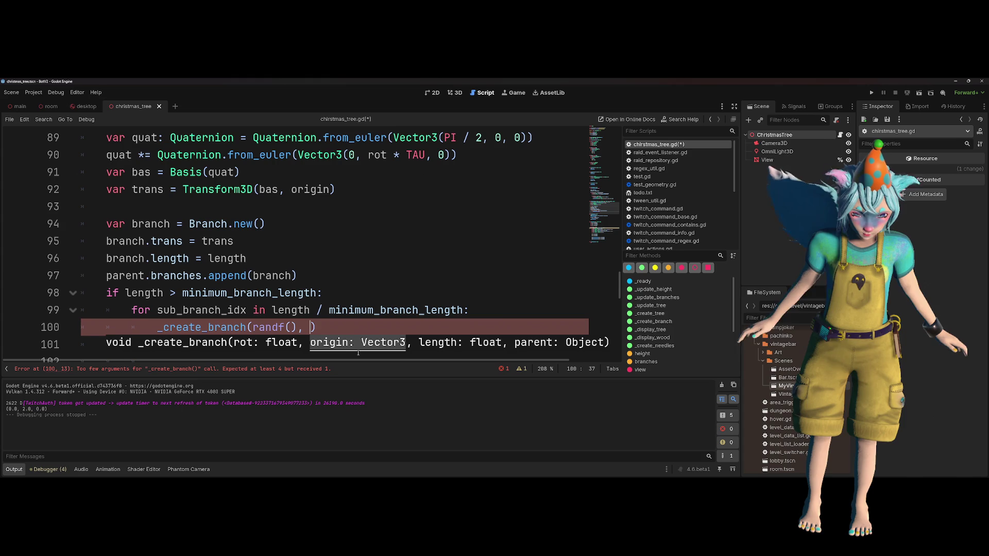
- Add var sub_pos = branch.trans.origin on a new line above the call
type("branch.o")
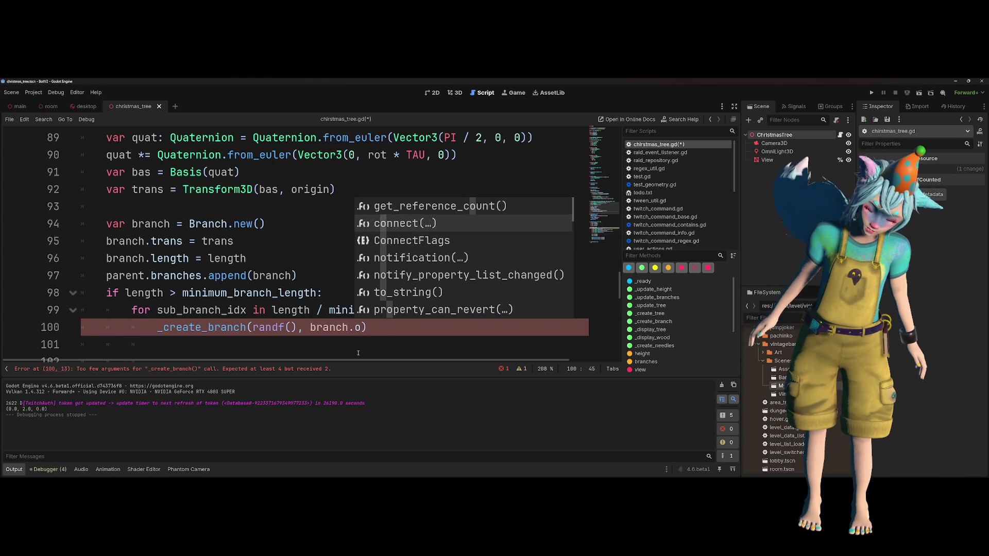
type("rig")
key("Escape")
key("ctrl+shift+Left")
key("ctrl+shift+Left")
key("ctrl+shift+Left")
key("ctrl+x")
key("ctrl+shift+Return")
type("var sub")
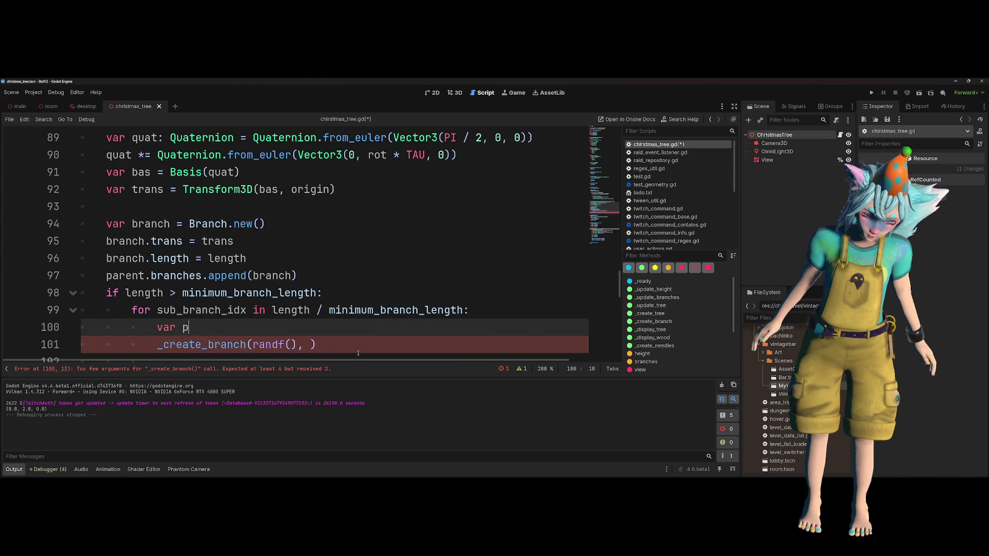
type("_pos =")
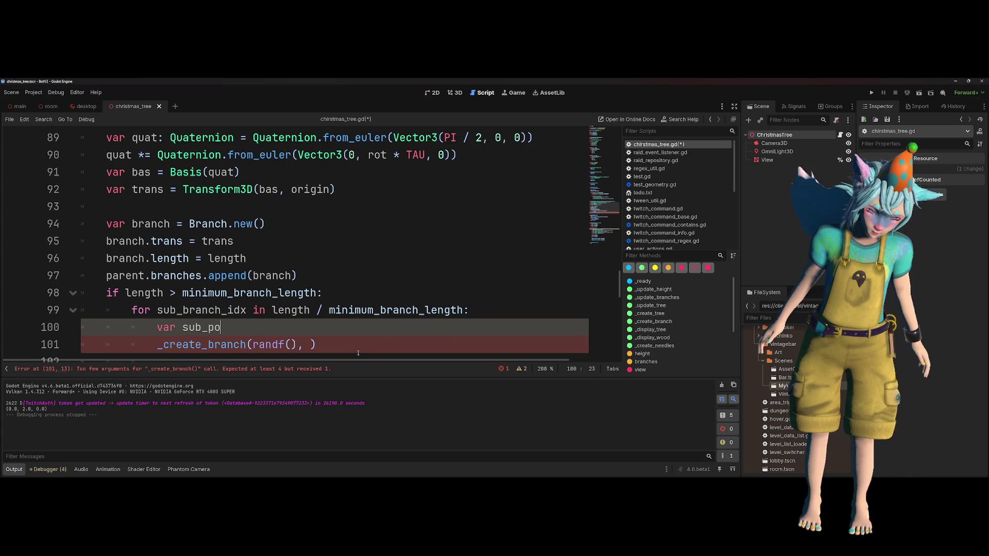
key("ctrl+v")
key("Home")
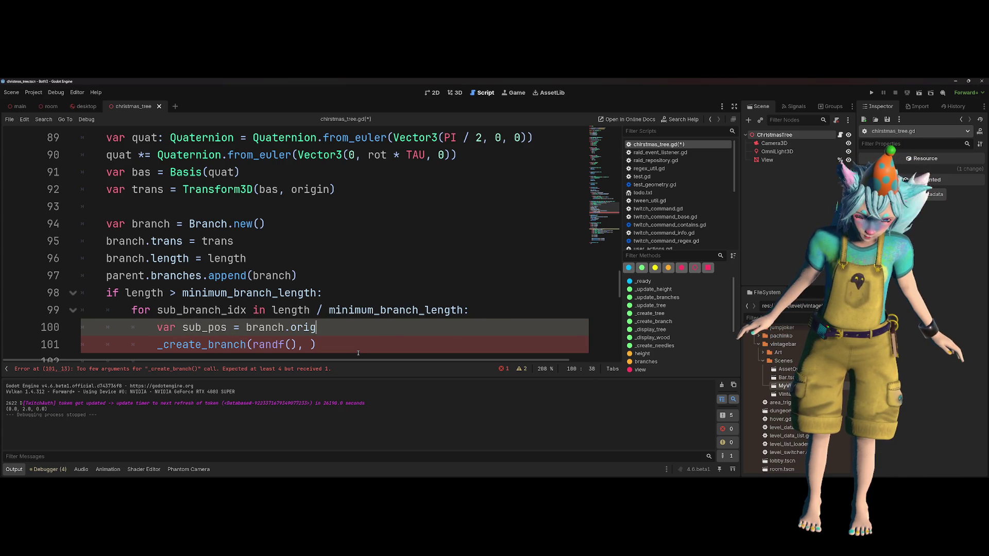
key("ctrl+space")
key("BackSpace")
key("BackSpace")
key("BackSpace")
type("tra")
key("Return")
type(".or")
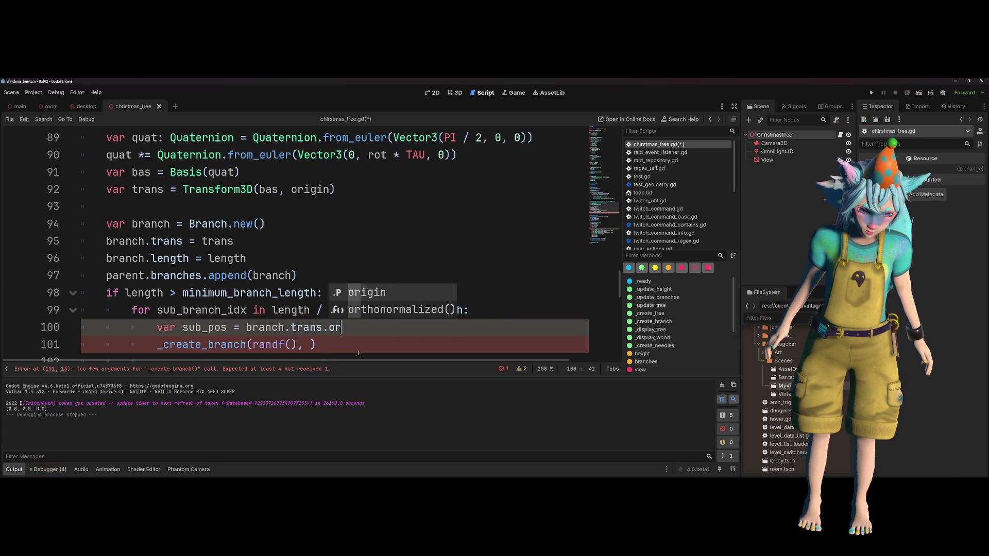
key("Return")
- Give sub_pos the type Vector3 and select the sub_pos name
key("ctrl+Left")
key("ctrl+Left")
key("ctrl+Left")
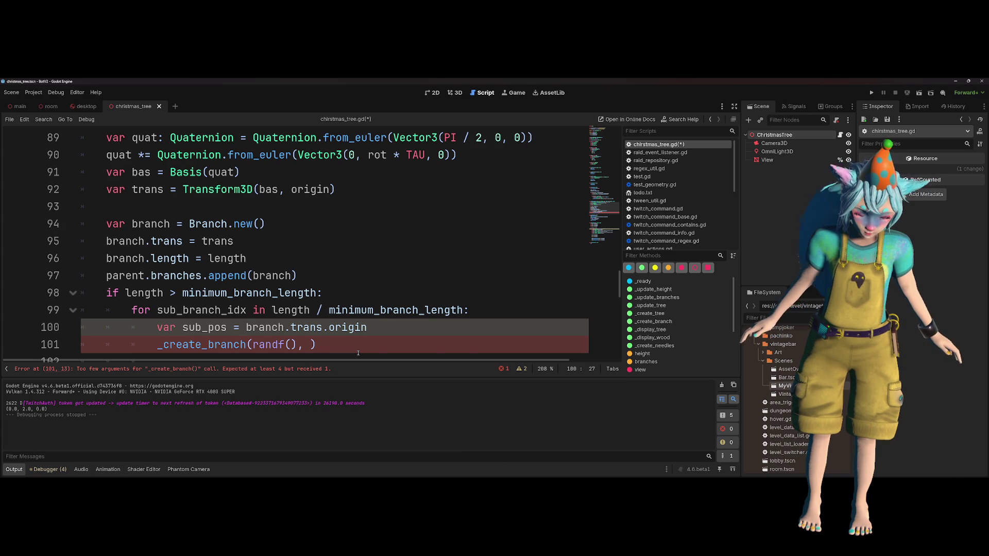
key("ctrl+Right")
type(": Vector3")
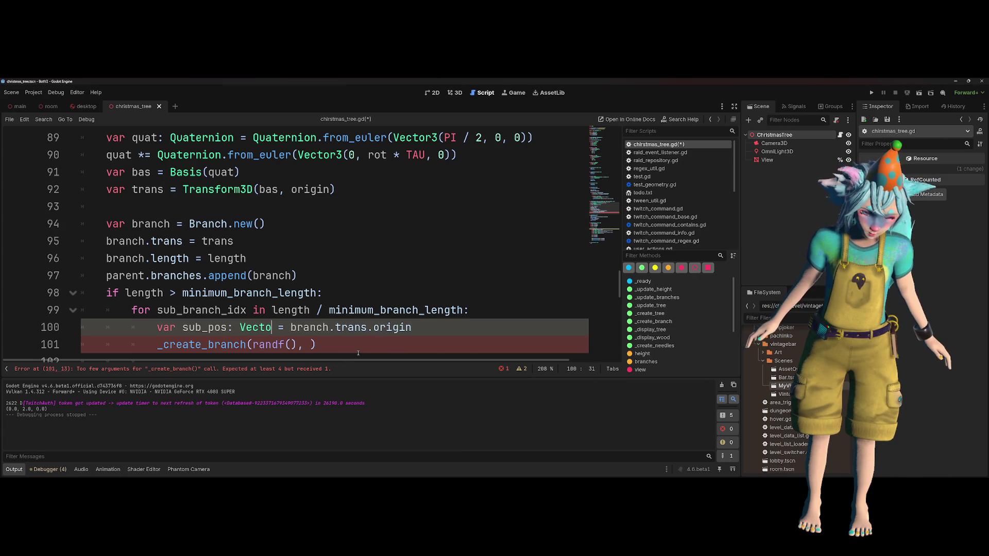
key("ctrl+Left")
key("ctrl+Left")
key("ctrl+shift+Right")
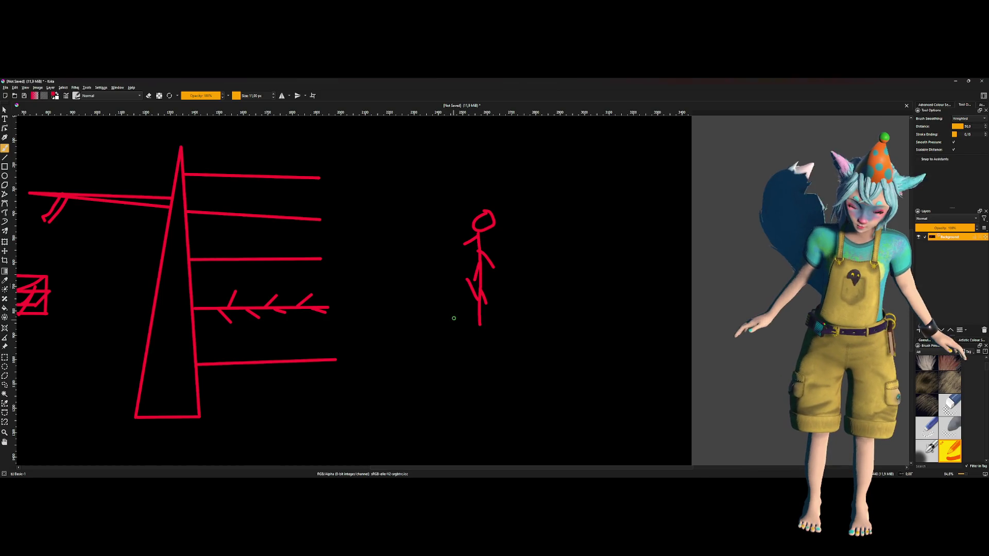
left_click_drag(174, 410, 169, 413)
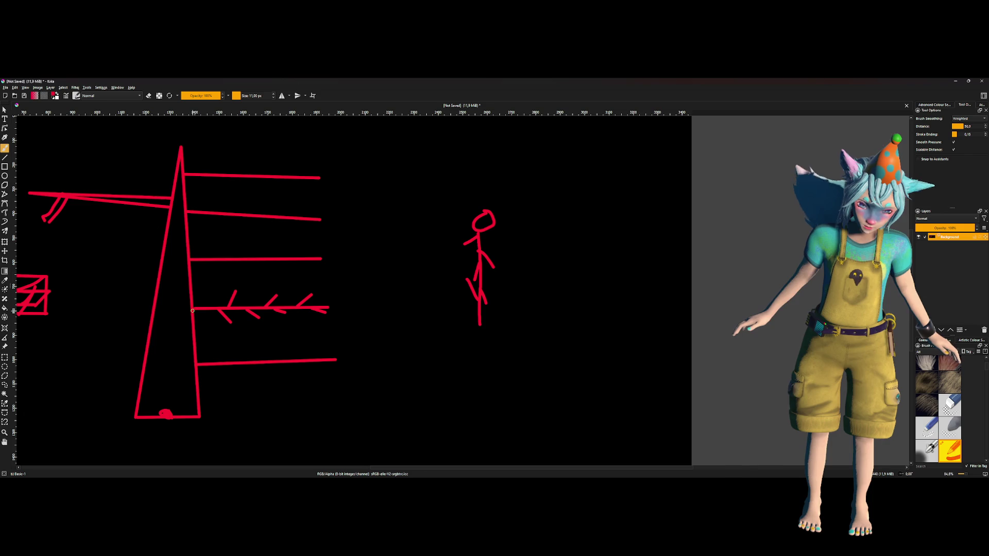
left_click(5, 157)
left_click_drag(170, 415, 230, 221)
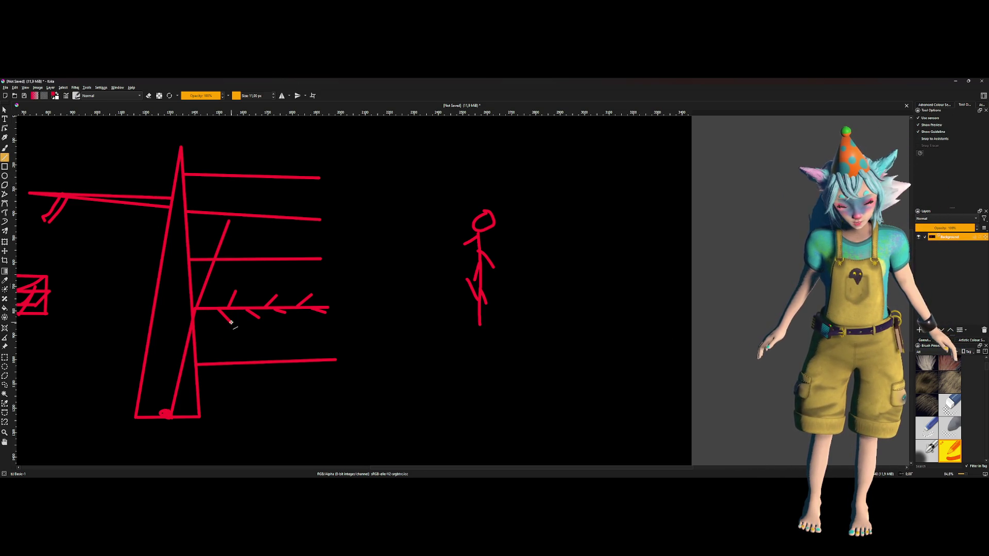
key("ctrl+z")
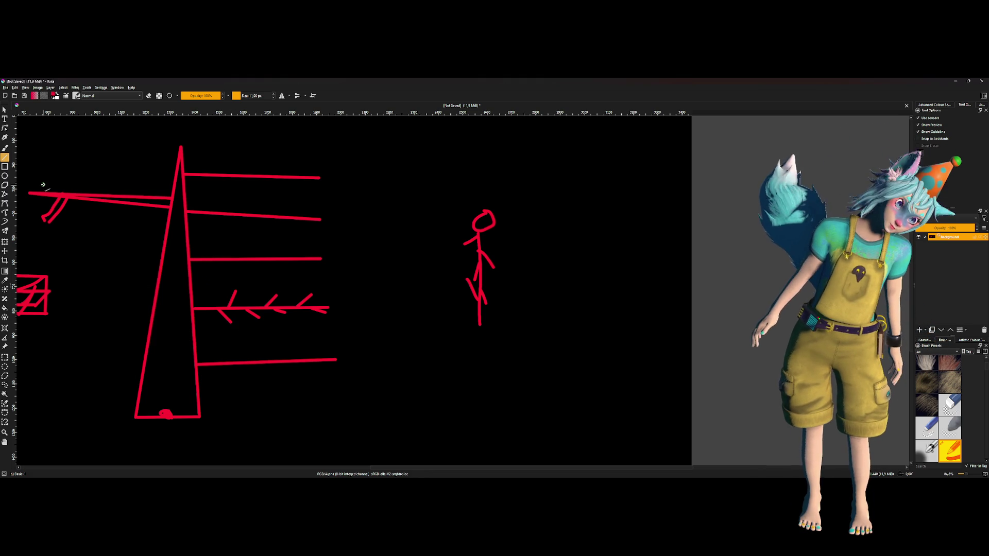
left_click(4, 148)
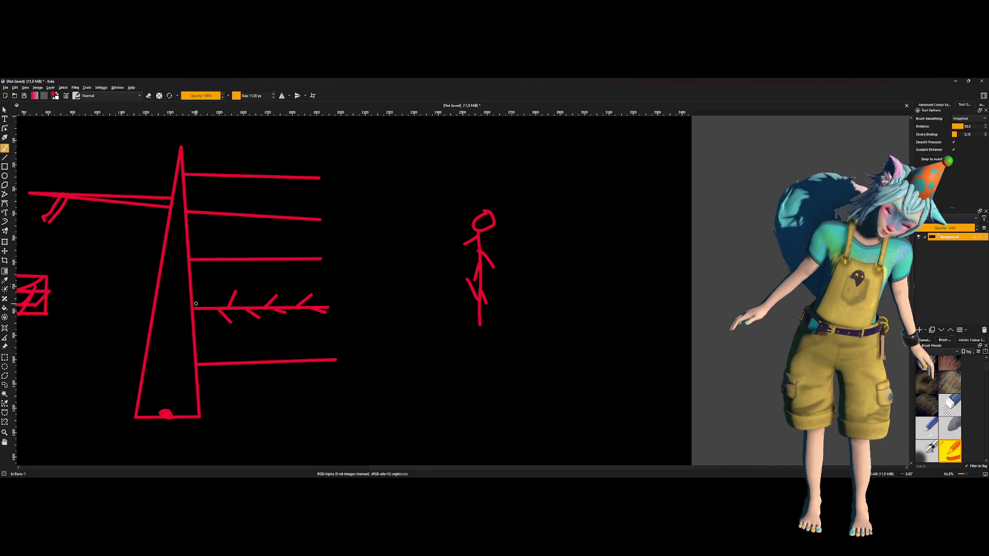
left_click_drag(192, 304, 201, 309)
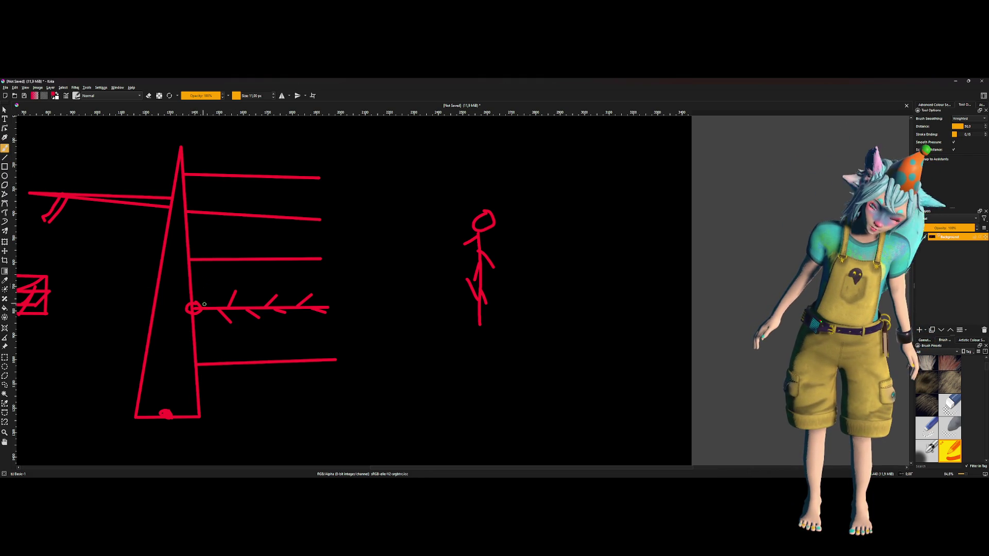
key("ctrl+z")
left_click_drag(332, 303, 336, 304)
key("ctrl+z")
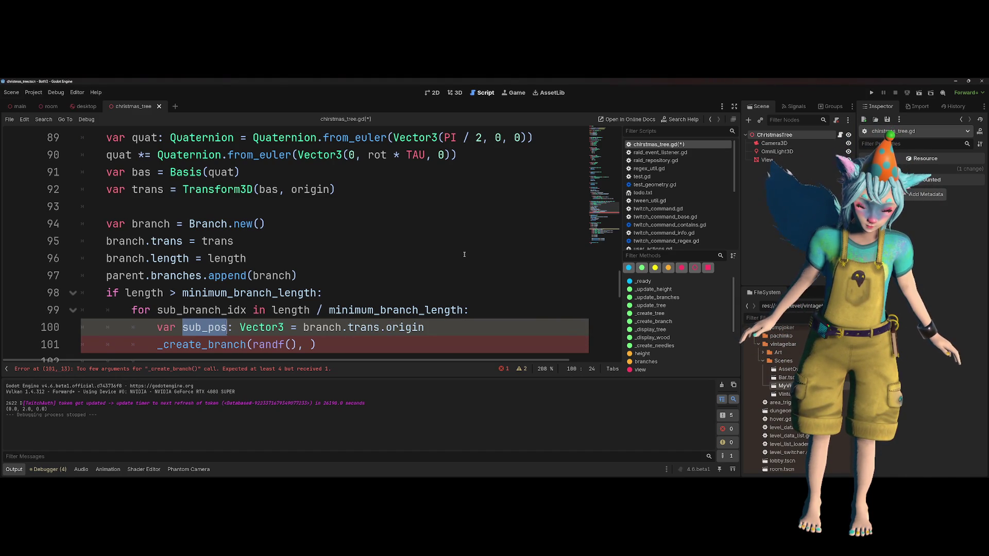
- Review the Basis declaration on line 91 and highlight where bas is used
left_click(466, 327)
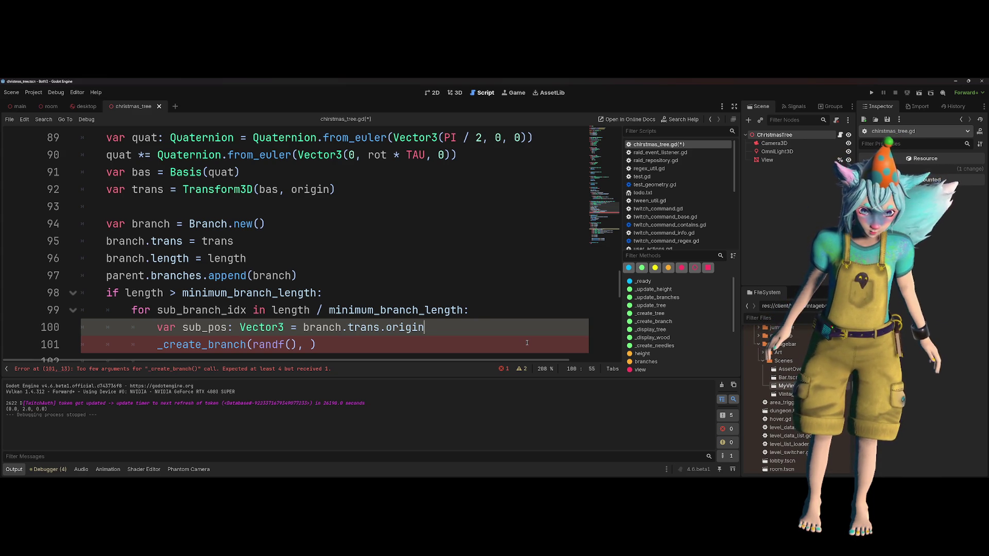
left_click_drag(183, 242, 119, 242)
scroll(155, 237, "up", 1)
left_click_drag(240, 224, 138, 223)
double_click(142, 223)
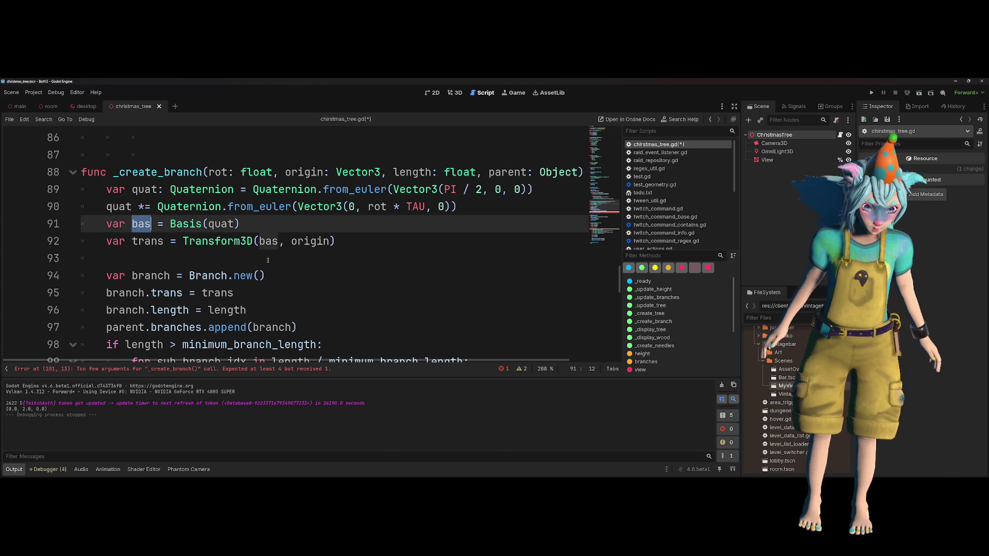
scroll(268, 260, "down", 1)
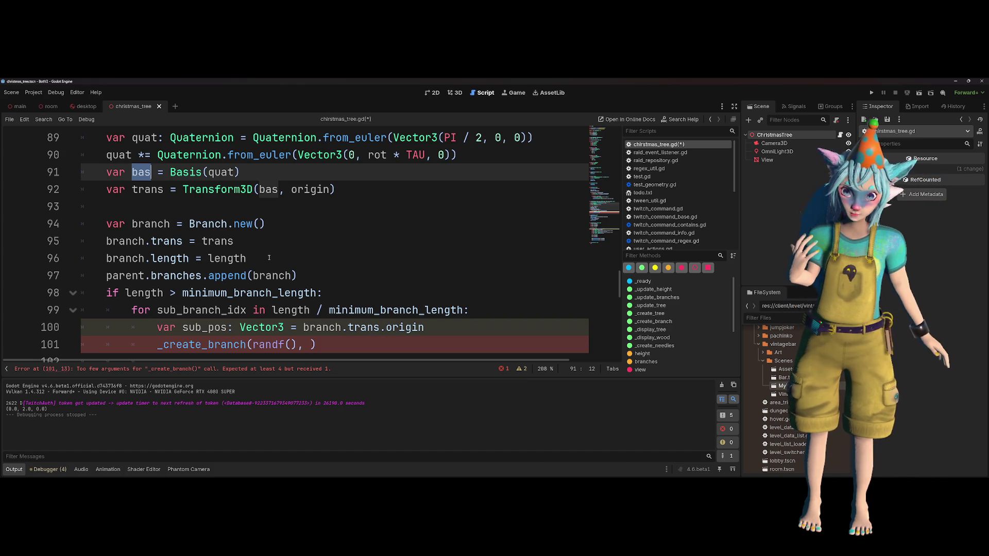
- Insert a line above _create_branch reading var Vector3.FORWARD * bas
left_click(443, 343)
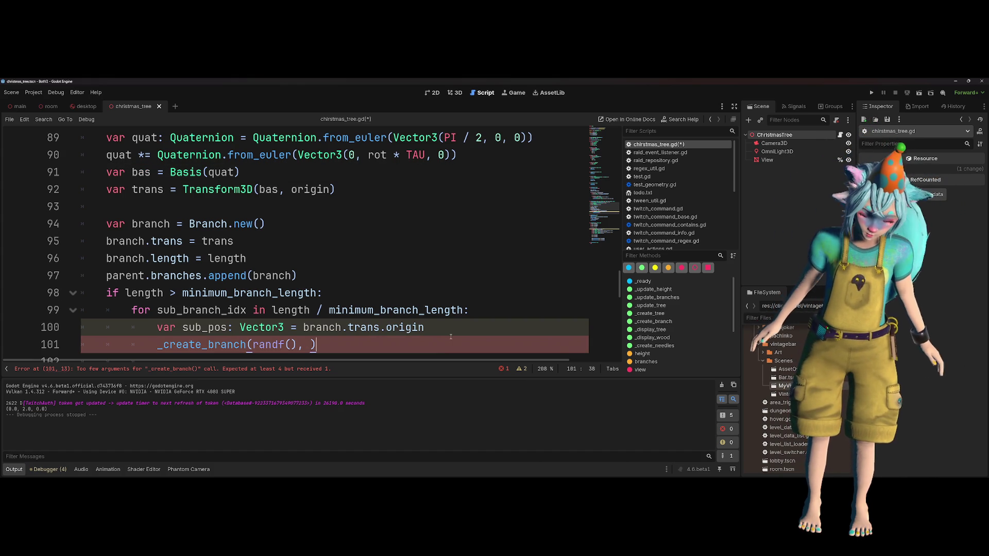
key("ctrl+shift+Return")
type("Vector3.For")
key("Return")
type("* bas")
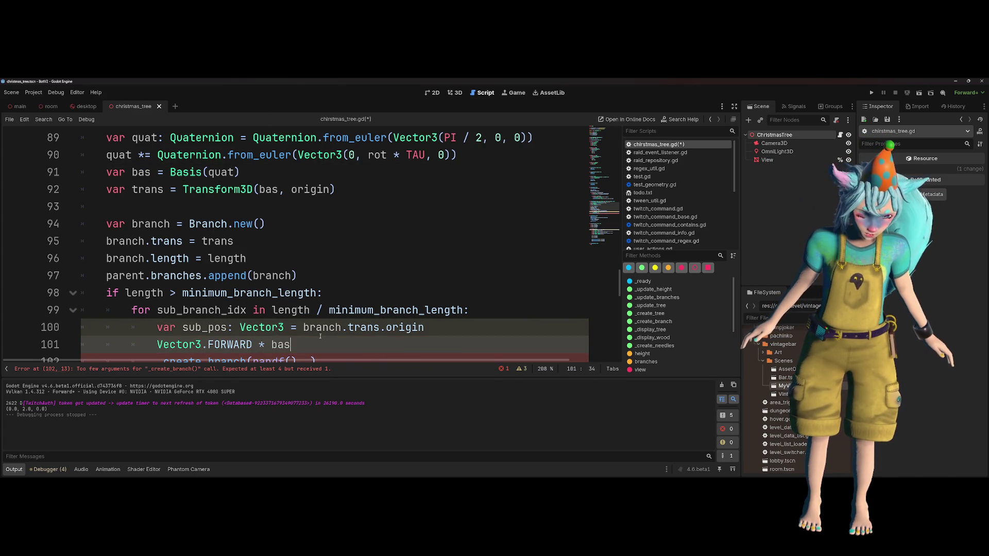
key("Home")
type("var")
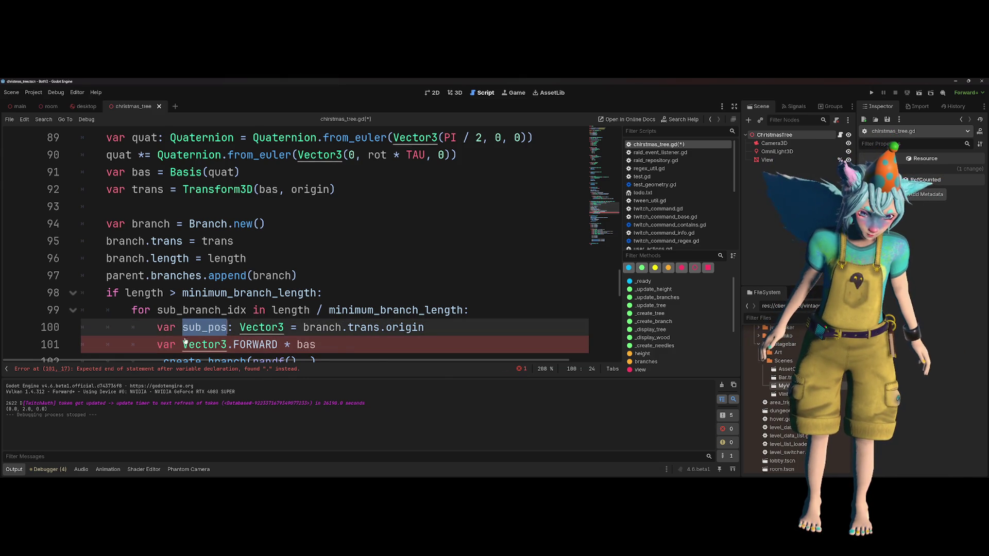
- Complete line 101 as var end_sub_pos = sub_pos + Vector3.FORWARD * bas
type("sub_pos +")
key("Home")
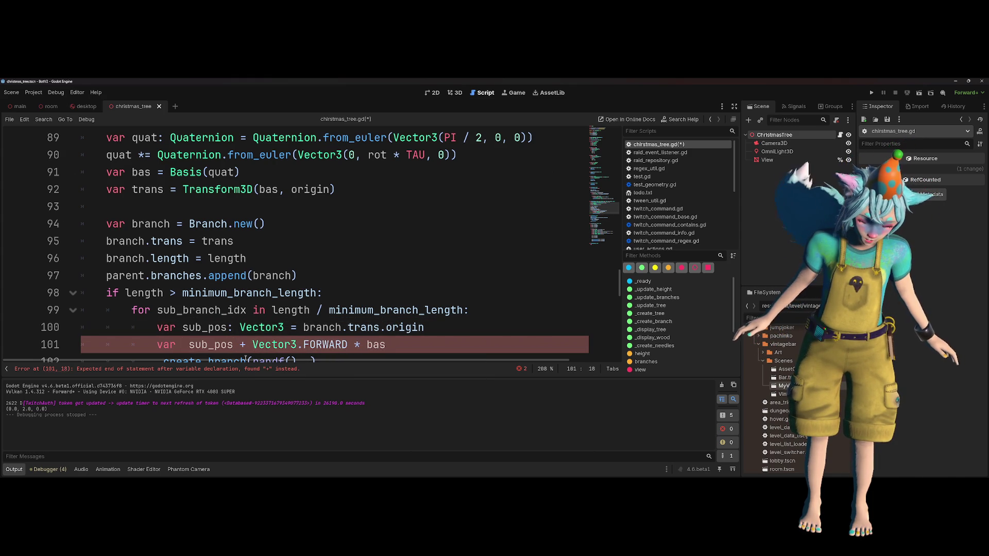
type("end_sub_pos")
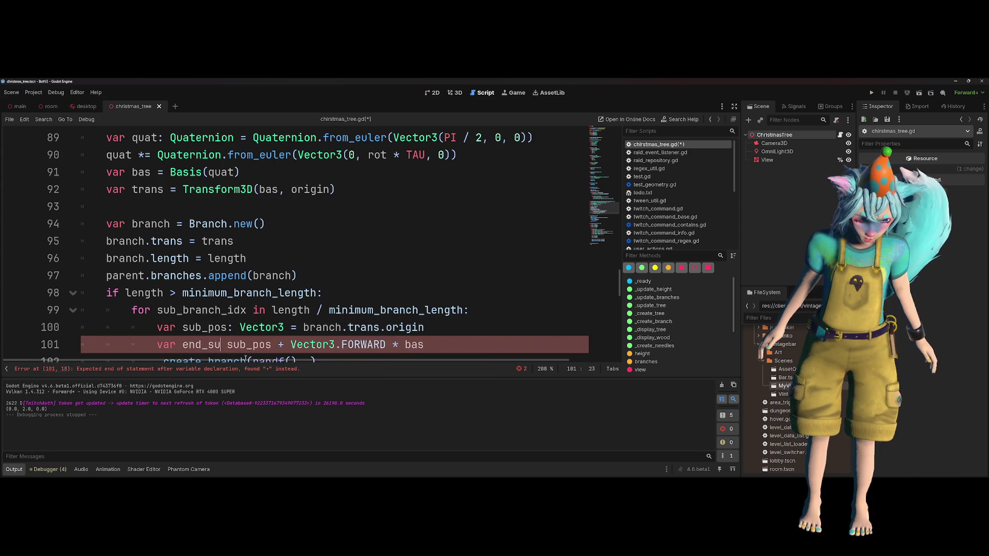
type(" =")
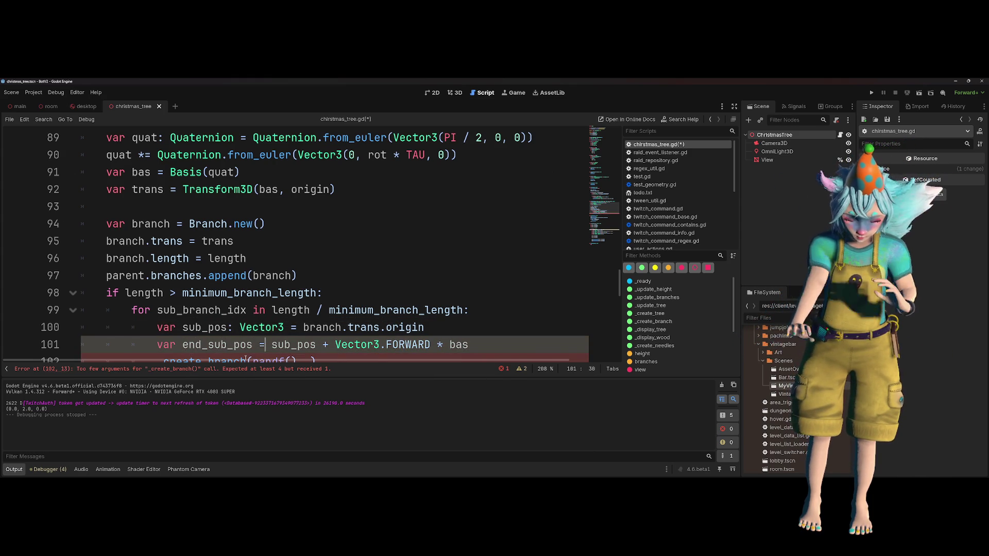
- Highlight sub_pos, Vector3.FORWARD * bas, sub_branch_idx and the length / minimum_branch_length loop count to review them
double_click(293, 344)
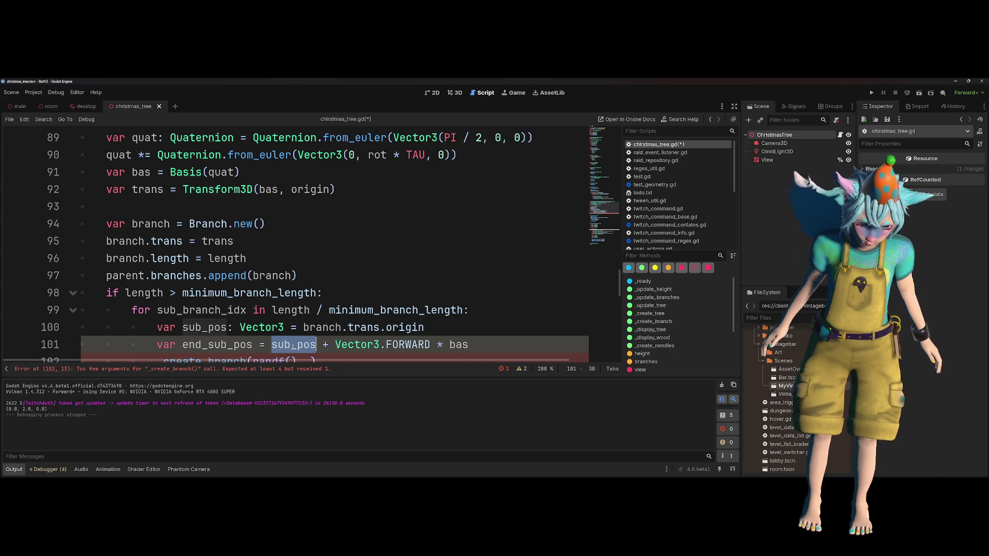
left_click(494, 341)
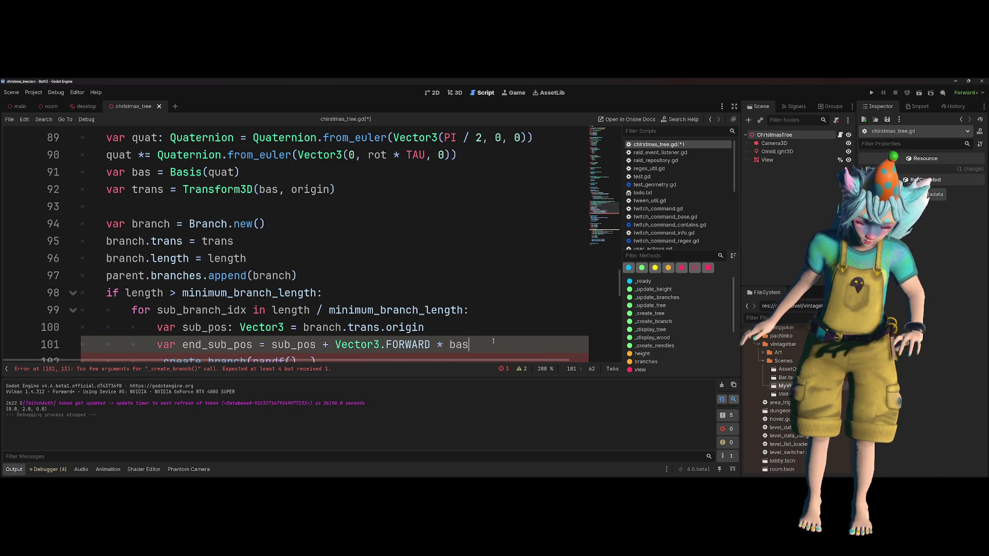
left_click_drag(479, 344, 335, 344)
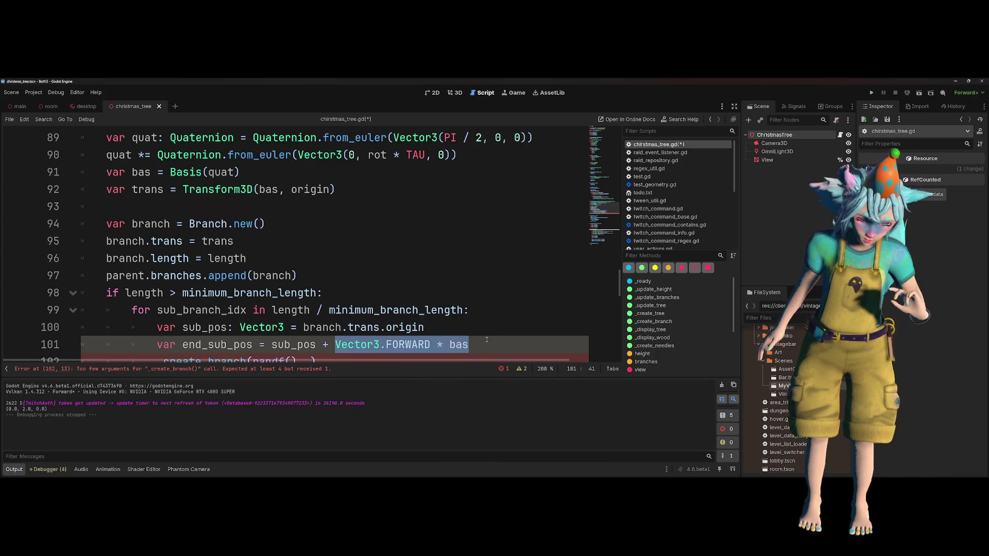
key("End")
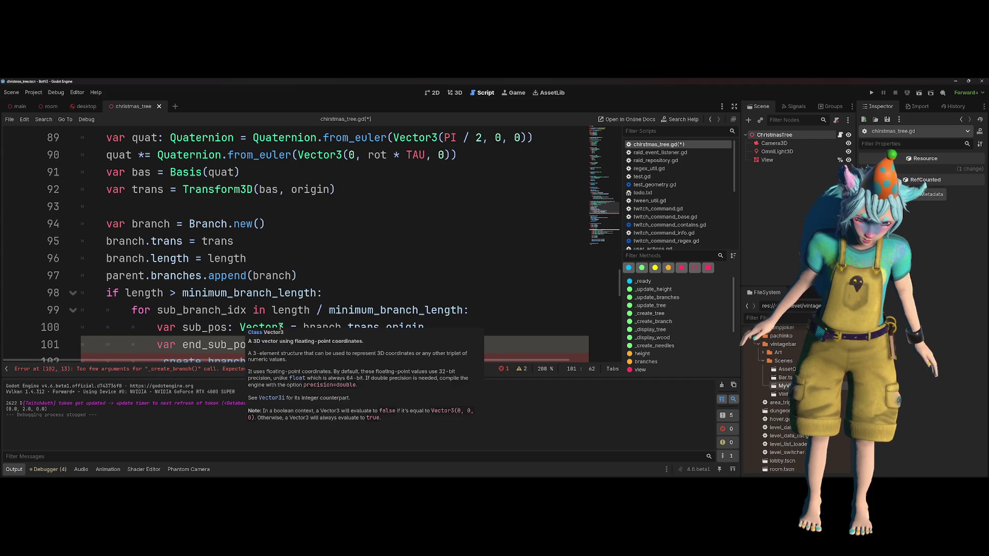
double_click(201, 310)
left_click(504, 352)
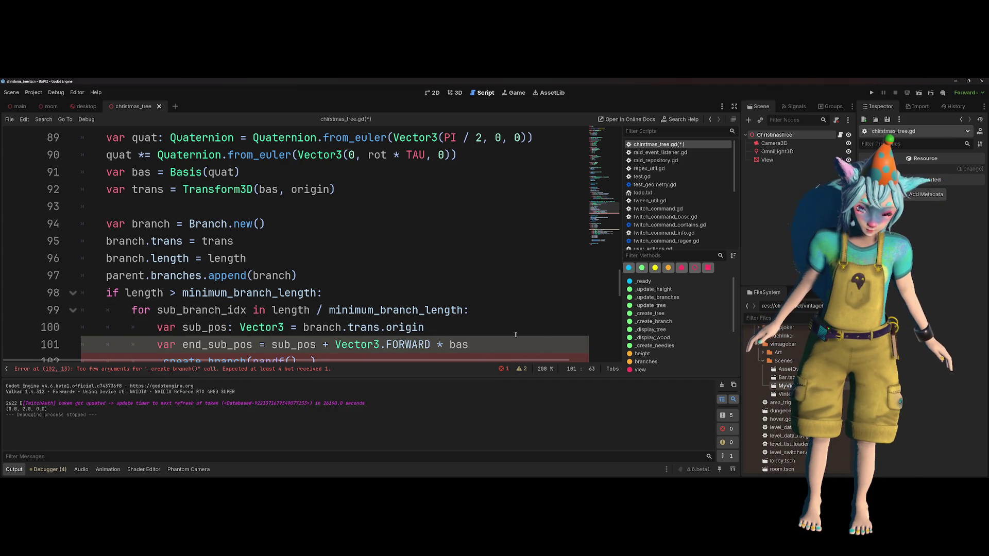
double_click(432, 310)
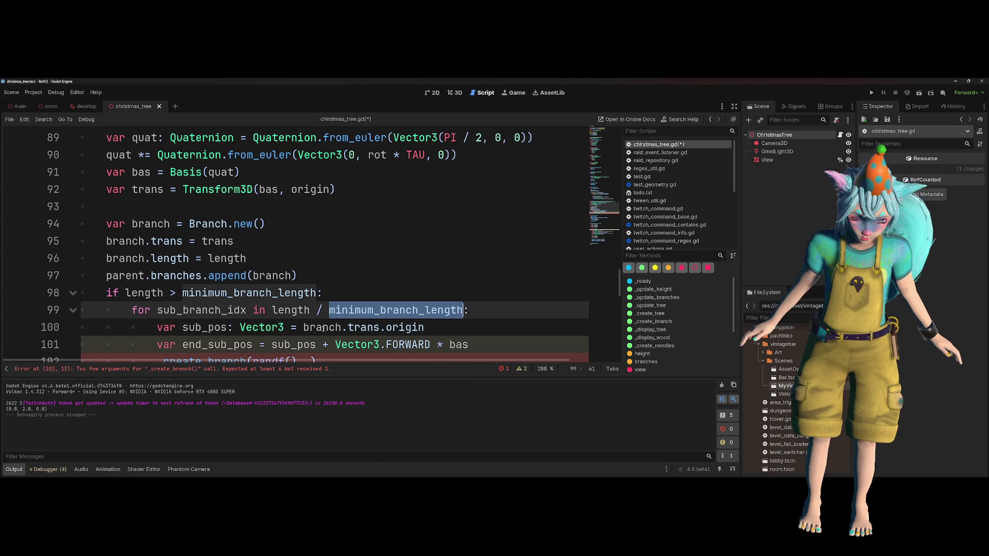
left_click(196, 310)
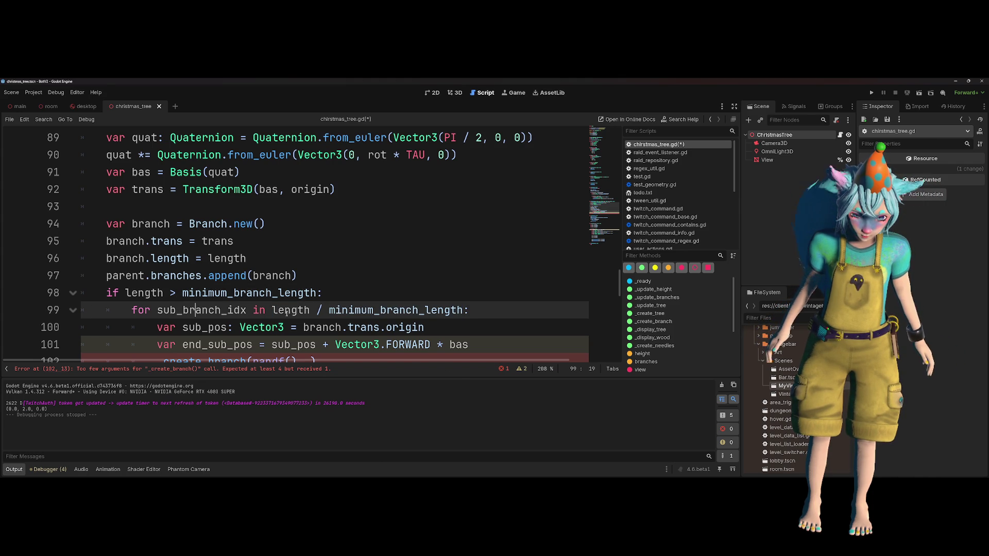
left_click_drag(272, 310, 463, 310)
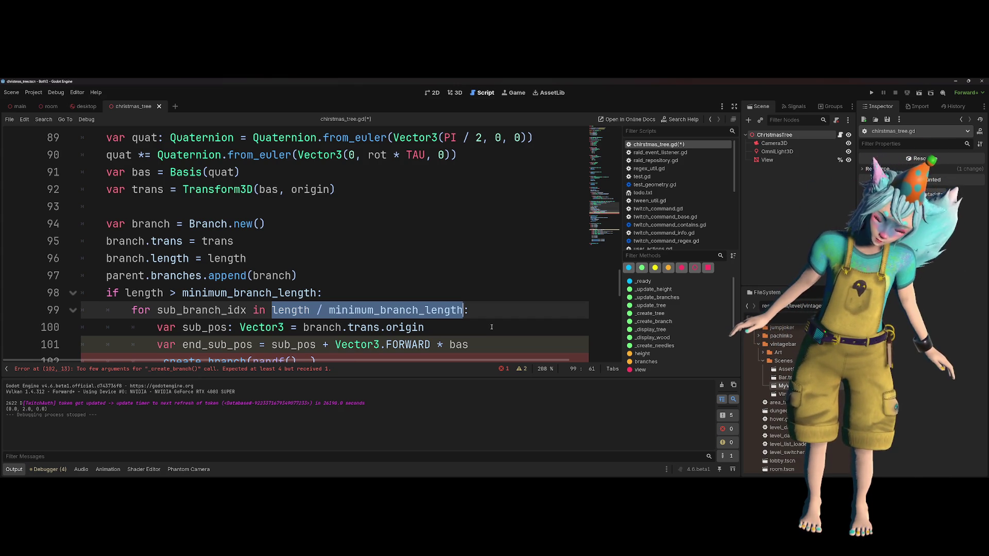
- Append randf_range(0, length) to the end_sub_pos expression on line 101
double_click(218, 266)
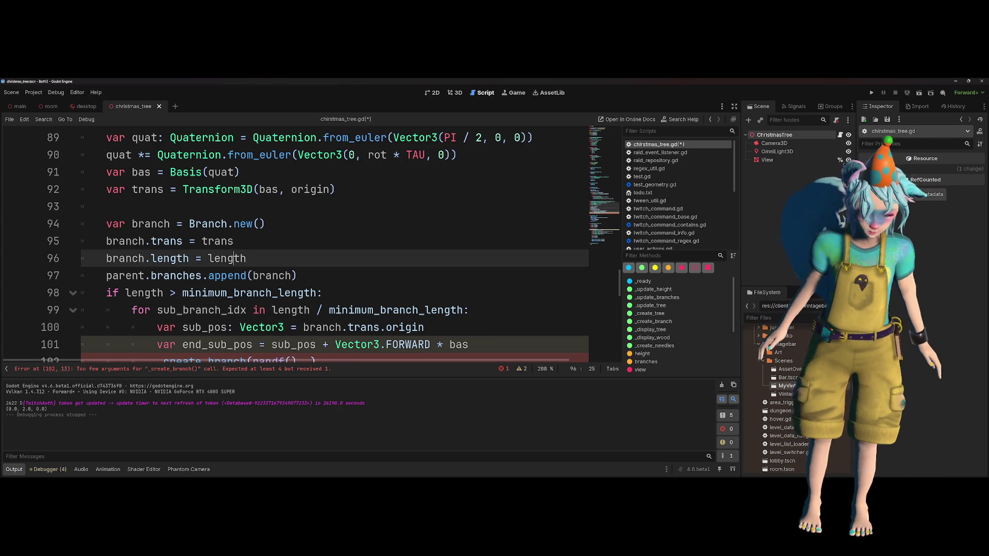
left_click(508, 350)
type("randf")
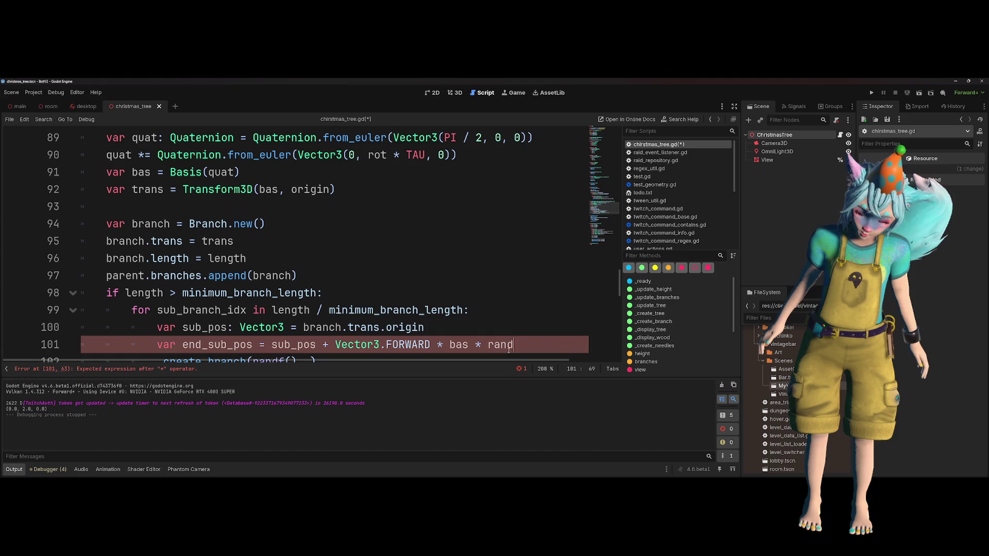
key("Down")
key("Down")
key("Return")
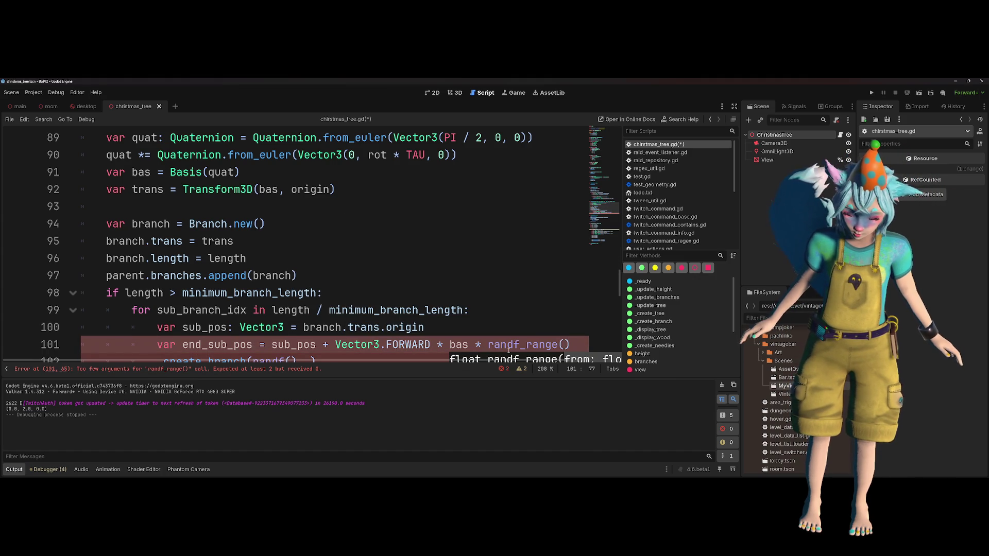
type("0, length")
key("Escape")
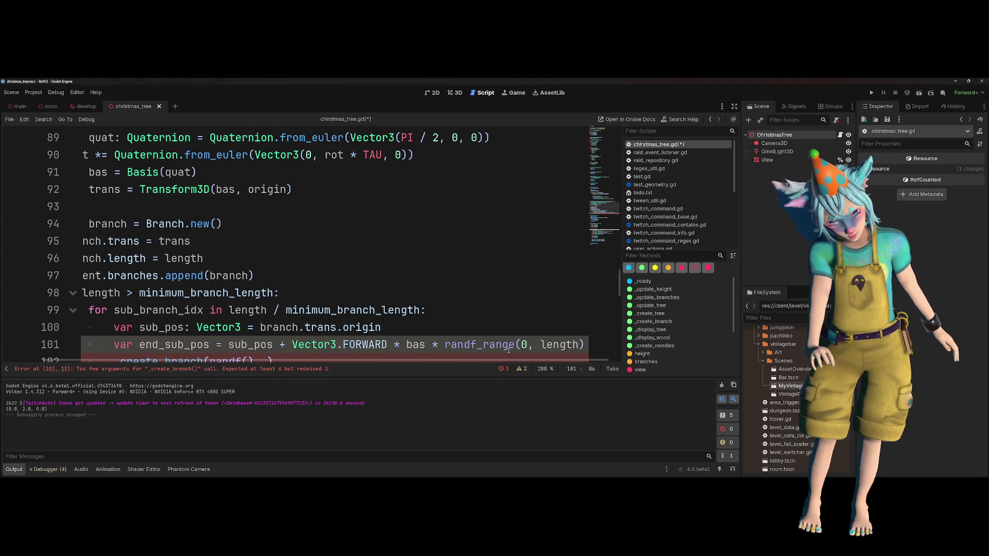
type(")")
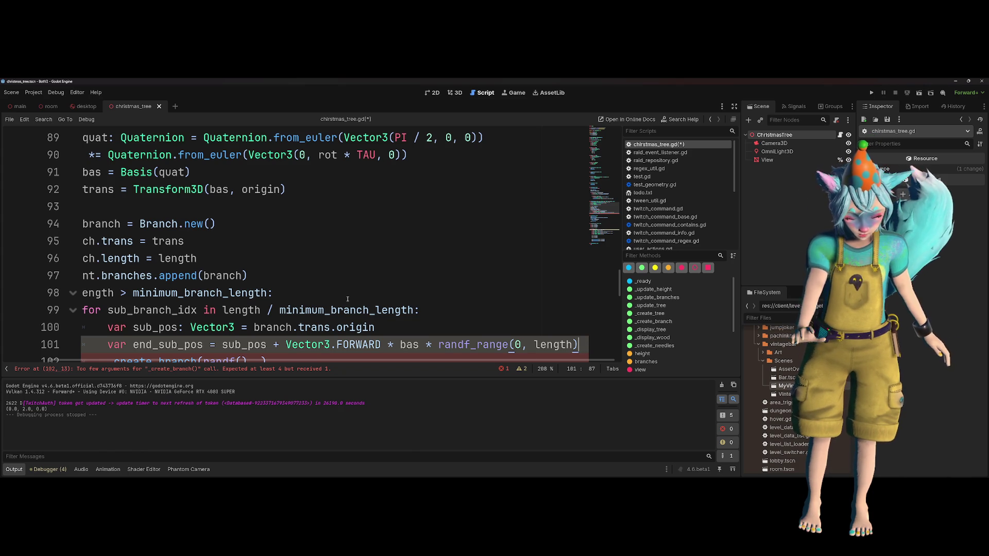
- Replace the 0 lower bound with minimum_branch_length and add a closing parenthesis
left_click(526, 344)
double_click(373, 312)
key("ctrl+c")
left_click(521, 345)
key("BackSpace")
key("ctrl+v")
key("Up")
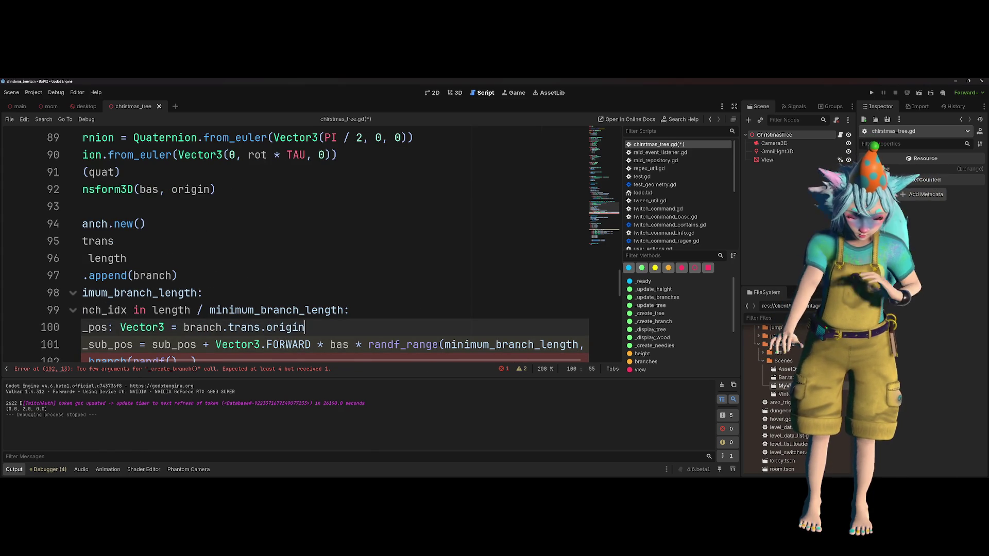
key("Down")
key("End")
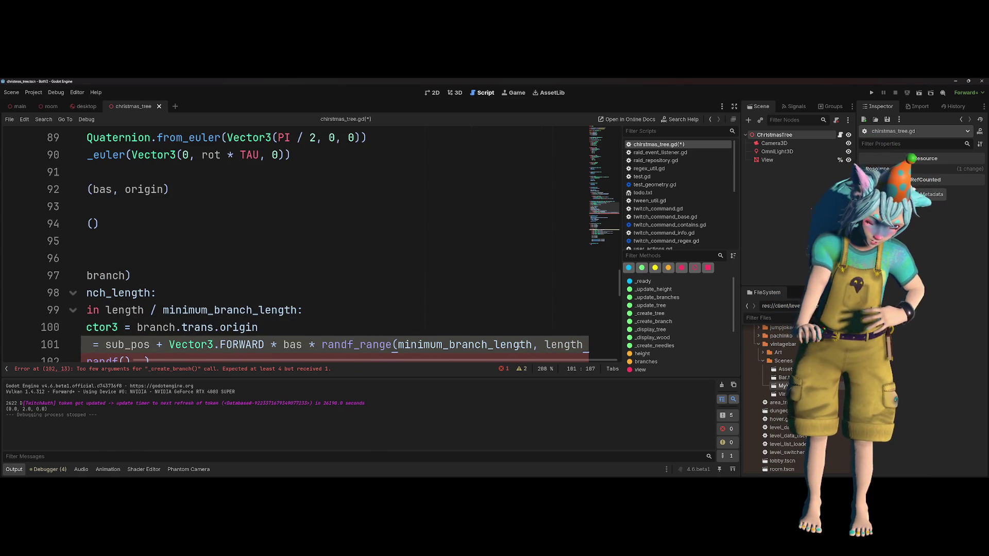
scroll(517, 344, "down", 1)
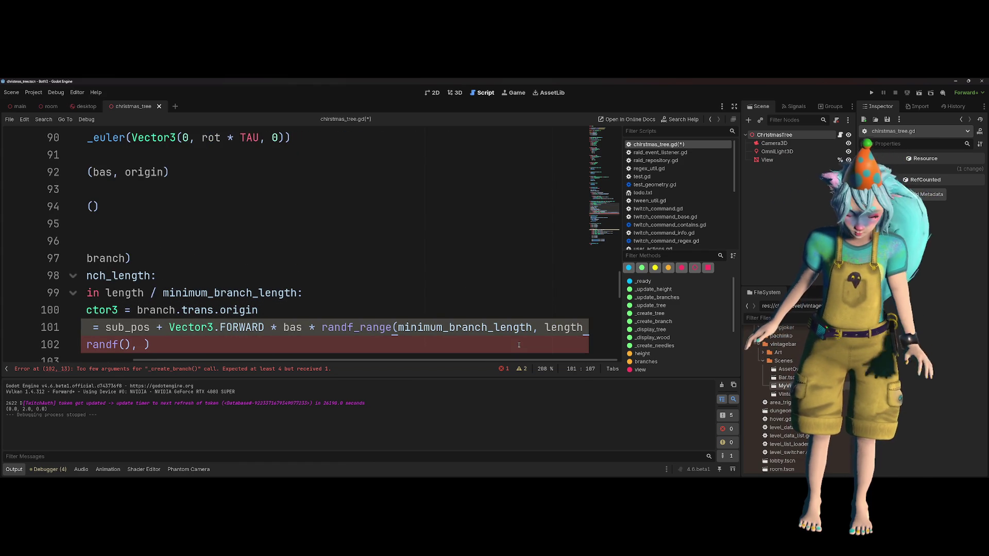
type(")")
key("Left")
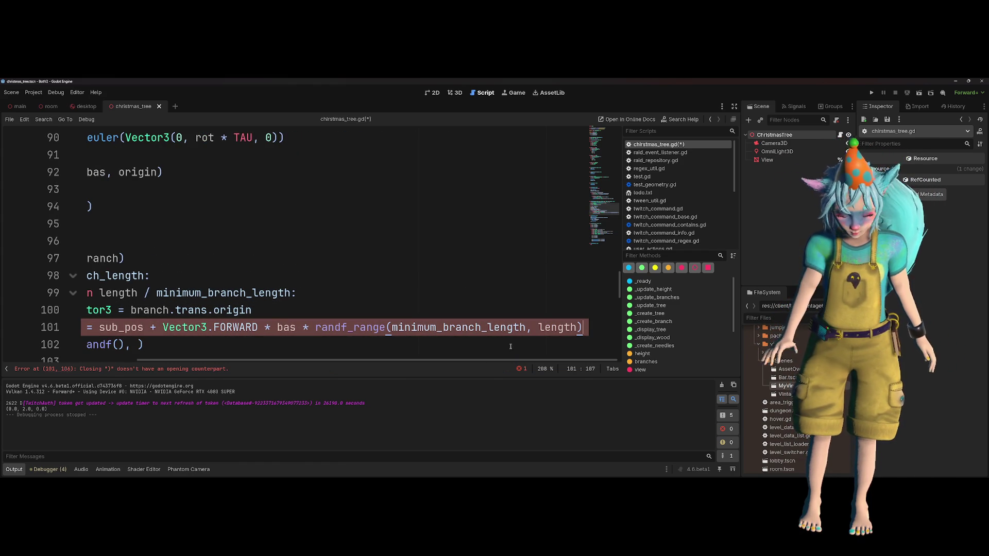
scroll(199, 330, "left", 3)
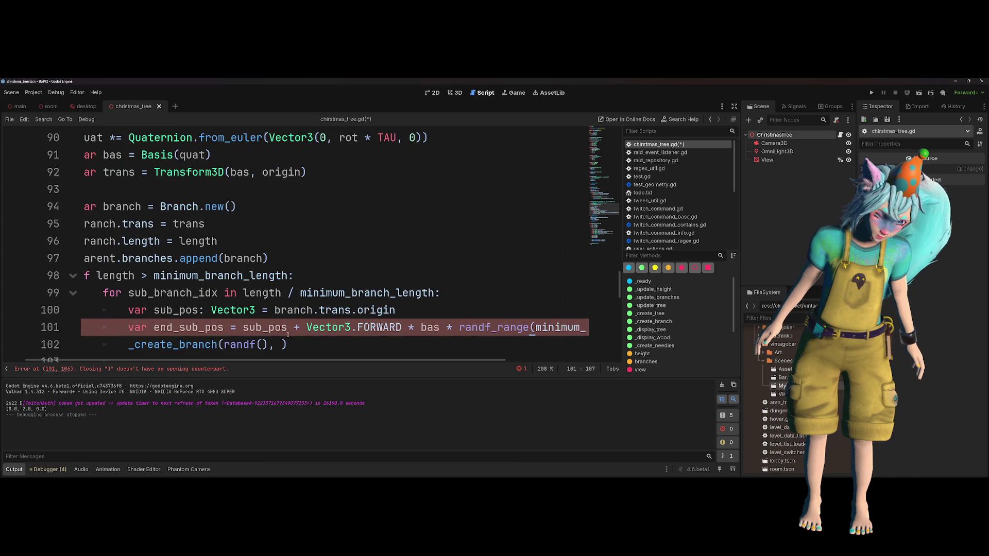
double_click(199, 329)
scroll(287, 314, "right", 2)
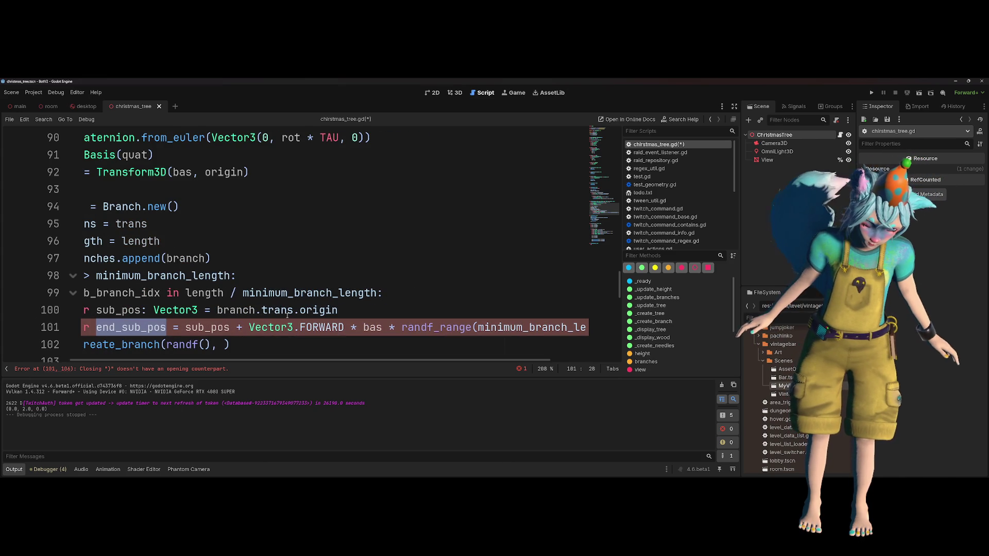
- Remove the randf_range(minimum_branch_length, call and extra parenthesis, leaving * length
scroll(281, 261, "right", 2)
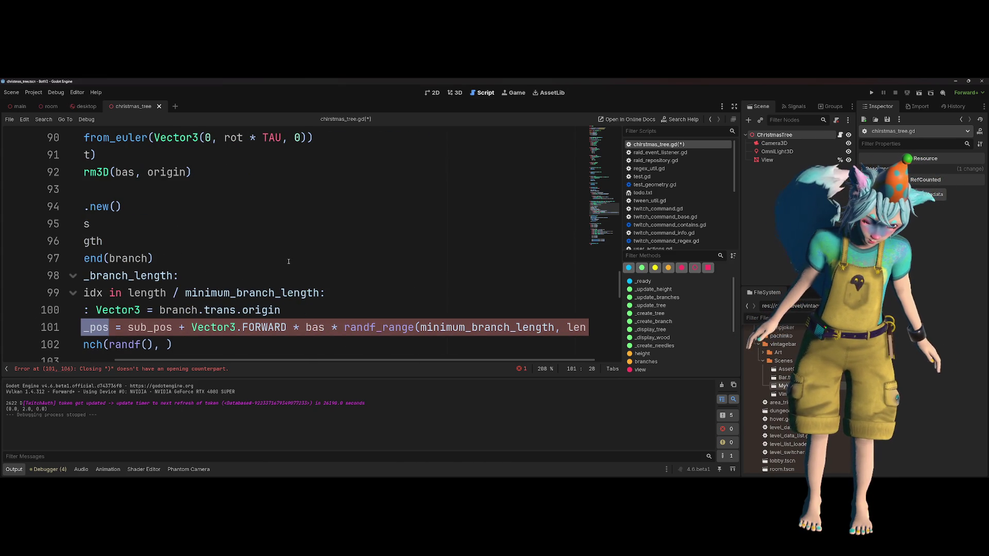
left_click_drag(344, 329, 560, 331)
key("BackSpace")
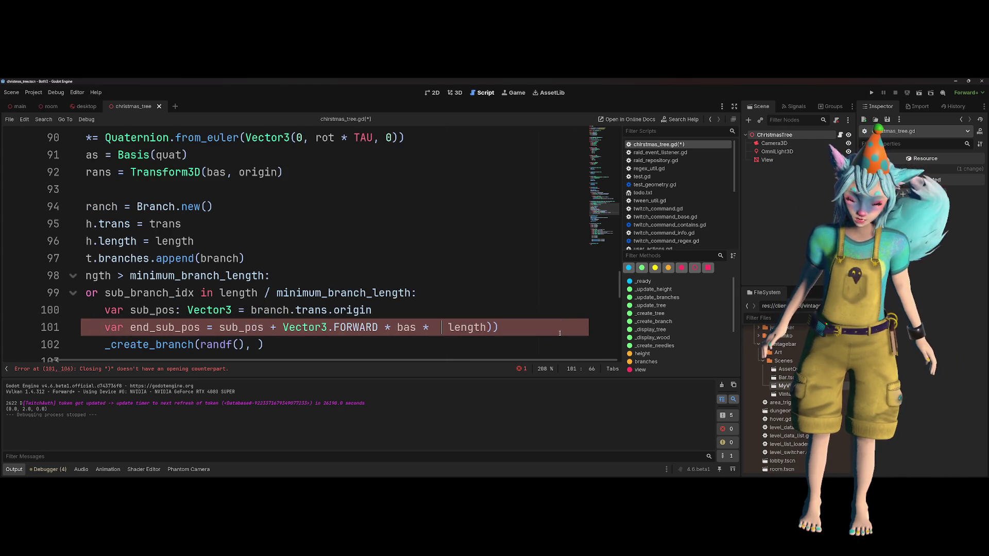
key("Delete")
key("BackSpace")
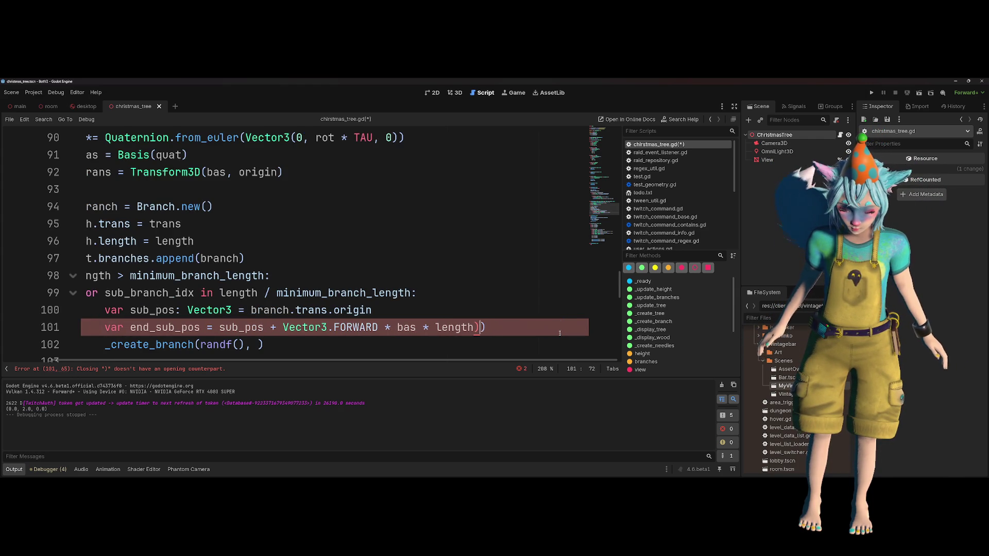
key("Up")
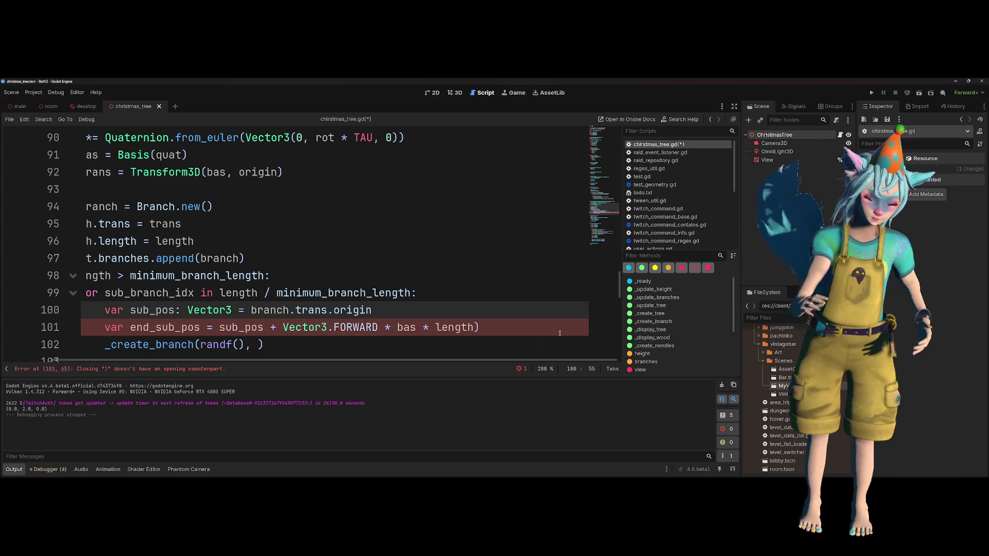
- Rename end_sub_pos to origin_sub_pos on line 101 and highlight sub_pos
left_click(175, 327)
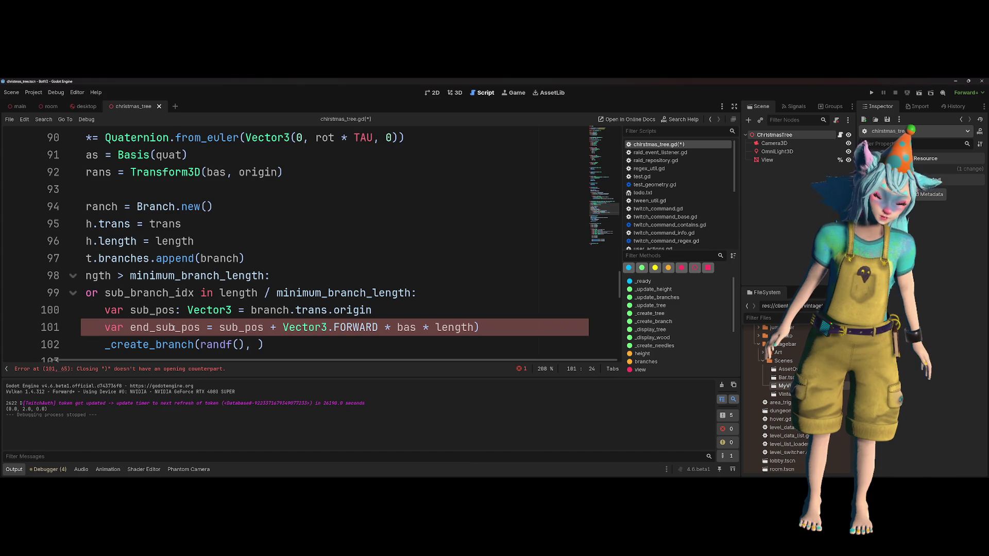
key("ctrl+Left")
key("Delete")
key("Delete")
key("Delete")
type("origin")
left_click(266, 327)
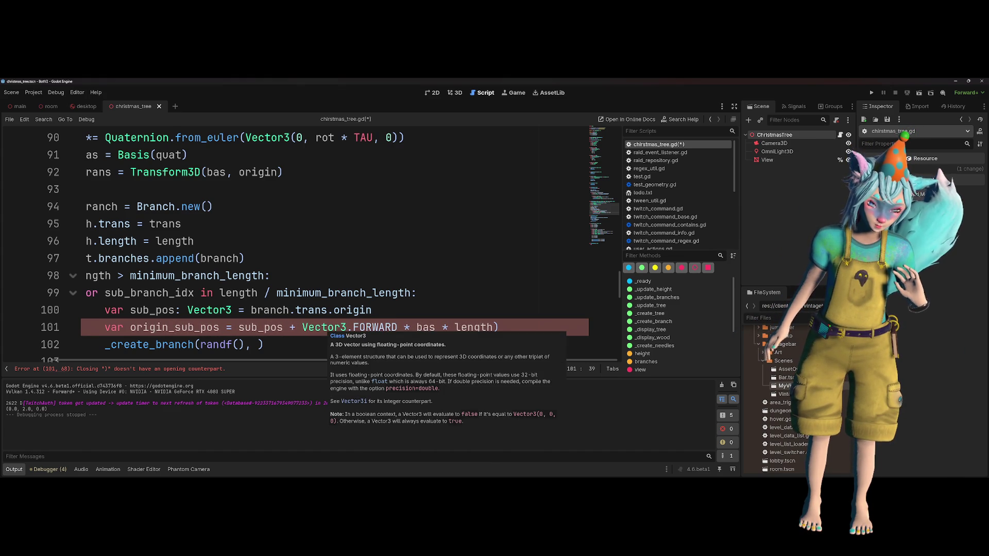
double_click(260, 328)
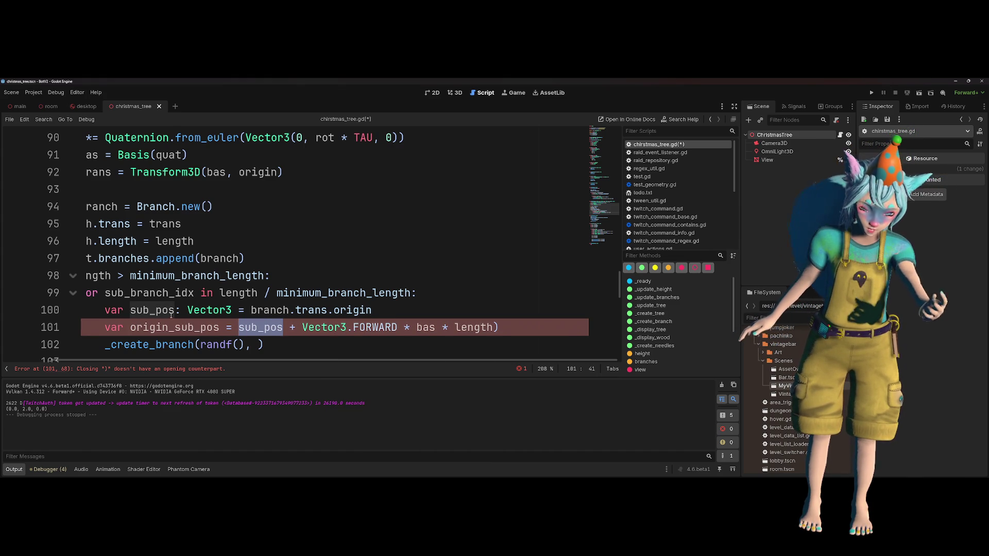
key("alt+Tab")
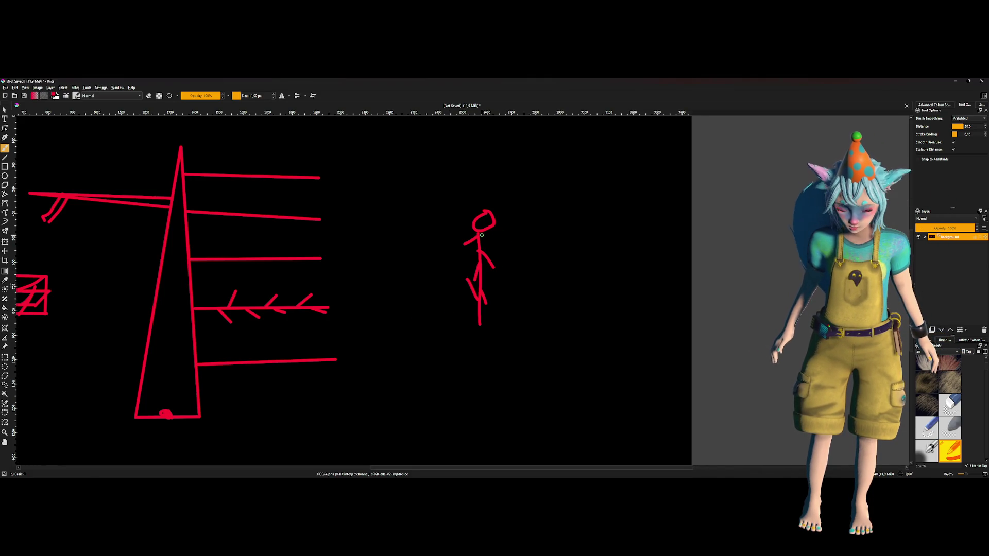
- Undo the stick figure's limbs and red square, leaving a head with a short arrow
key("ctrl+z")
key("ctrl+z")
key("ctrl+z")
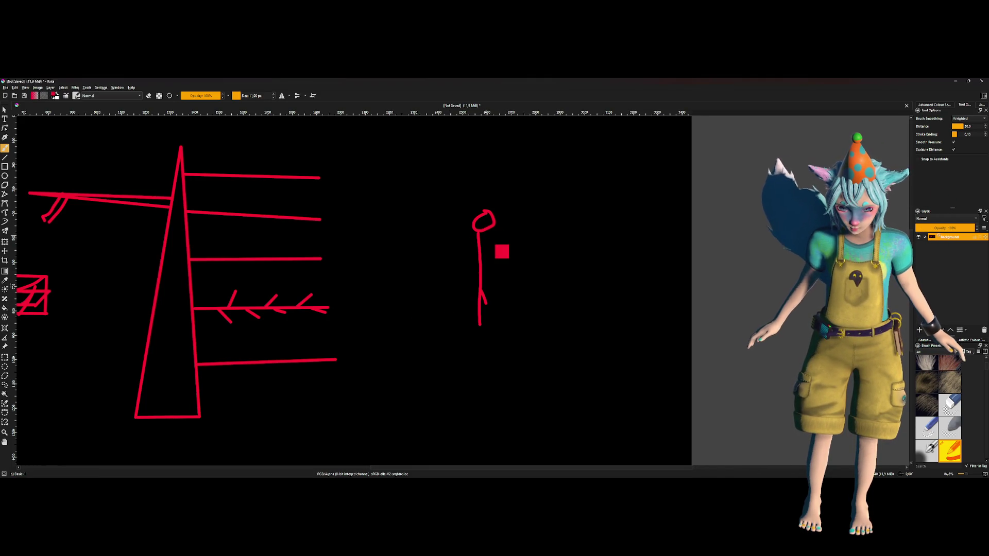
key("ctrl+z")
key("ctrl+z")
mouse_move(480, 234)
left_mouse_down()
mouse_move(516, 242)
mouse_move(486, 234)
mouse_move(595, 230)
mouse_move(618, 250)
left_mouse_up()
key("ctrl+z")
key("alt+Tab")
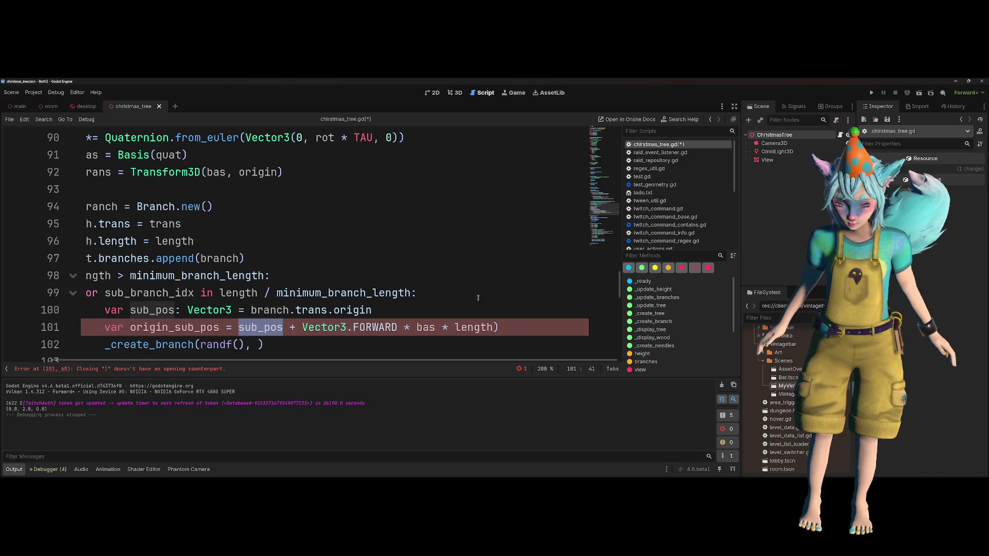
- Compare branch.trans.origin and sub_pos in the script with the Sub Pos arrow at the sketch's head
mouse_move(371, 310)
left_mouse_down()
mouse_move(235, 310)
mouse_move(251, 310)
left_mouse_up()
key("alt+Tab")
left_click_drag(482, 228, 468, 235)
key("alt+Tab")
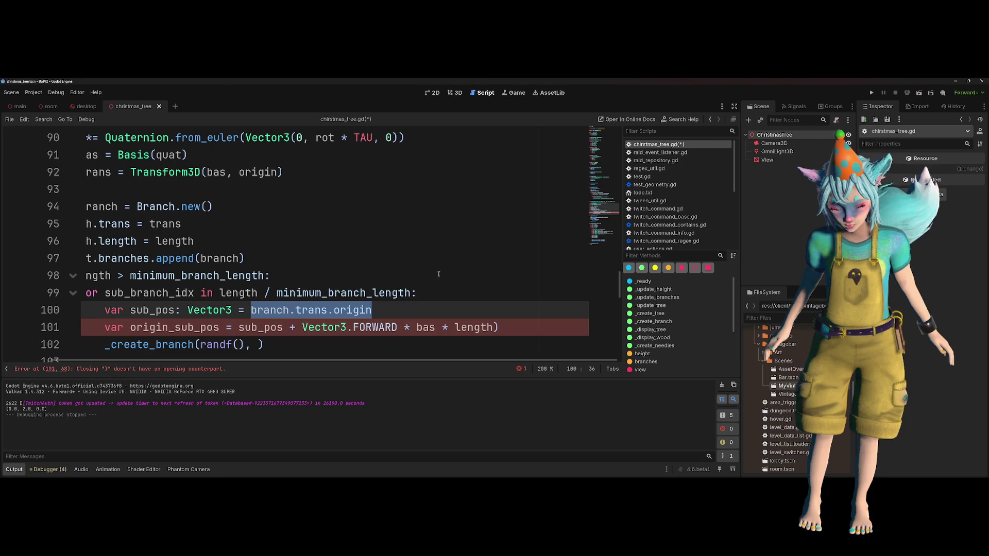
double_click(278, 328)
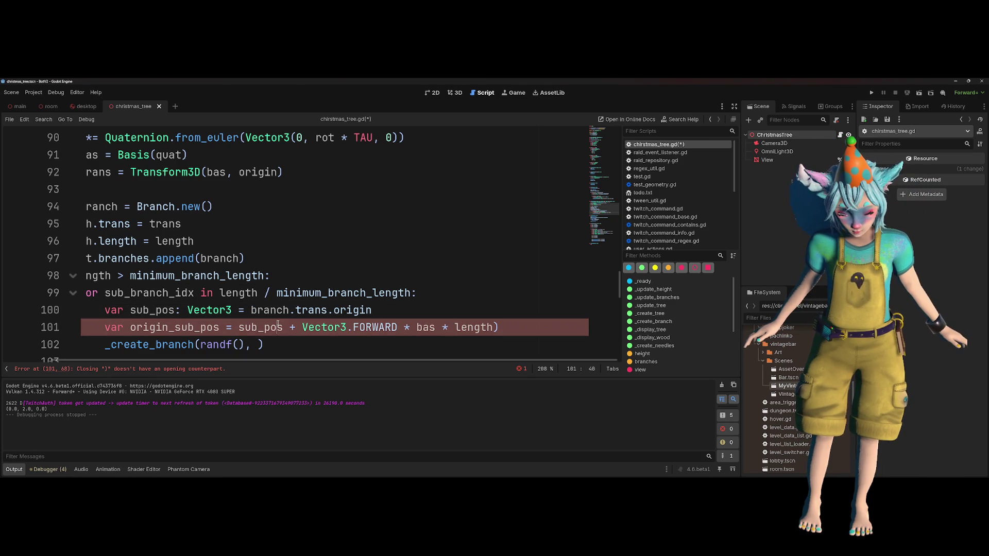
left_click(295, 327)
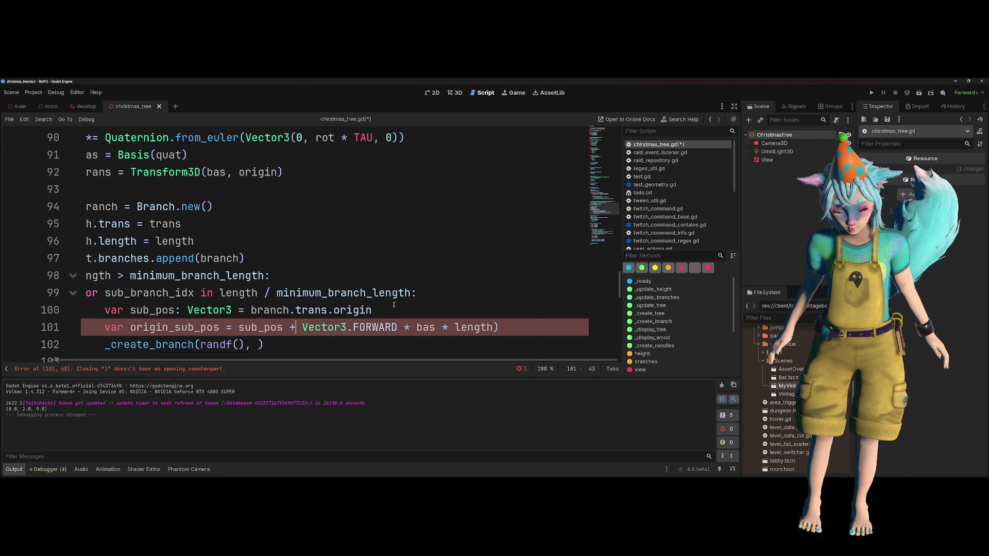
key("alt+Tab")
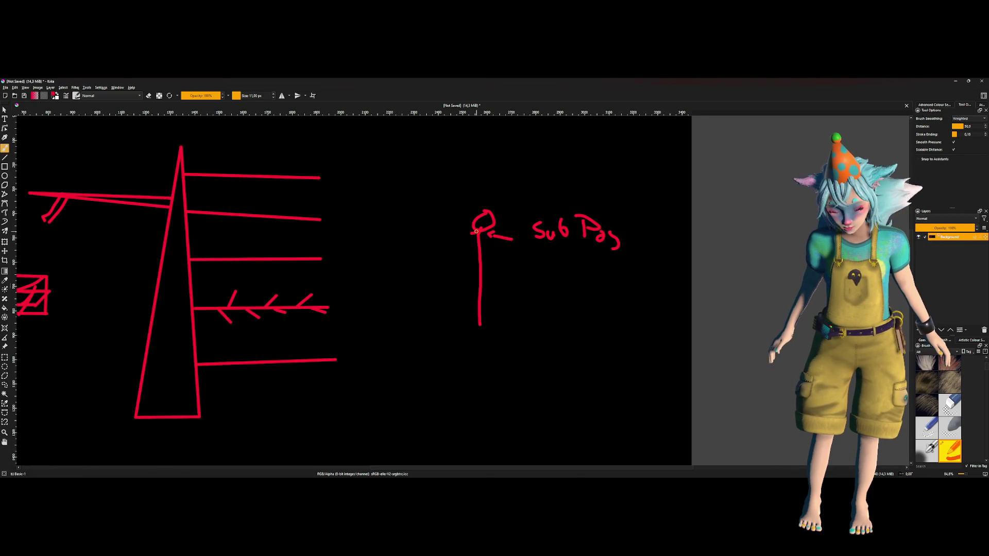
- Mark the vertical line's bottom end and sharpen the arrow pointing at the head
left_click_drag(479, 325, 466, 325)
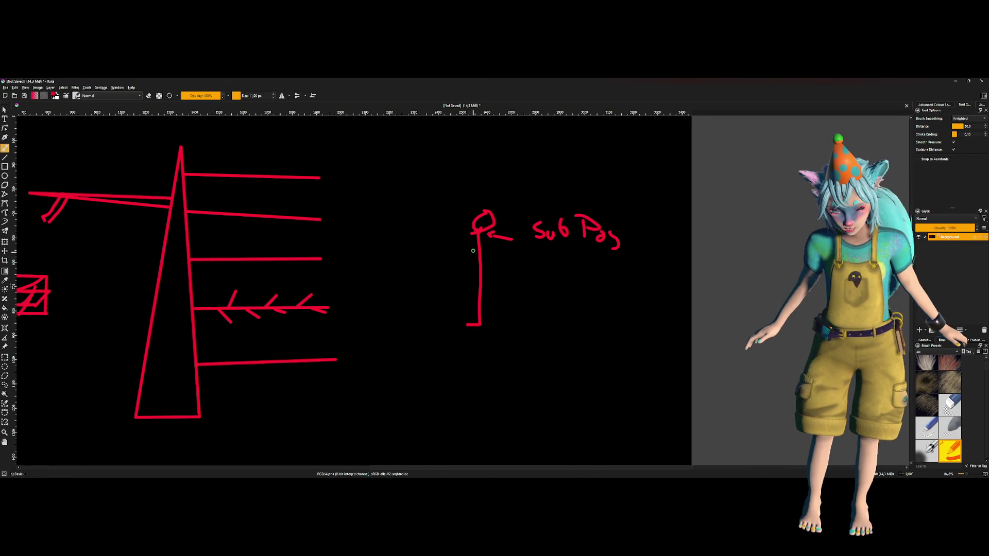
left_click_drag(475, 233, 467, 233)
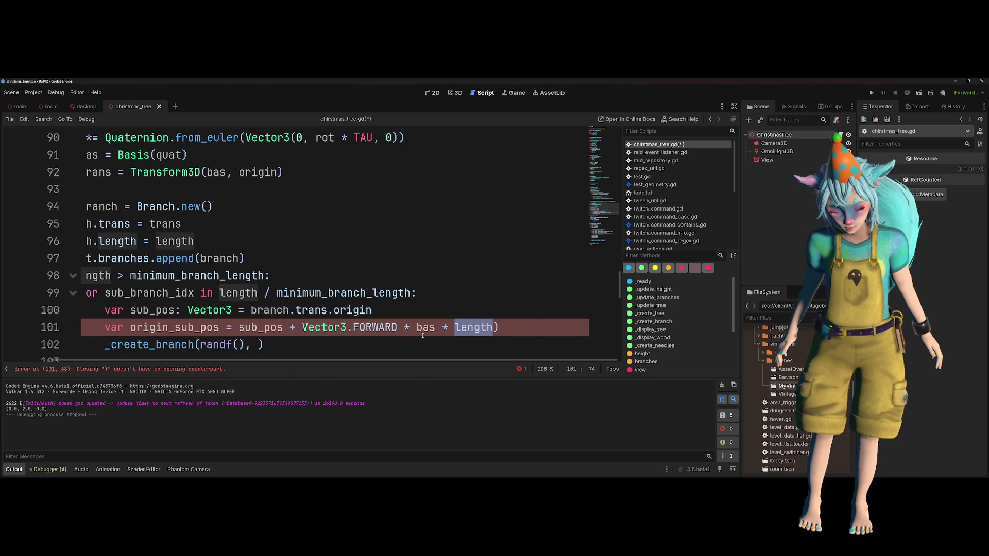
- Highlight bas and the Vector3.FORWARD * bas term on line 101
double_click(423, 333)
left_click(302, 328)
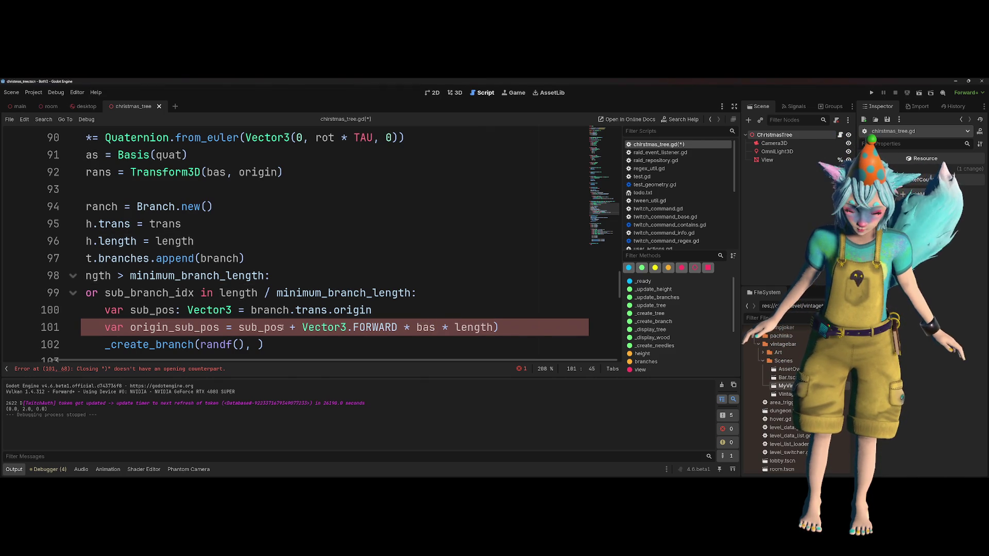
left_click_drag(302, 328, 437, 328)
key("alt+Tab")
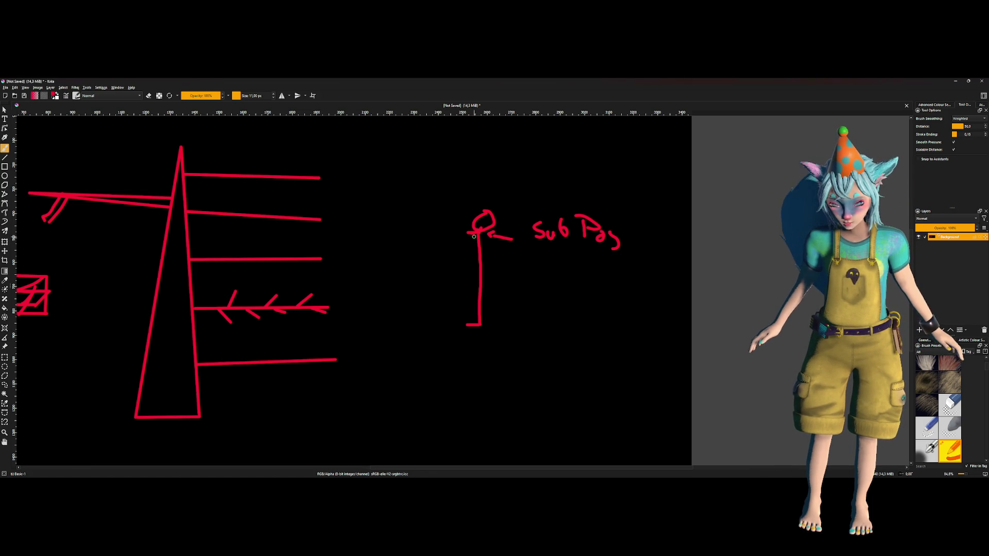
- Sketch an arrow labelled 'x Basis' and a vertical line beside the figure
mouse_move(515, 372)
left_mouse_down()
mouse_move(580, 381)
mouse_move(536, 411)
left_mouse_up()
left_click_drag(538, 404, 544, 415)
mouse_move(535, 425)
left_mouse_down()
mouse_move(535, 444)
mouse_move(586, 447)
left_mouse_up()
left_click(570, 424)
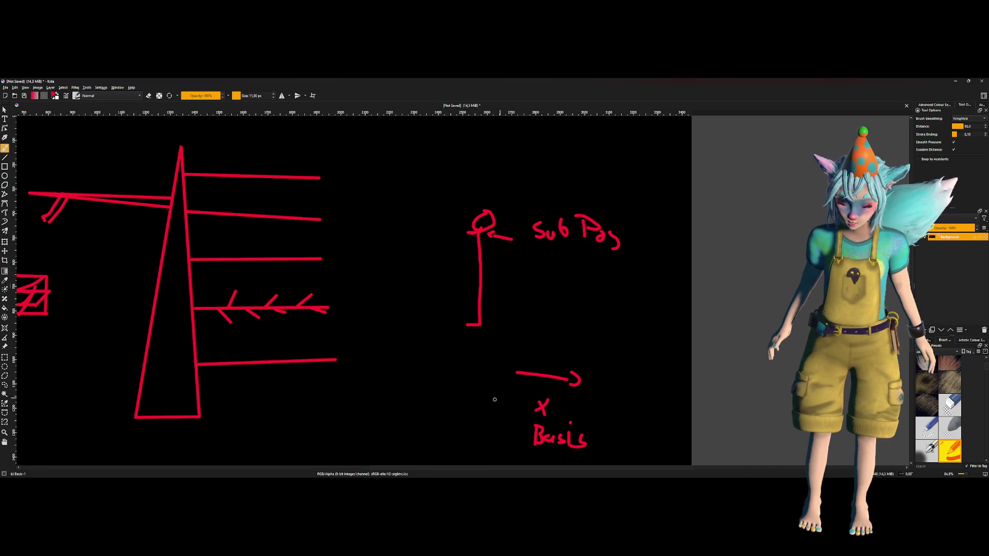
mouse_move(461, 237)
left_mouse_down()
mouse_move(461, 270)
mouse_move(465, 260)
left_mouse_up()
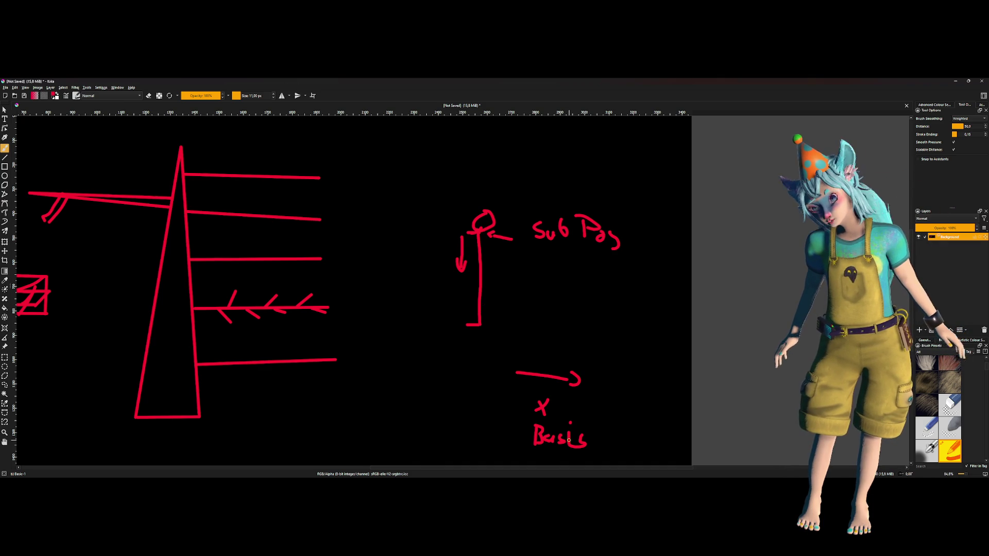
mouse_move(461, 267)
left_mouse_down()
mouse_move(443, 267)
mouse_move(449, 236)
mouse_move(442, 253)
left_mouse_up()
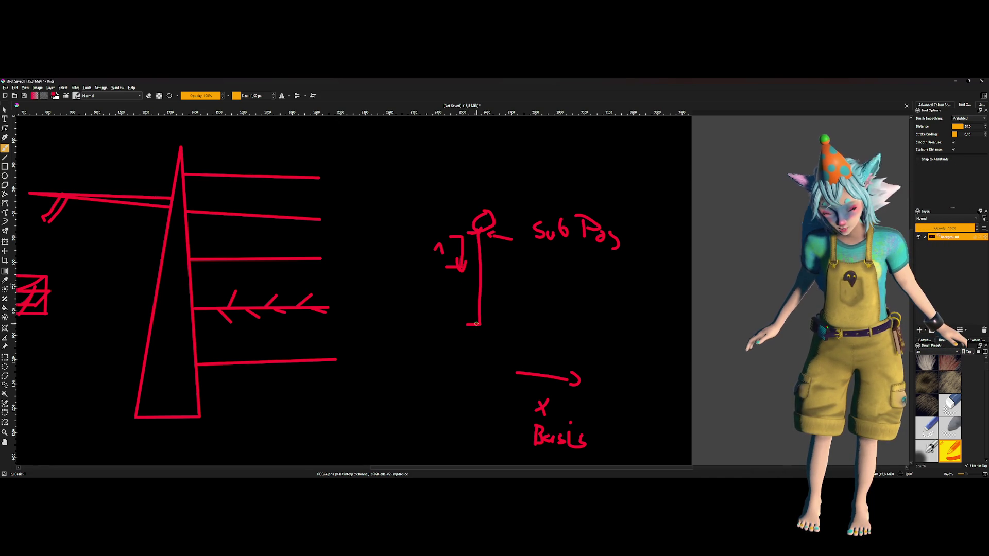
key("ctrl+z")
key("ctrl+z")
key("ctrl+z")
left_click_drag(462, 237, 456, 328)
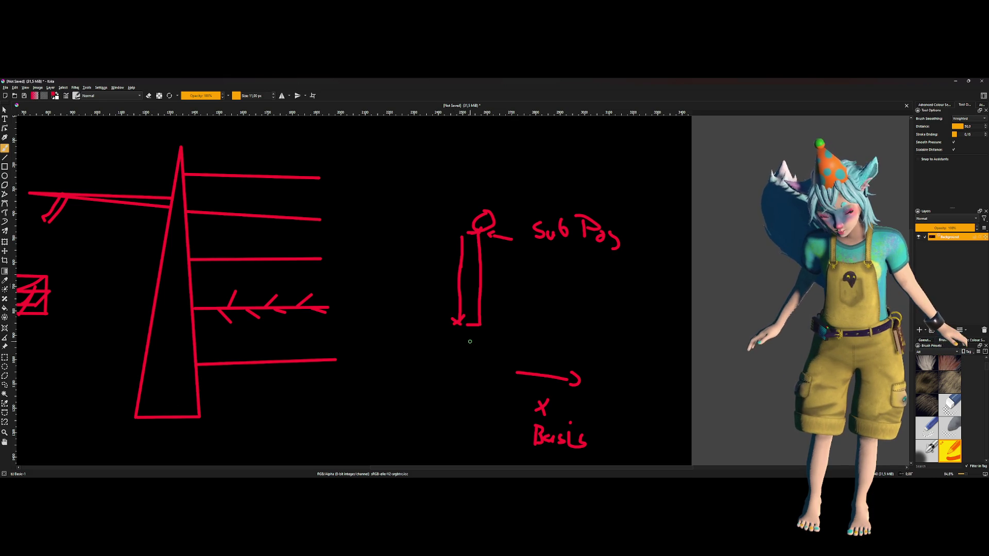
- Rename origin_sub_pos to end_sub_pos on line 101
key("alt+Tab")
left_click(180, 320)
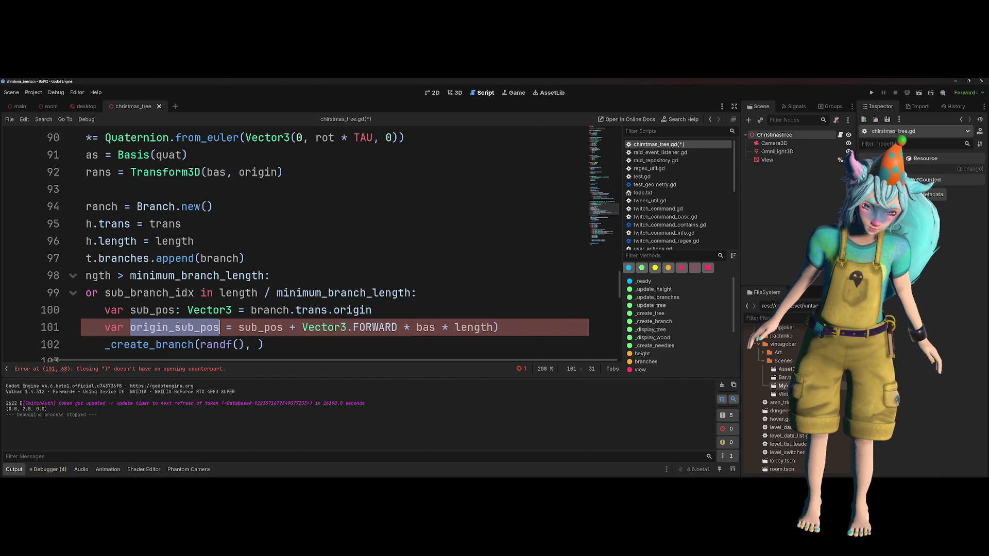
key("ctrl+shift+Left")
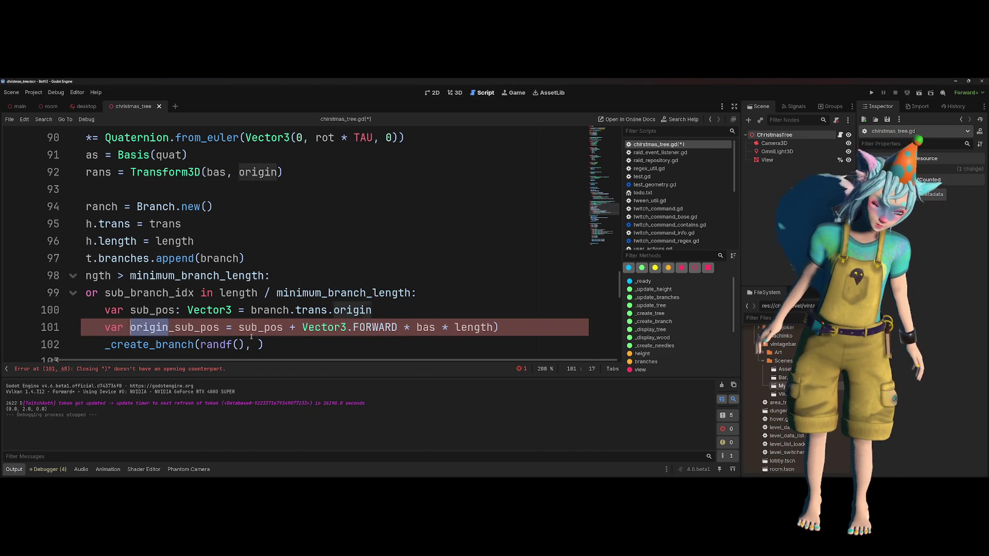
type("end")
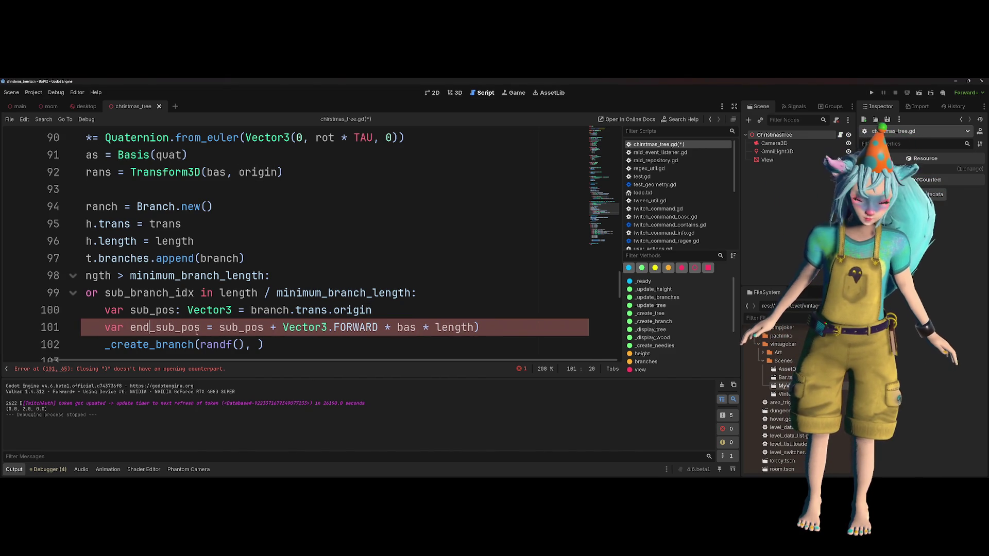
key("alt+Tab")
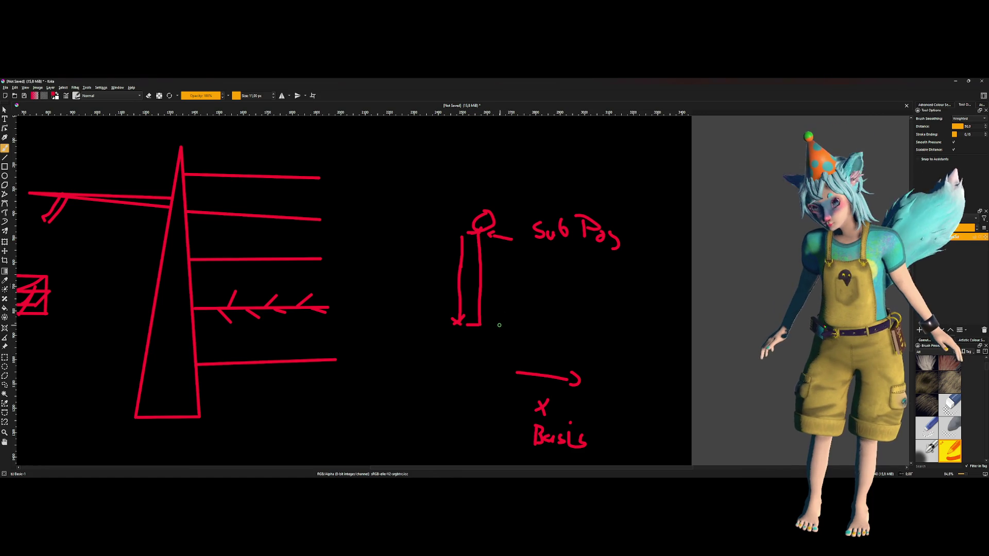
- Draw an arrow at the vertical line's bottom and label it 'end Sub'
mouse_move(513, 326)
left_mouse_down()
mouse_move(490, 325)
mouse_move(538, 318)
mouse_move(530, 326)
left_mouse_up()
mouse_move(545, 314)
left_mouse_down()
mouse_move(552, 327)
mouse_move(570, 328)
mouse_move(586, 314)
mouse_move(592, 334)
mouse_move(606, 320)
mouse_move(607, 332)
left_mouse_up()
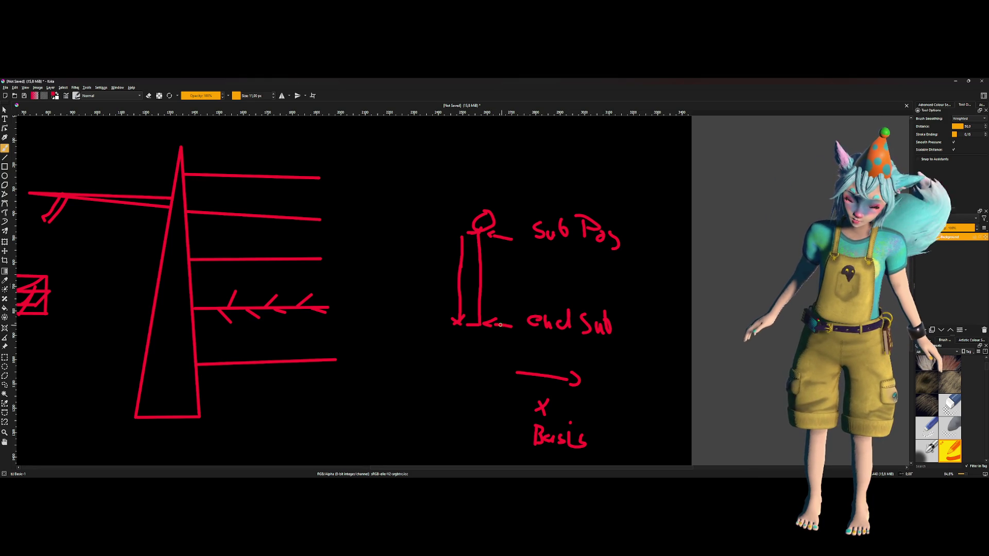
key("alt+Tab")
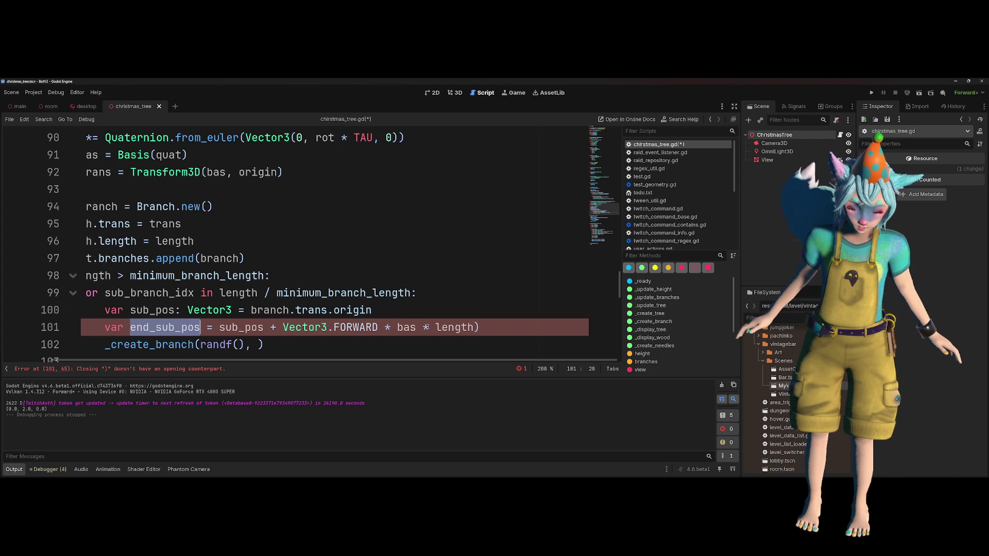
- Make line 101 multiply by randf_range(0, length) instead of length
left_click(437, 327)
type("randf")
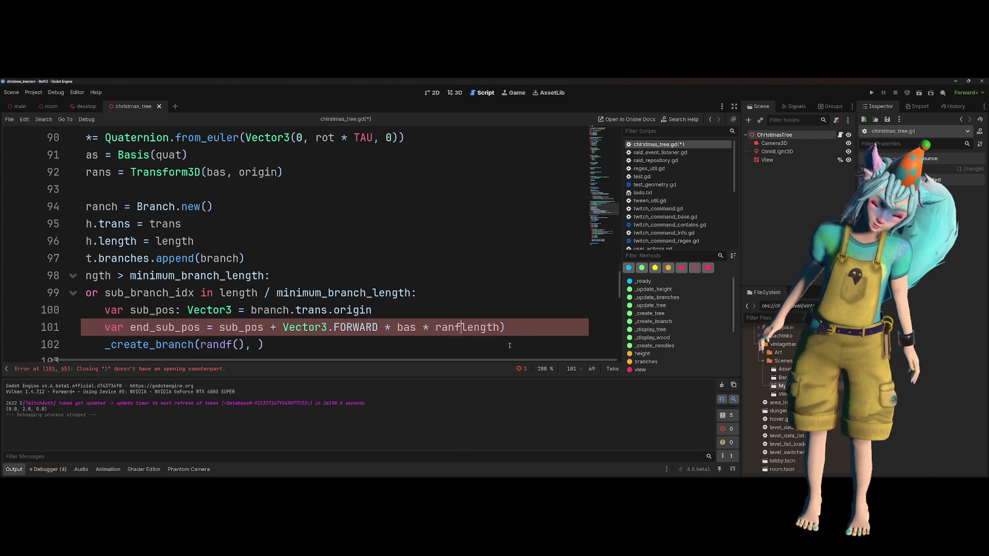
type("(")
key("BackSpace")
key("BackSpace")
key("Down")
key("Down")
key("Return")
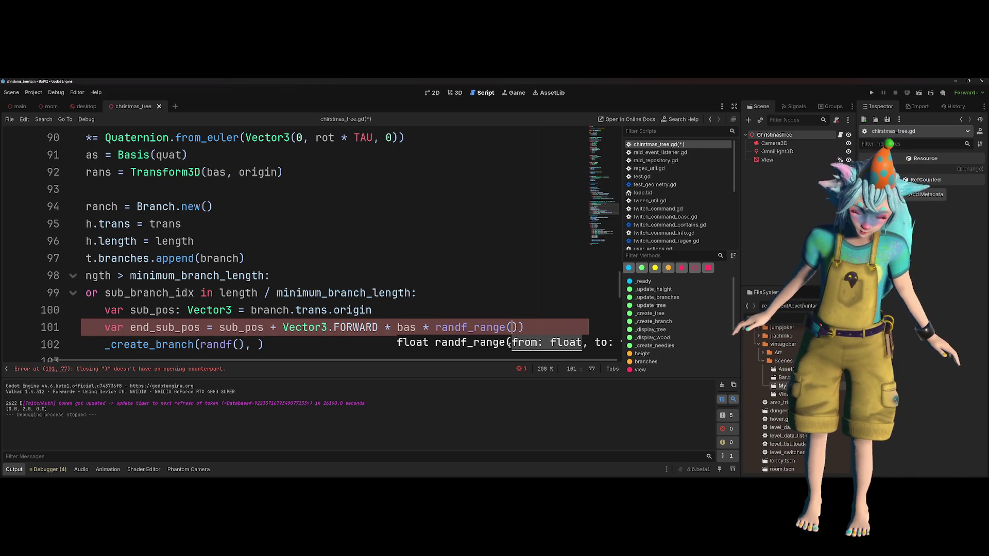
type("0 ,len")
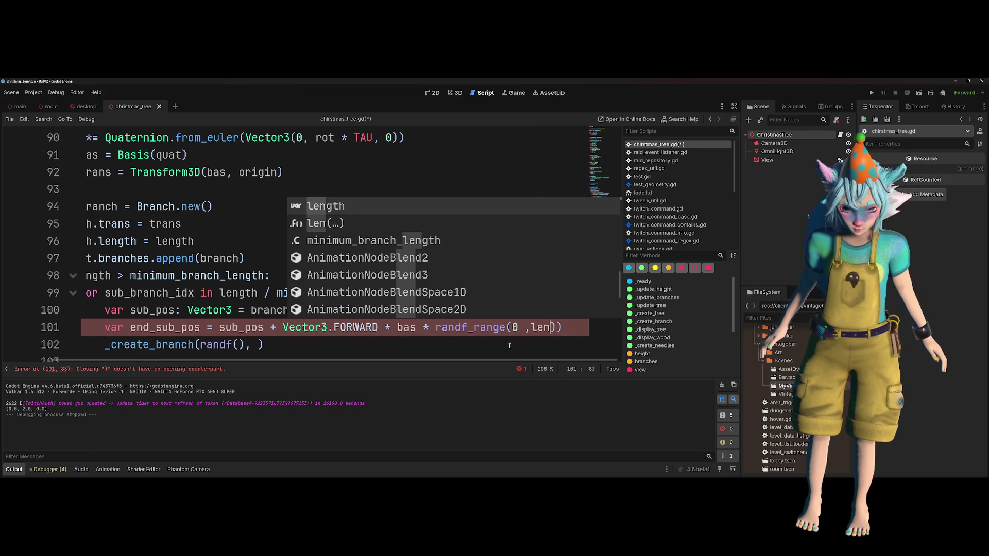
key("Return")
key("BackSpace")
key("Right")
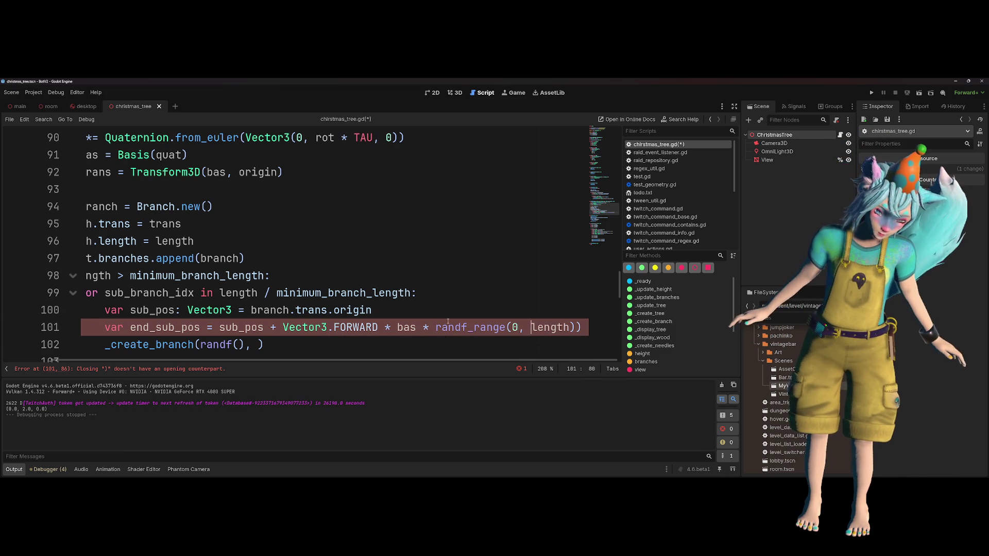
- Delete the extra closing parenthesis on line 101 and compare against the Krita sub-branch sketch
key("End")
key("BackSpace")
key("Up")
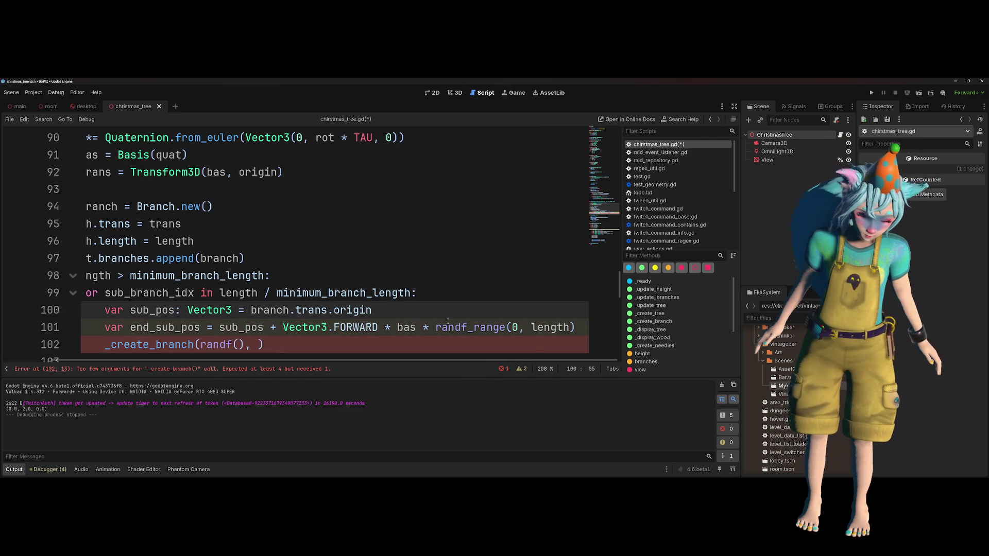
double_click(183, 329)
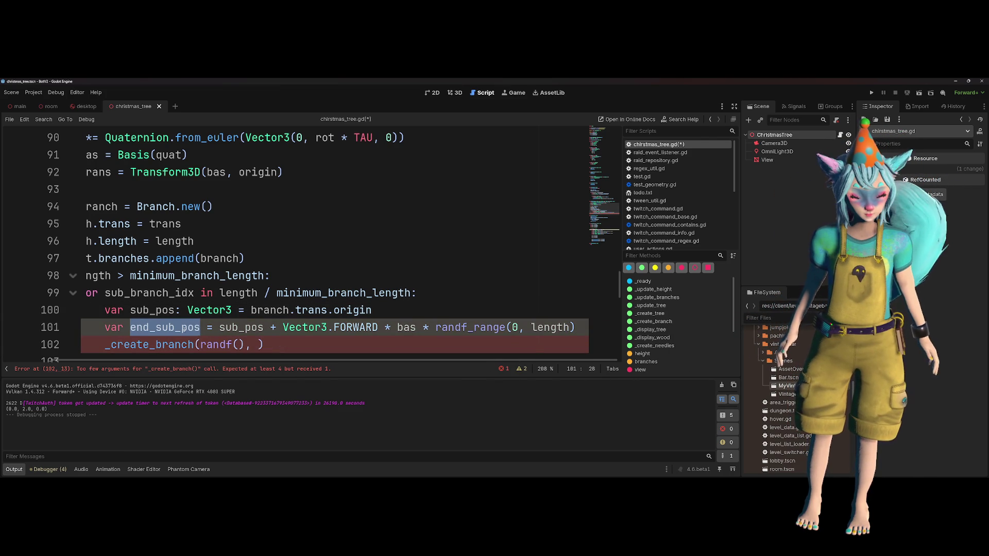
key("alt+Tab")
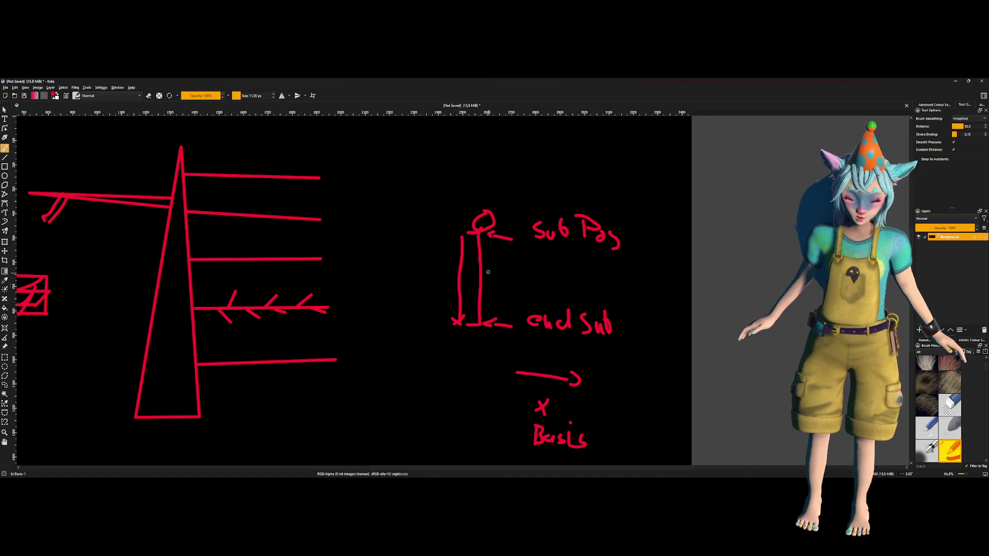
key("alt+Tab")
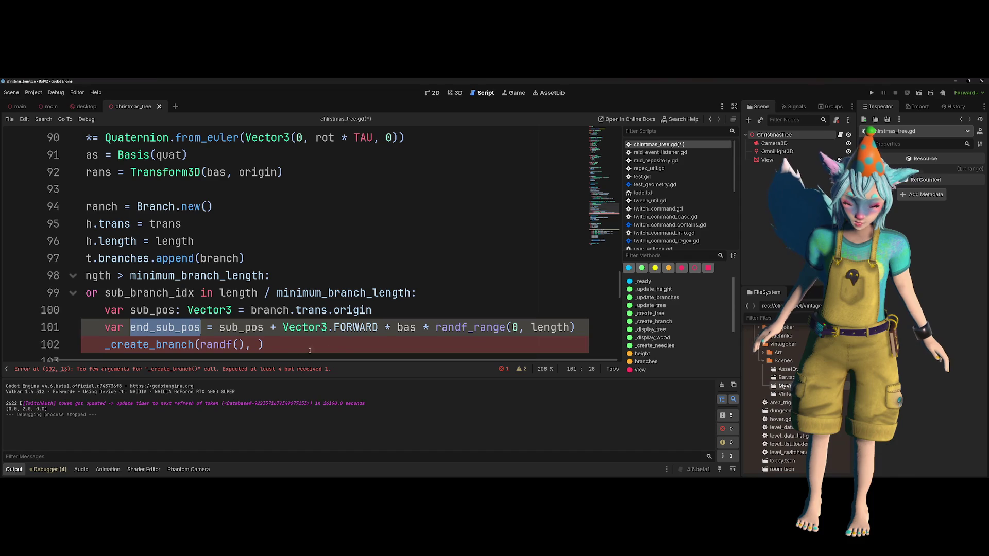
left_click(162, 328)
- Rename end_sub_pos to sub_pos and move branch.trans.origin into its expression
left_click_drag(156, 328, 129, 327)
key("BackSpace")
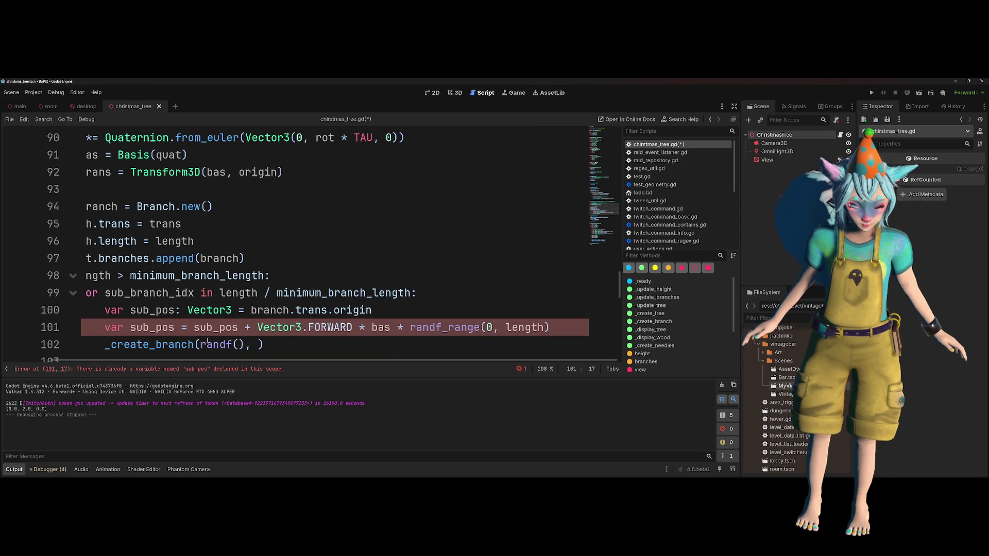
key("Up")
left_click_drag(250, 310, 372, 310)
key("ctrl+x")
double_click(215, 327)
key("ctrl+v")
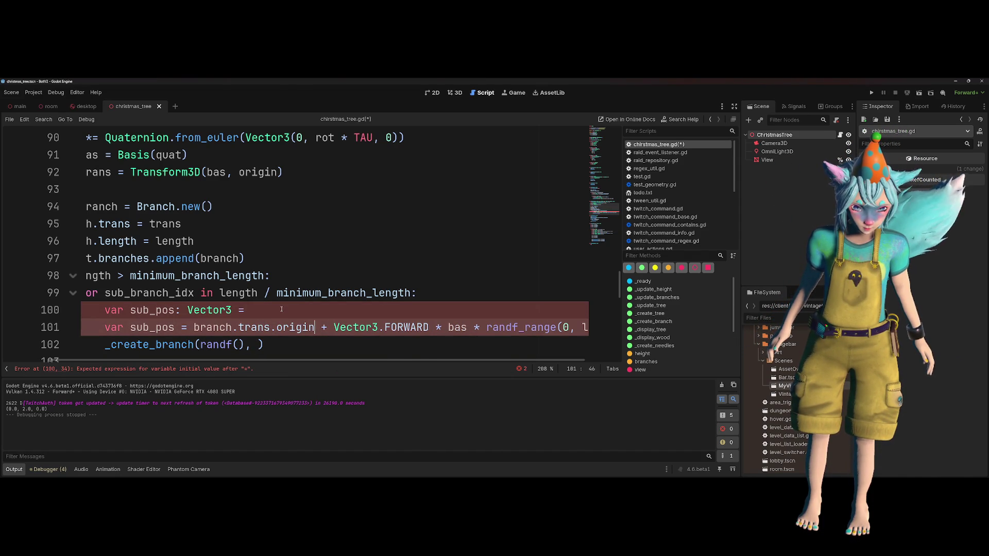
- Move the ': Vector3' type onto the sub_pos line and delete the old declaration line
left_click(281, 309)
key("BackSpace")
key("BackSpace")
key("BackSpace")
key("ctrl+shift+Left")
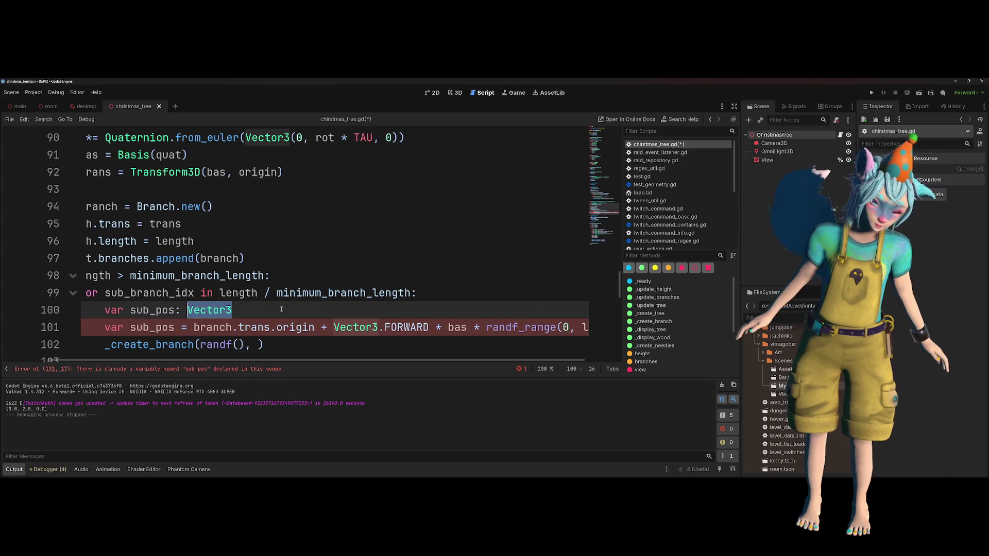
key("shift+Left")
key("shift+Left")
key("ctrl+x")
key("Down")
key("ctrl+v")
key("Up")
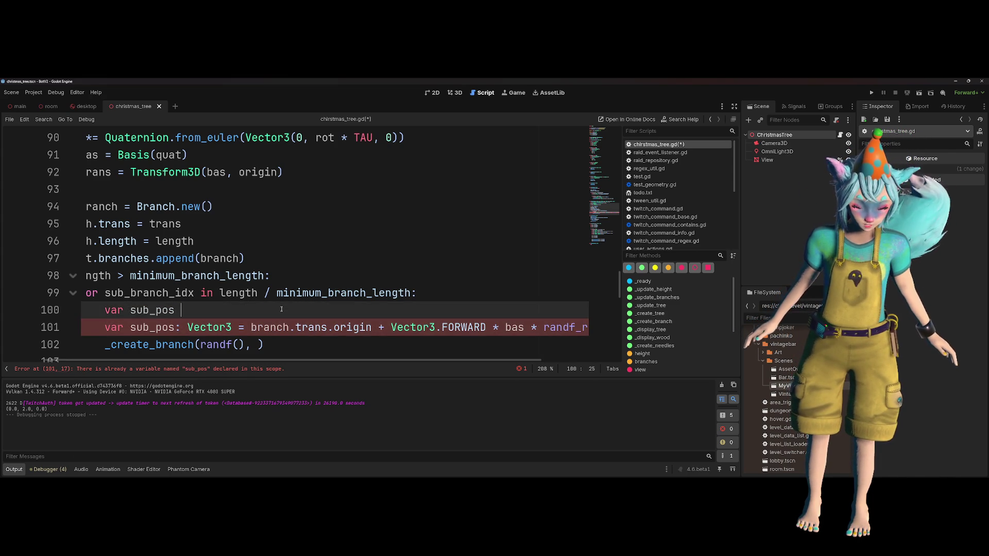
key("shift+Up")
key("shift+Down")
key("BackSpace")
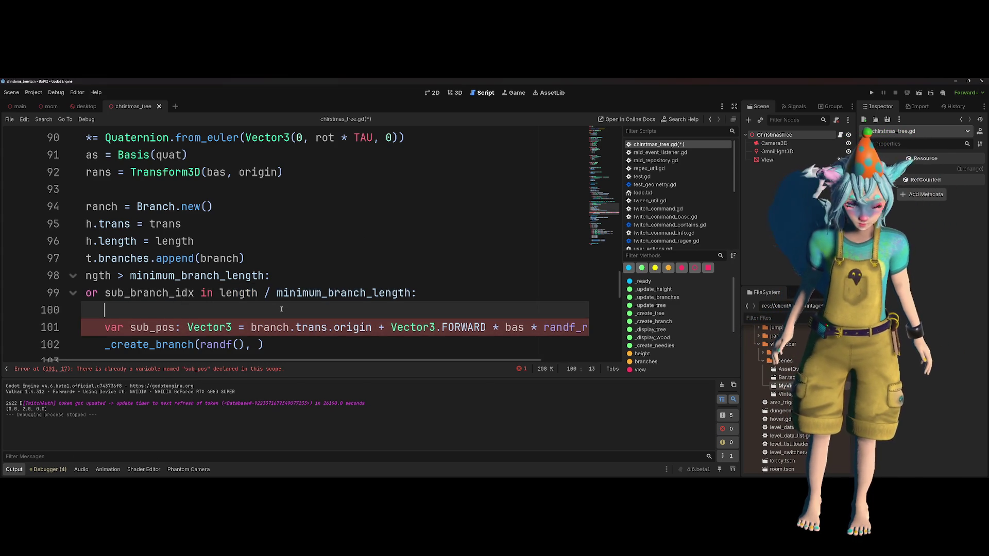
key("BackSpace")
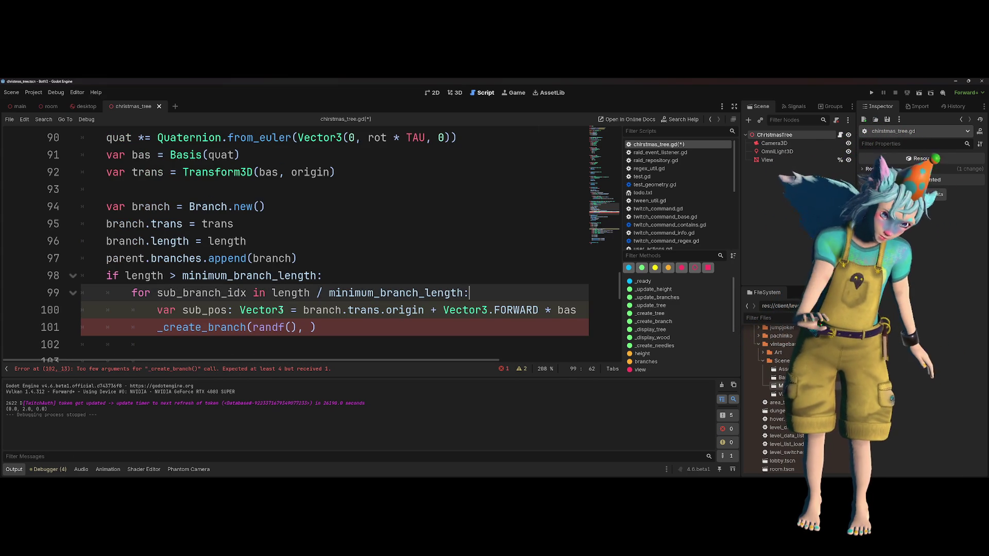
- Pass sub_pos as the position argument of the _create_branch call
left_click(205, 310)
double_click(205, 310)
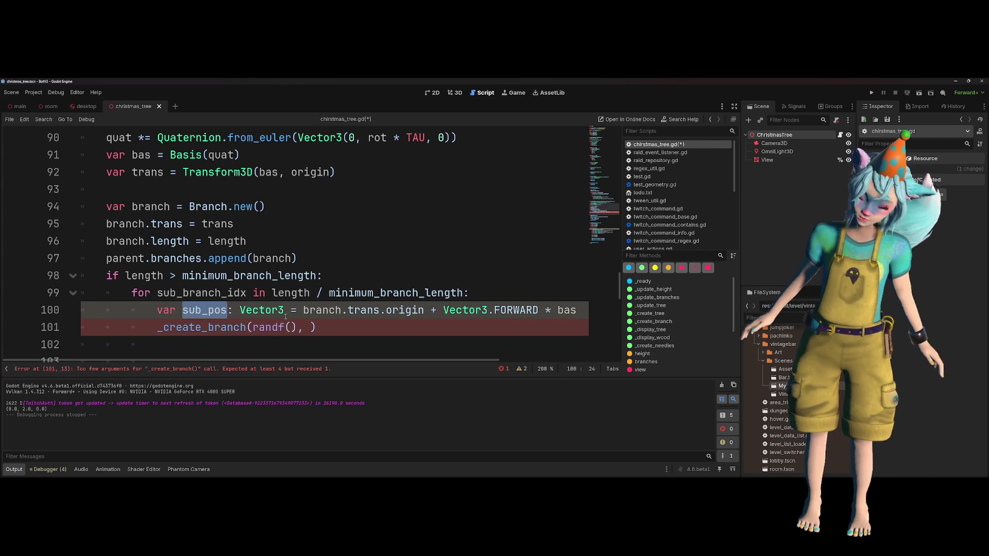
key("ctrl+c")
key("Down")
key("End")
key("Left")
key("ctrl+v")
type(",")
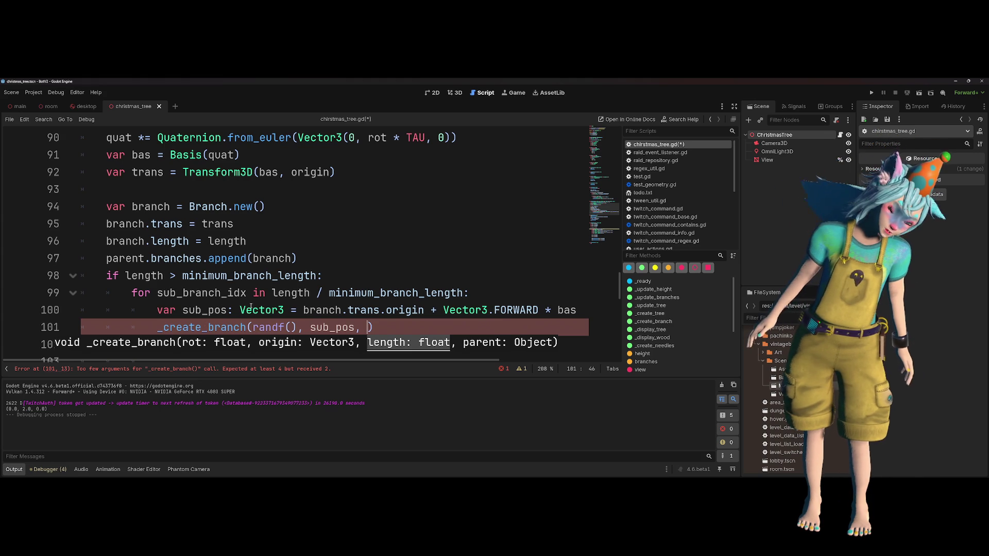
- Complete the _create_branch arguments with randf() * length and branch
key("Up")
key("Up")
key("ctrl+Left")
key("ctrl+Left")
key("ctrl+Left")
key("ctrl+shift+Right")
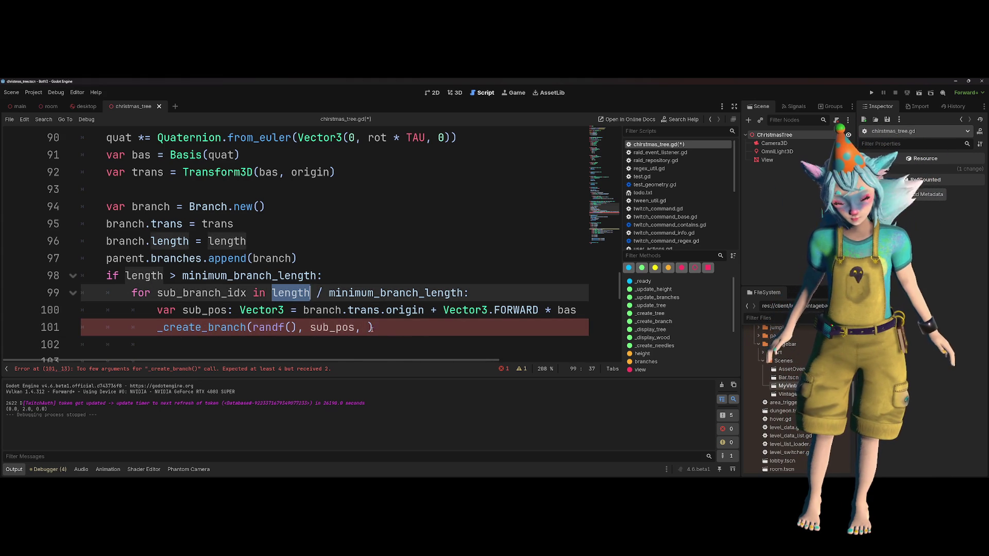
left_click(370, 328)
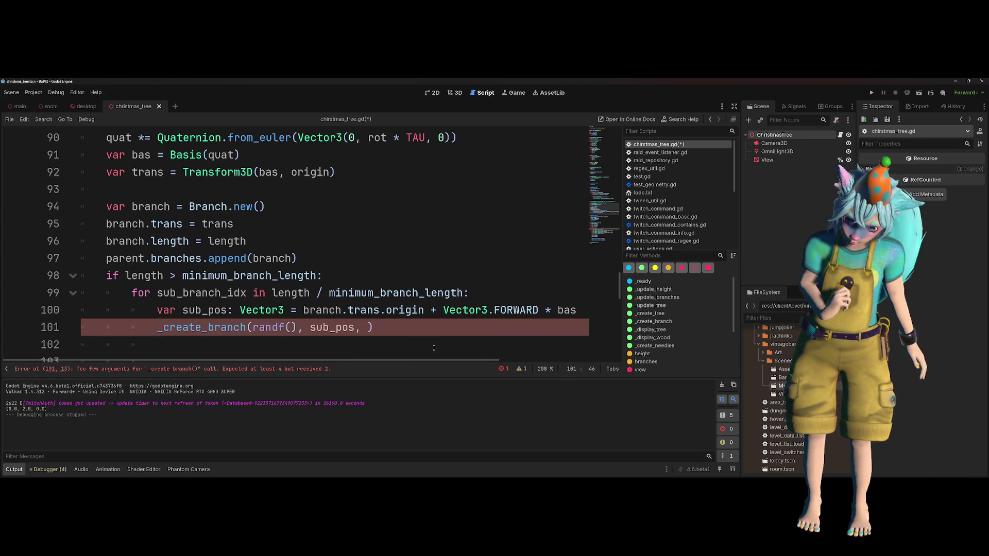
key("ctrl+v")
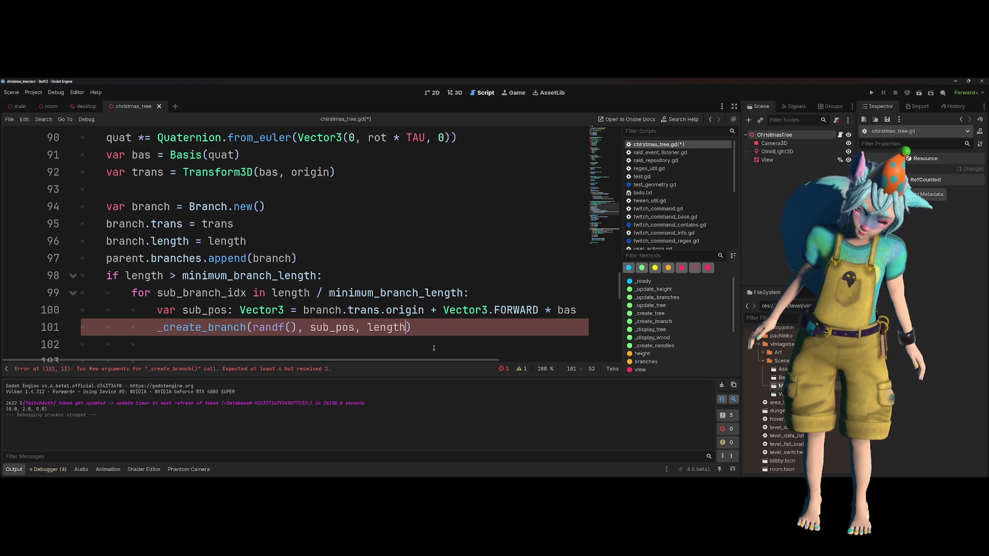
key("ctrl+Left")
type("randf(")
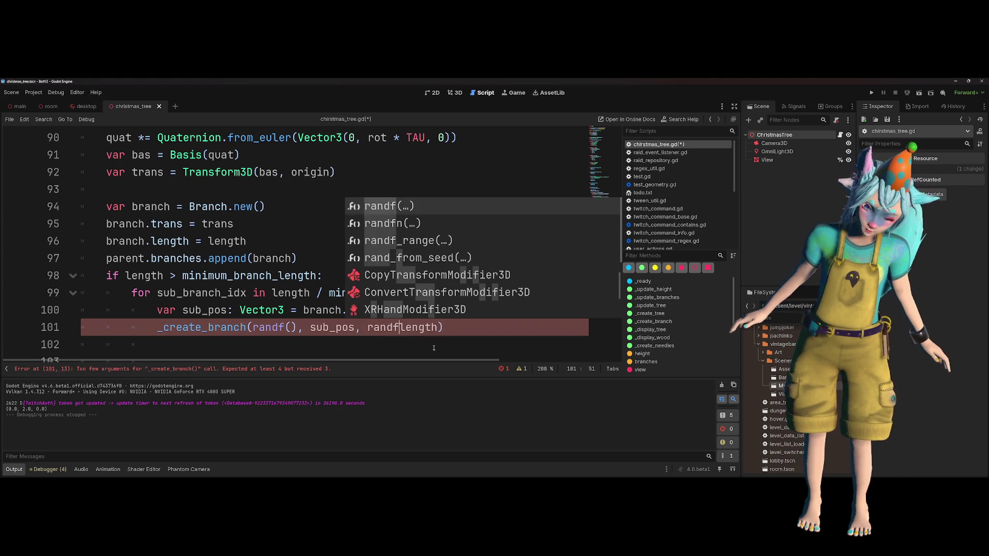
type(") * length")
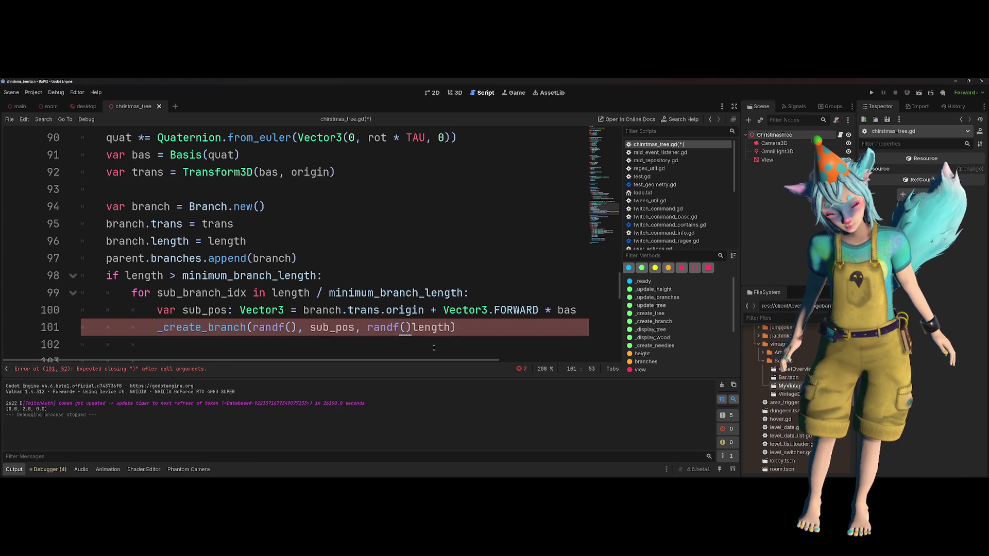
type(", ")
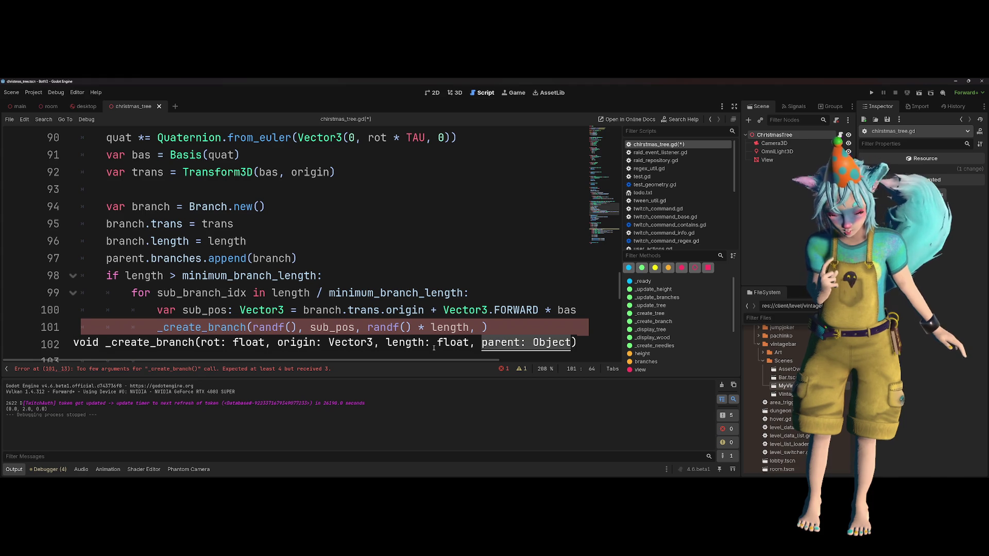
type("branch")
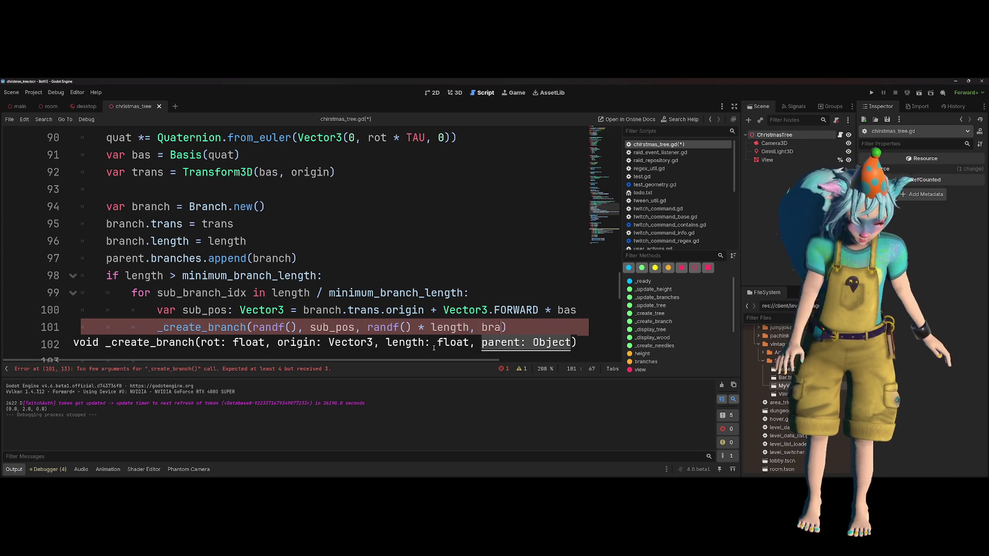
left_click(421, 259)
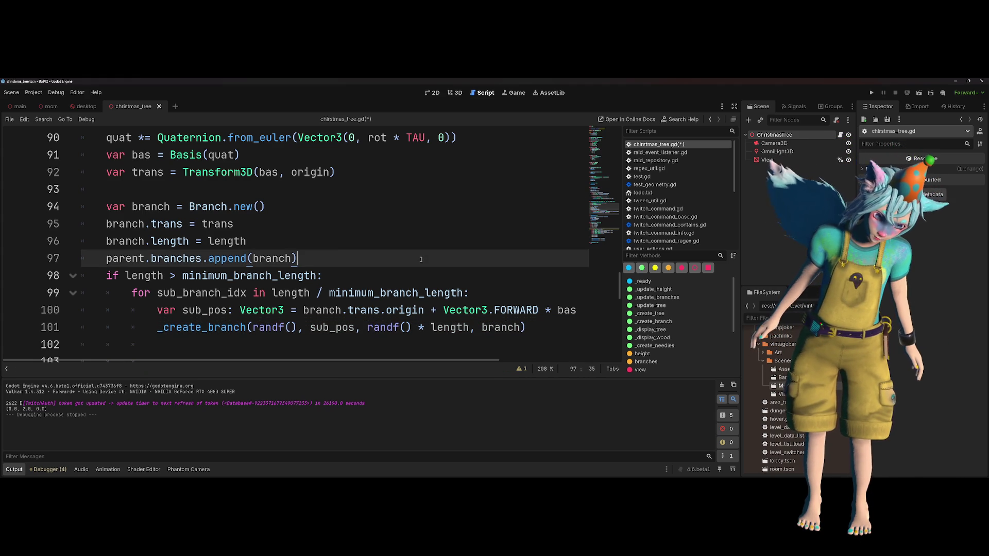
- Rename the Branch class's sub_branches field to branches to match _display_tree
scroll(424, 259, "down", 5)
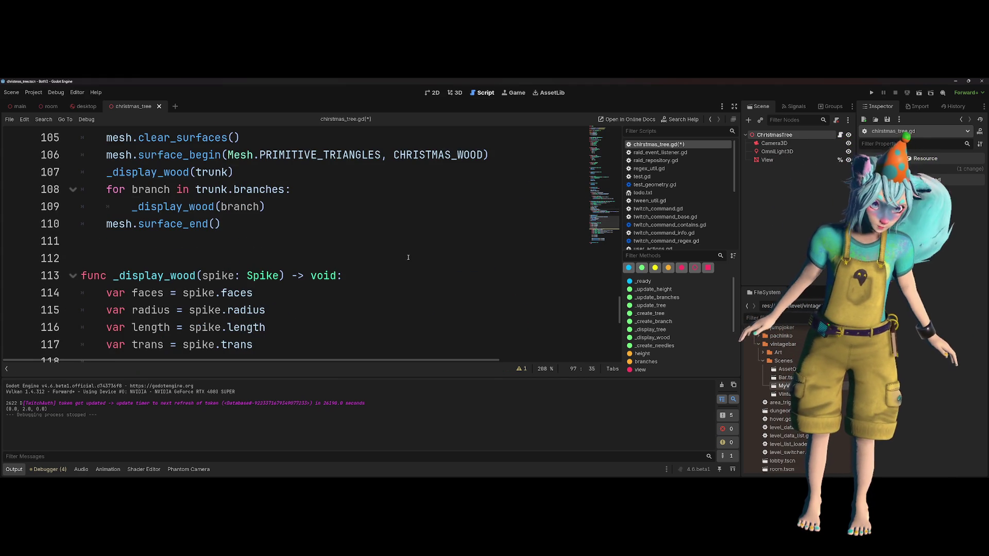
scroll(375, 240, "up", 1)
left_click(340, 245)
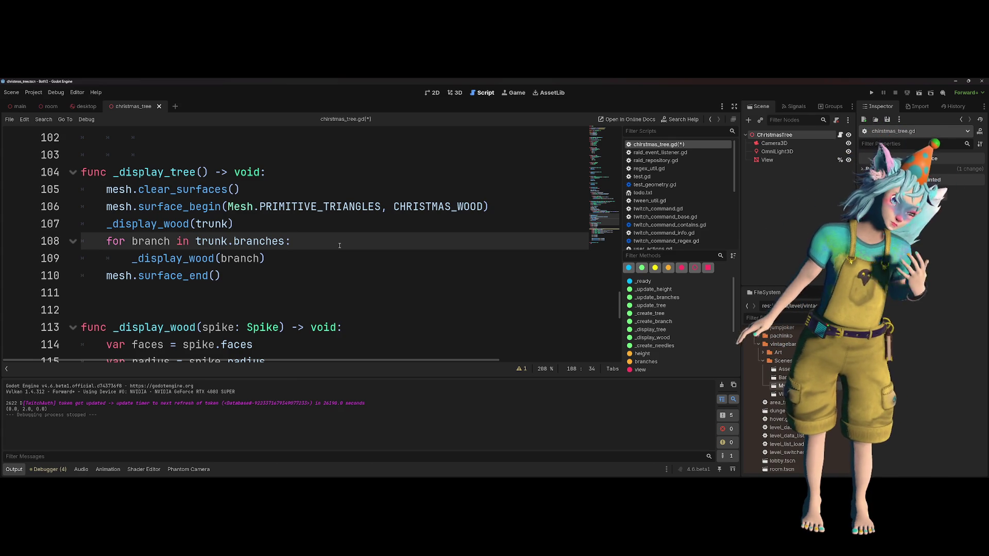
left_click(334, 229)
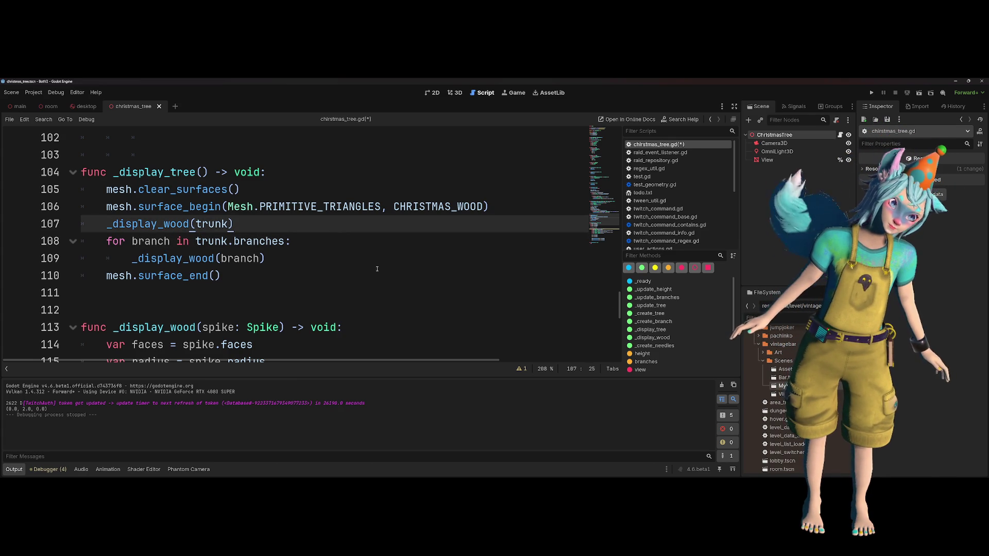
double_click(267, 243)
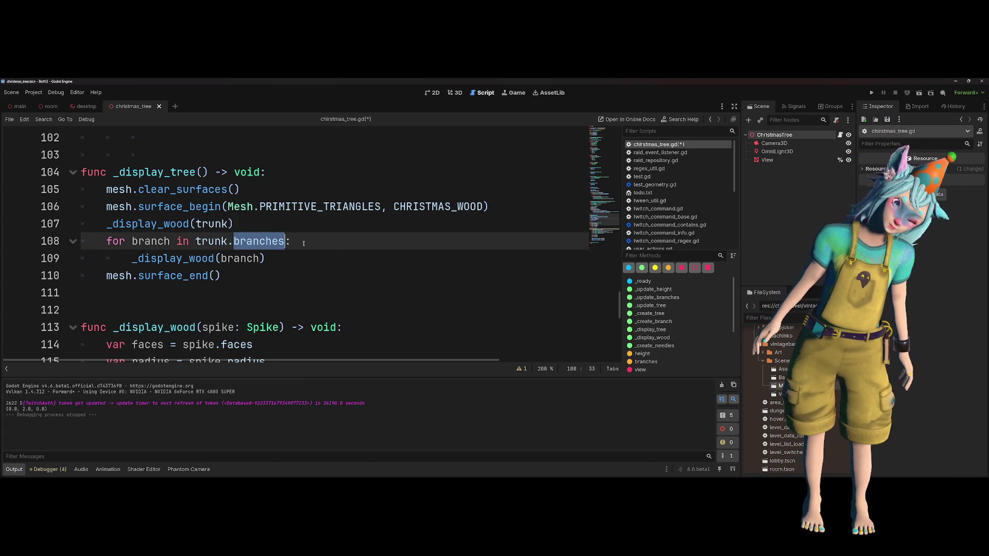
scroll(335, 268, "up", 14)
scroll(335, 267, "up", 10)
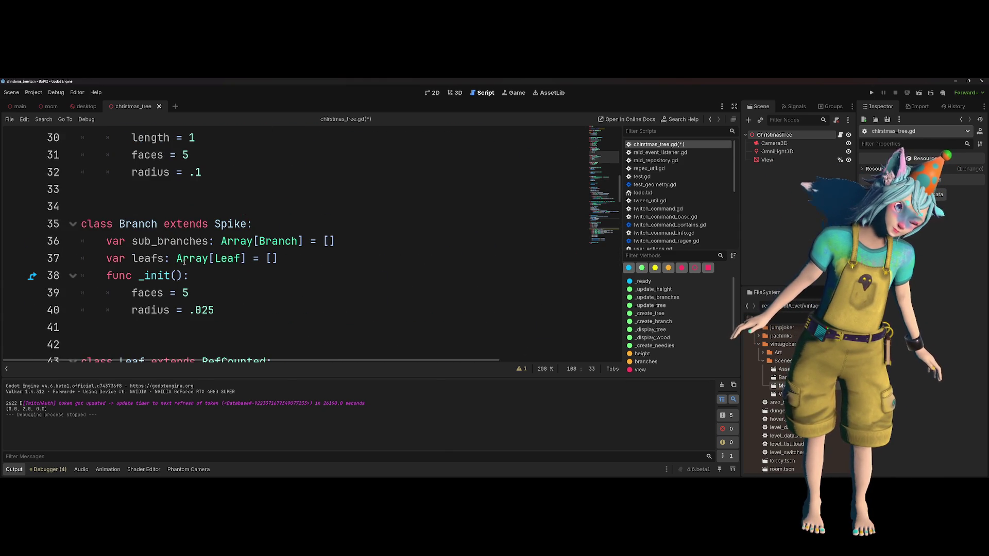
left_click(156, 244)
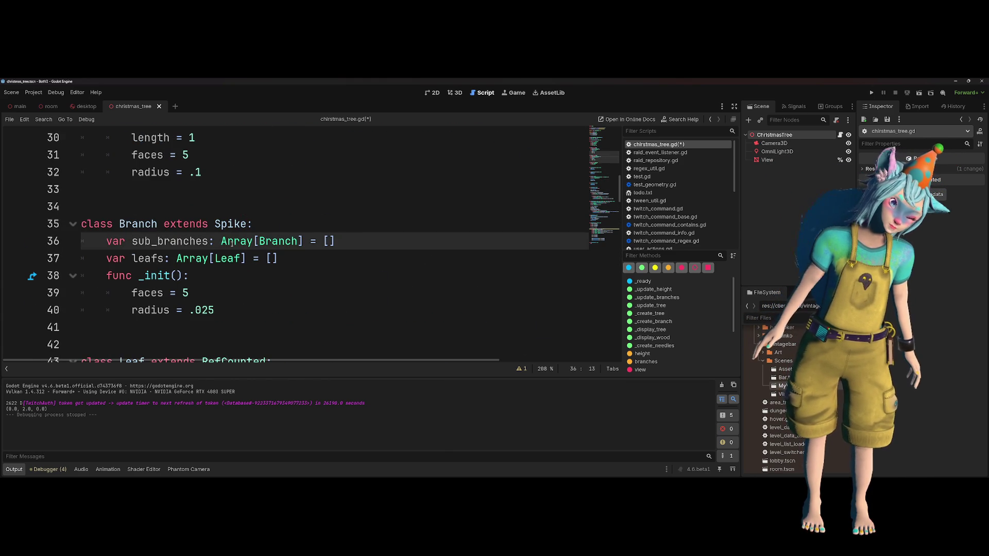
key("BackSpace")
key("BackSpace")
key("BackSpace")
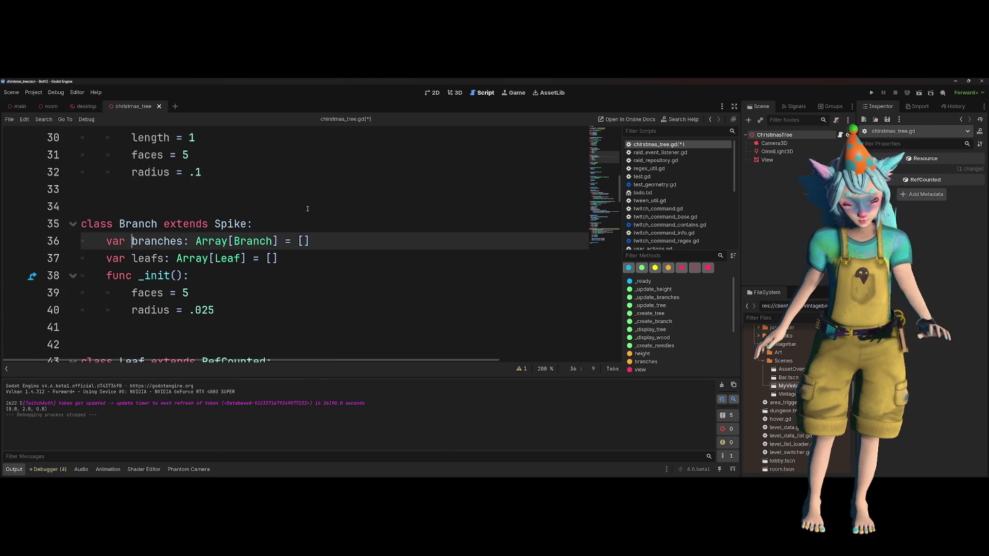
- Search for leftover sub_branches uses, finding none, and review the recursive _create_branch call
scroll(308, 209, "up", 2)
key("ctrl+f")
type("s")
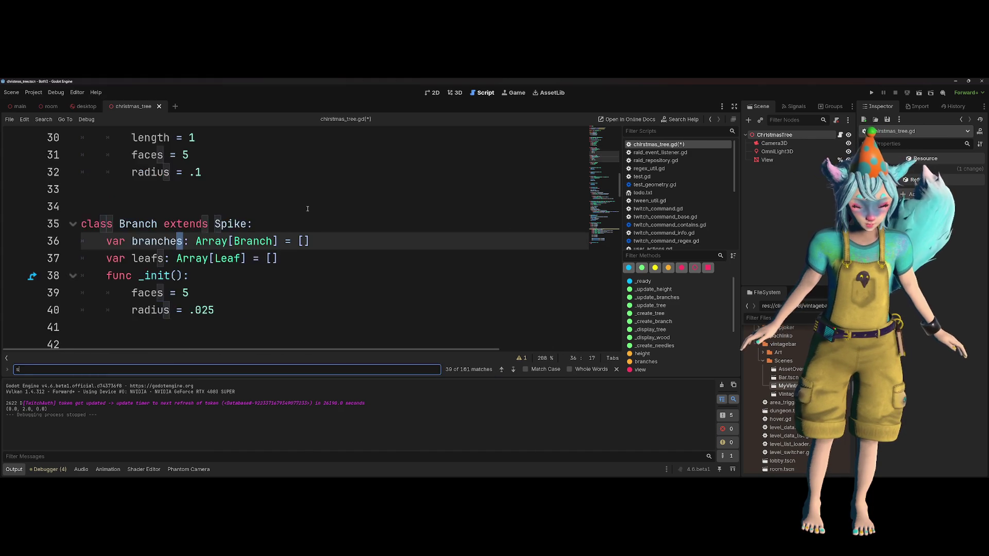
type("ub_branches")
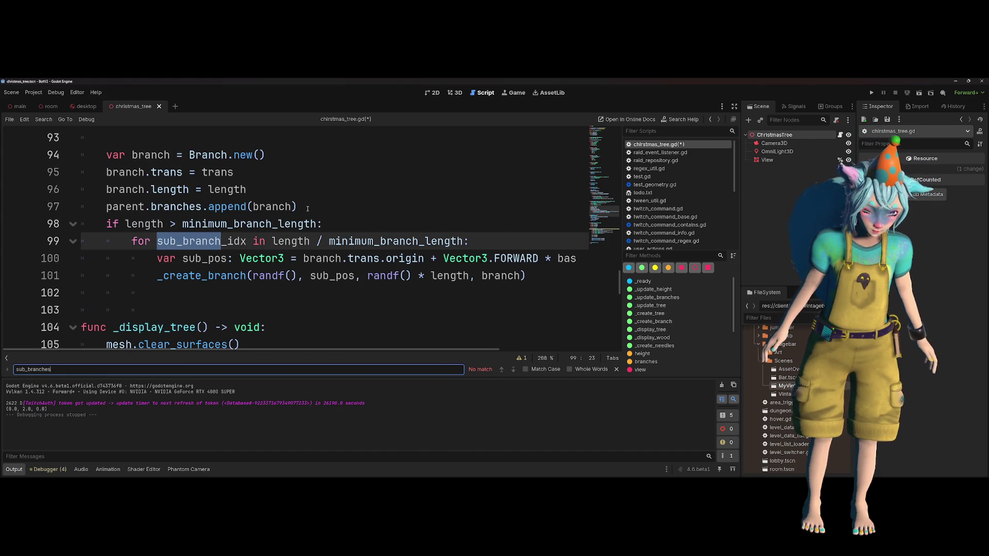
key("Escape")
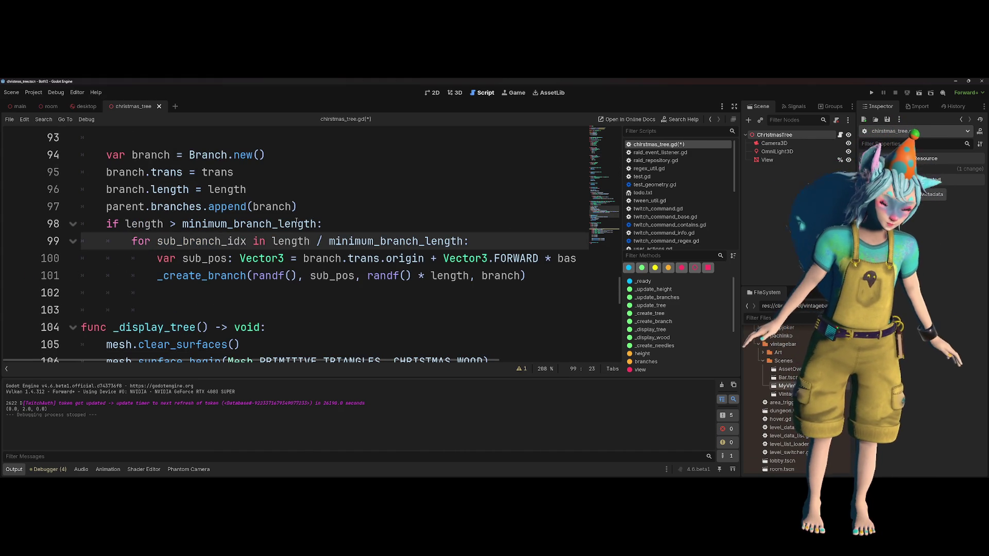
scroll(204, 215, "up", 1)
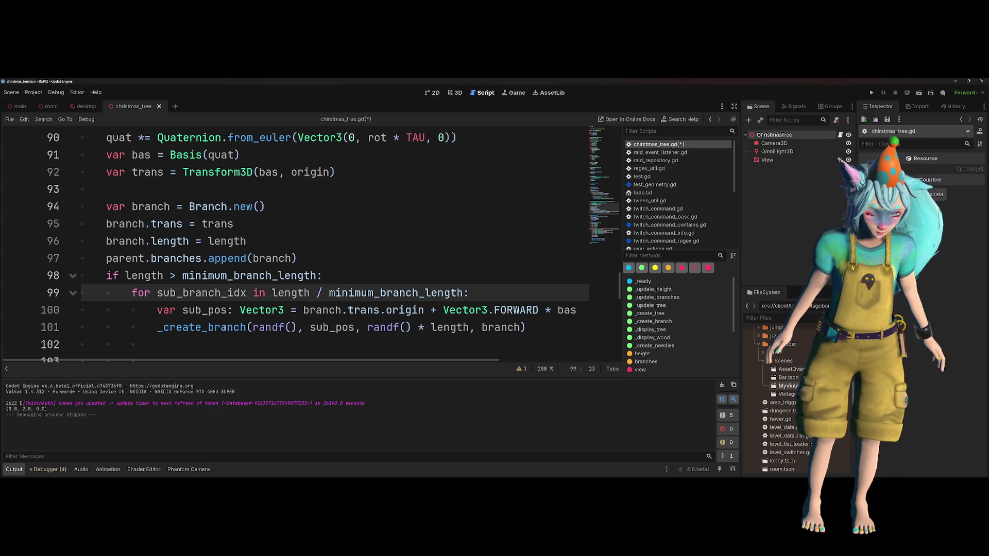
double_click(227, 327)
scroll(206, 227, "down", 7)
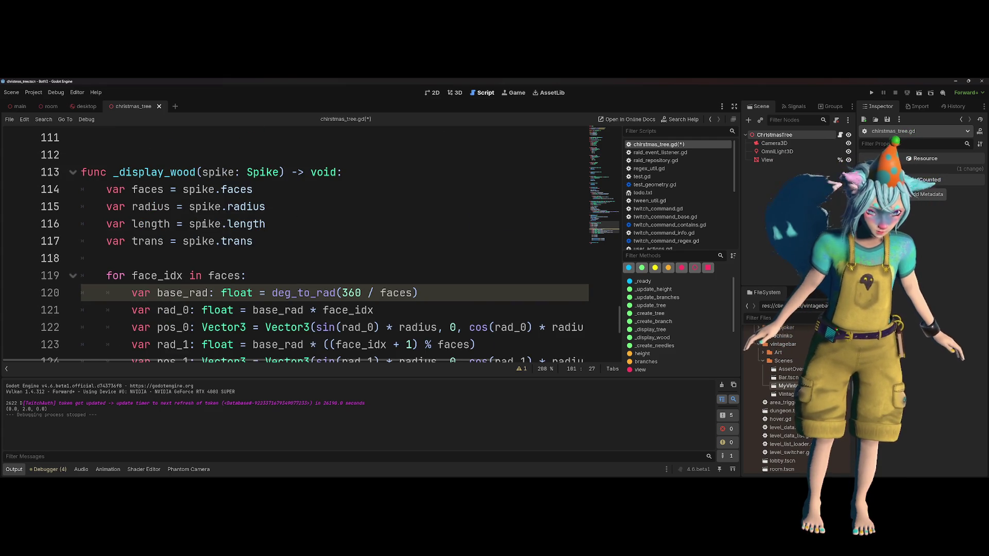
scroll(245, 231, "up", 3)
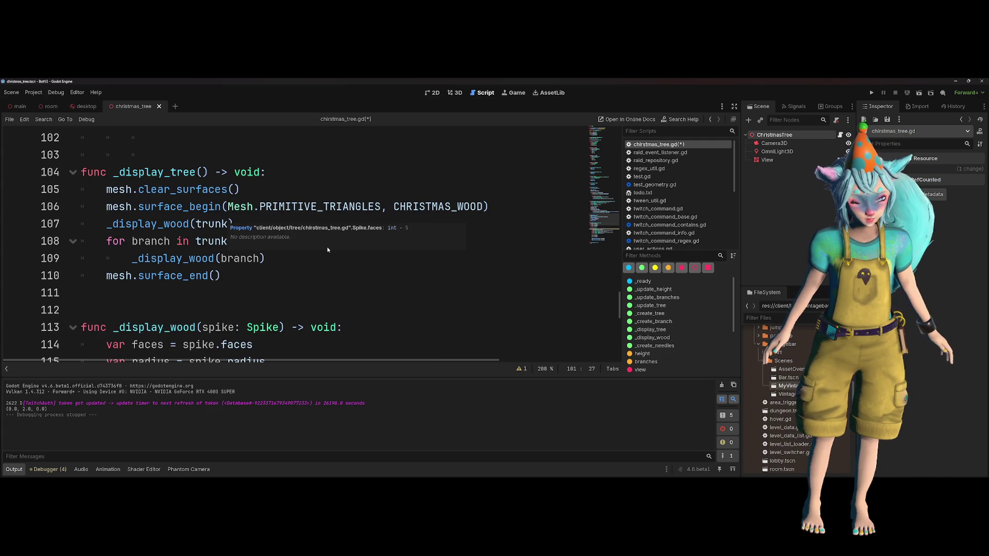
left_click(342, 258)
- Add a _display_branches(trunk) call after _display_wood(trunk) in _display_tree
key("Up")
key("Up")
key("Return")
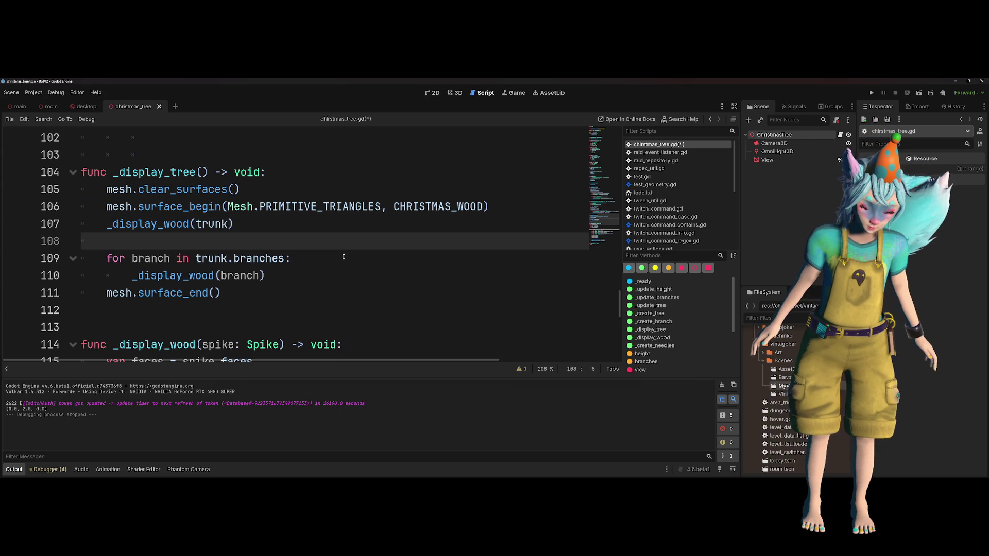
type("_show")
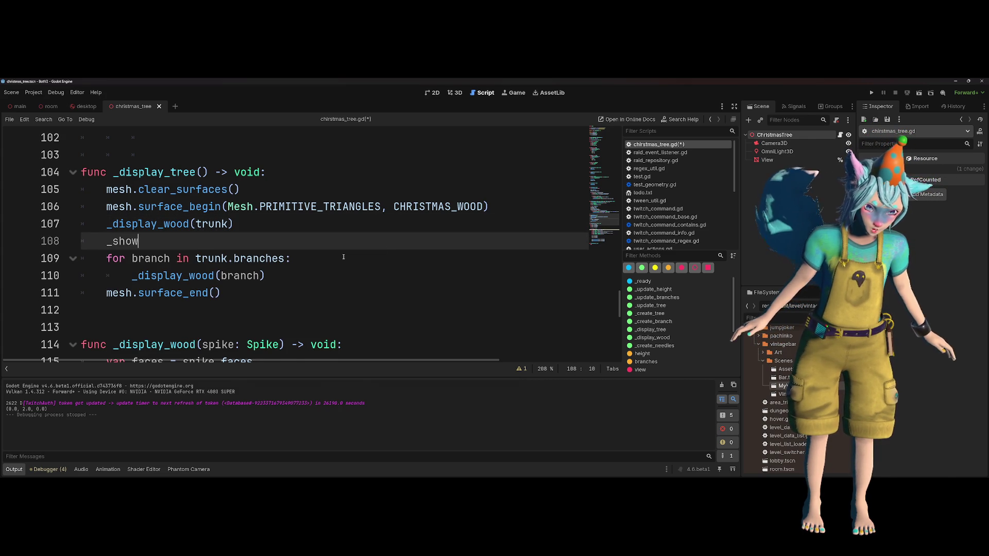
key("BackSpace")
key("BackSpace")
key("BackSpace")
type("displa")
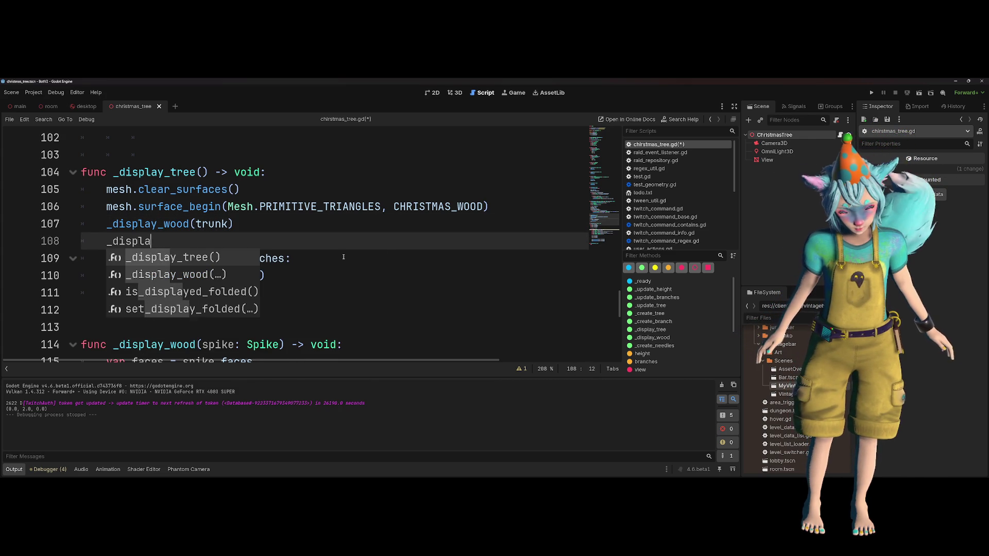
type("y_branches()")
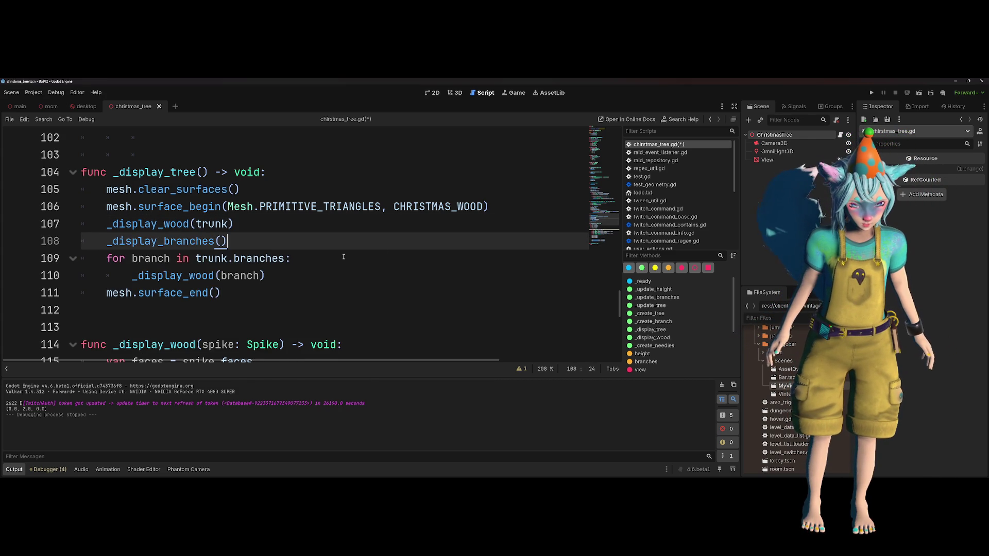
key("Down")
key("Up")
key("Left")
key("Left")
key("Left")
key("Right")
key("Right")
key("Right")
type("trunk")
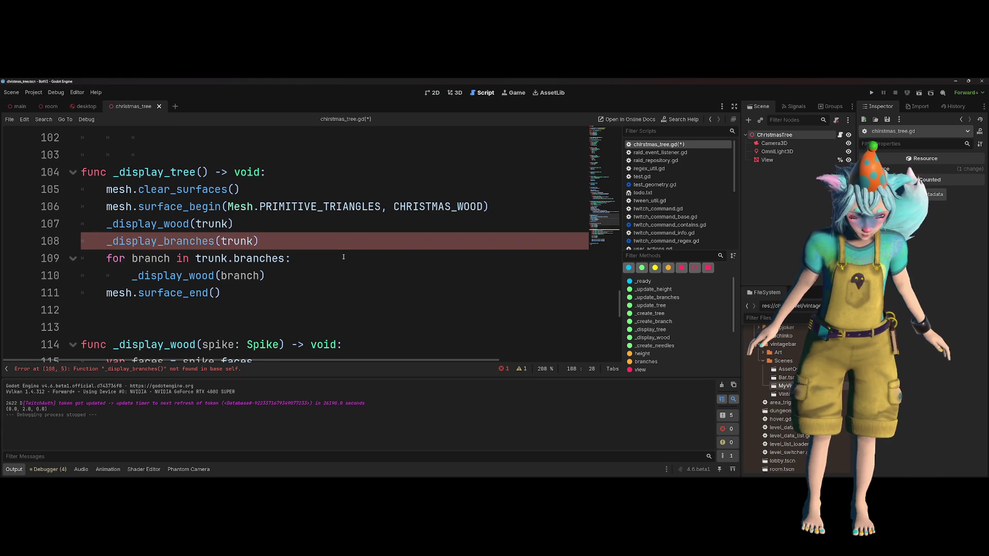
type(".branches(")
key("BackSpace")
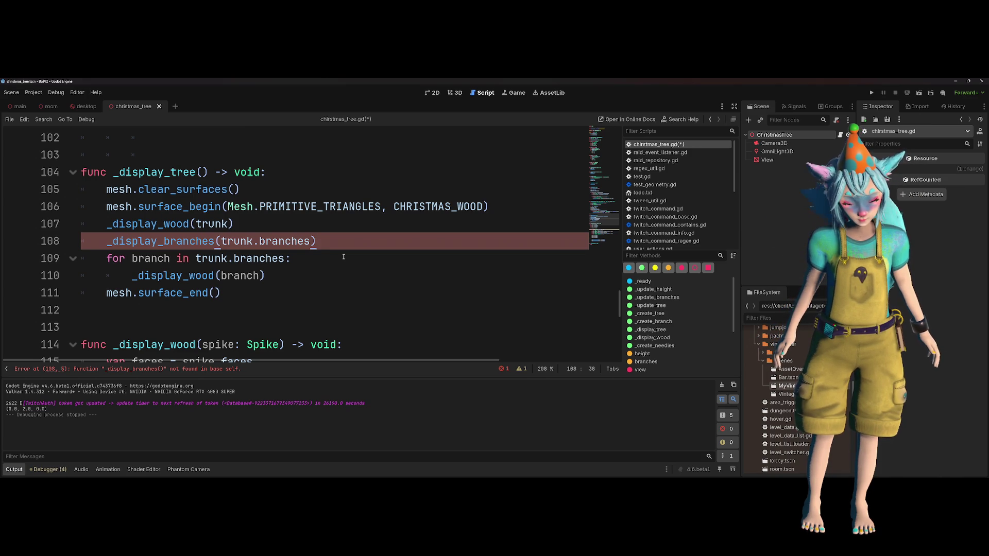
key("ctrl+shift+Left")
key("BackSpace")
key("BackSpace")
- Remove the branch-drawing for loop from _display_tree
key("Down")
key("Home")
key("shift+Down")
key("shift+End")
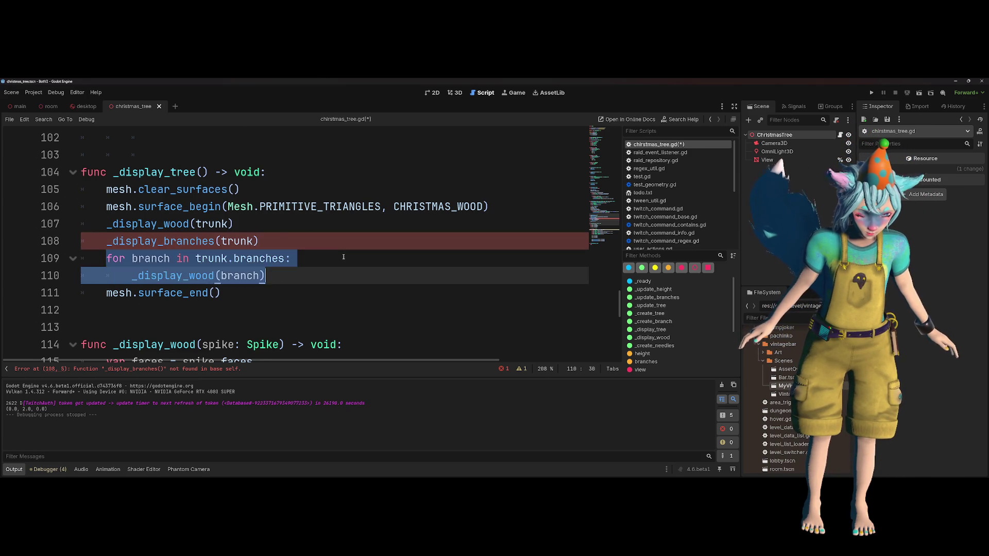
key("BackSpace")
key("Down")
key("End")
key("Return")
key("Return")
- Write func _display_branches(obj: Object) -> void: looping over trunk.branches calling _display_wood(branch)
type("func _display_branches(")
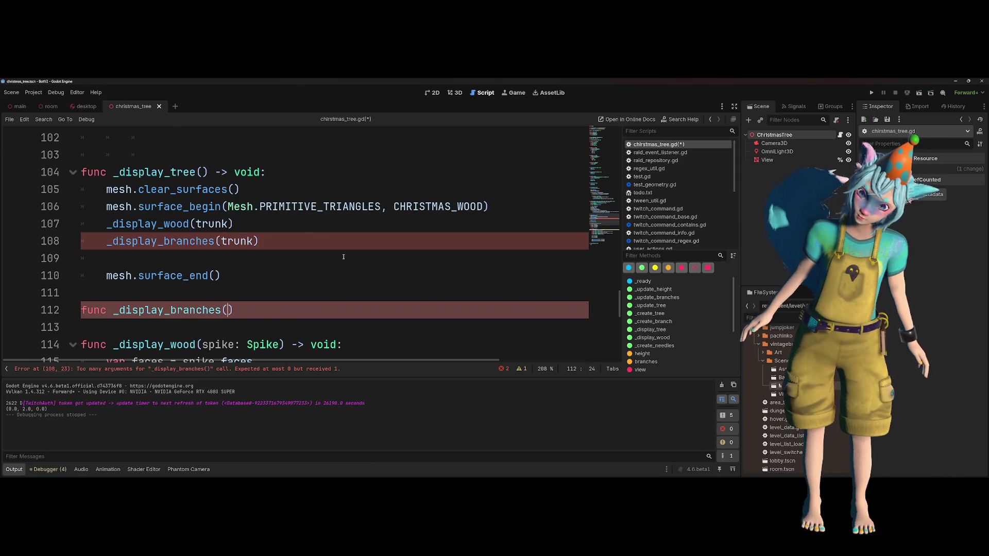
type("obj: ")
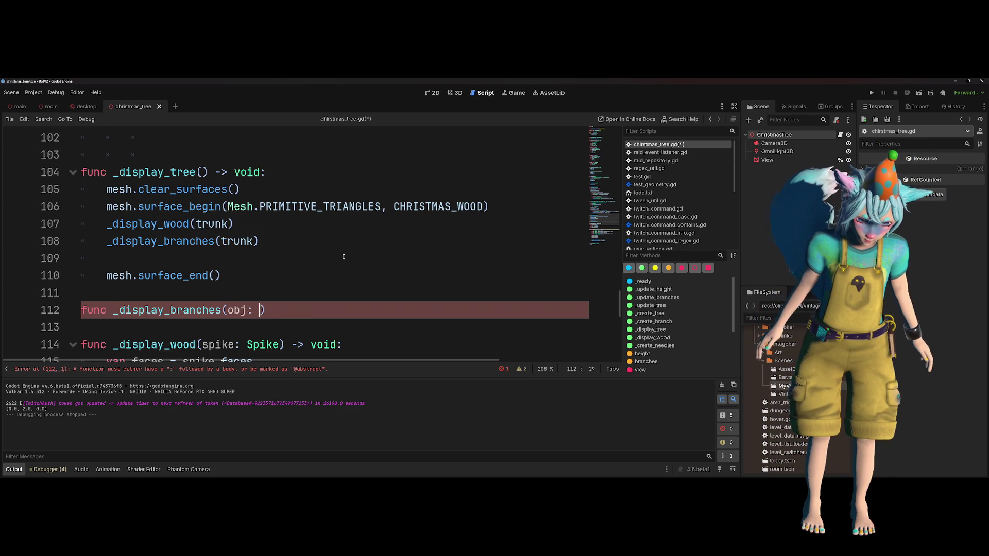
type("Object) -> voi;")
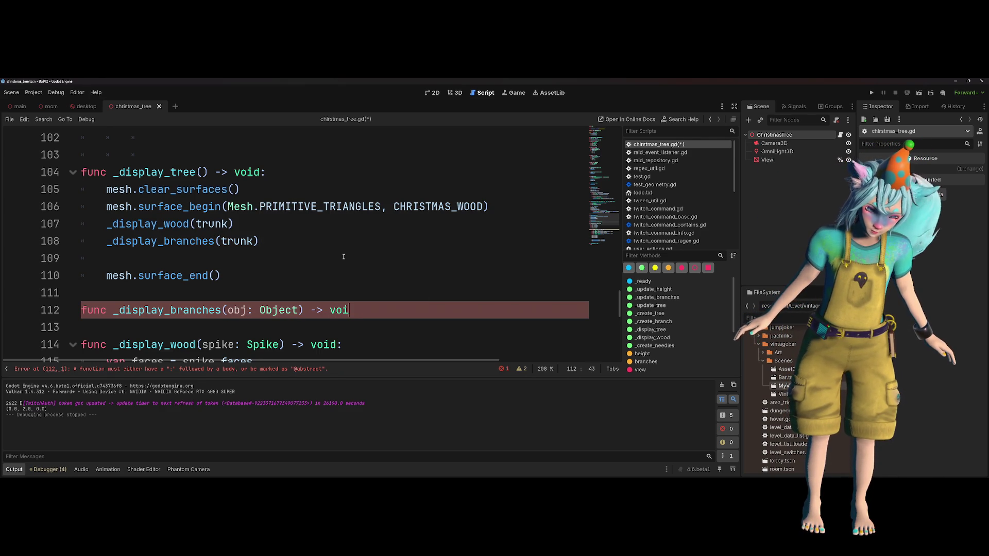
key("BackSpace")
type("d:")
key("Return")
type("for branch in trunk.branches:")
key("Return")
type("_display_wood(branch)")
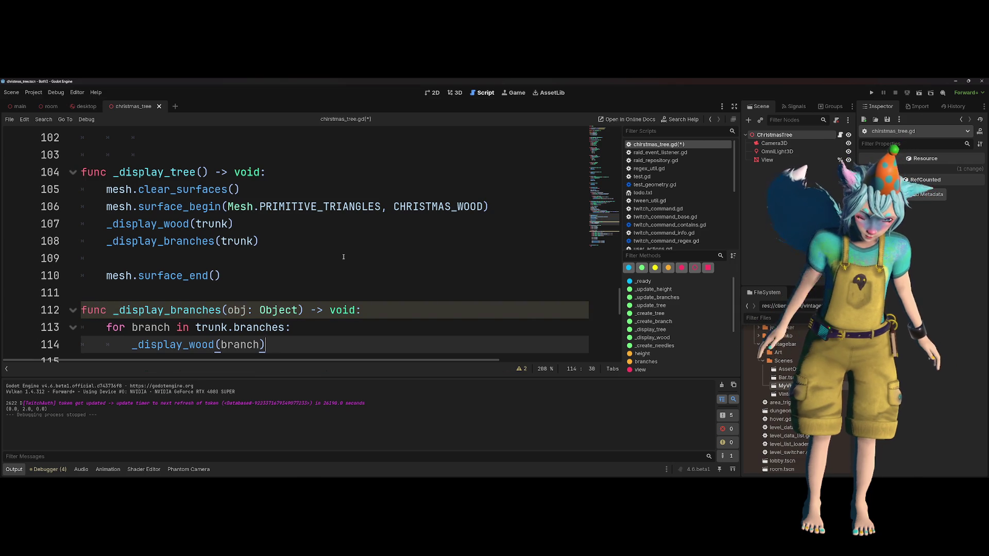
double_click(211, 327)
- Make the _display_branches loop iterate over obj.branches instead of trunk.branches
type("obj")
left_click(279, 310)
key("End")
key("Return")
type("if obj")
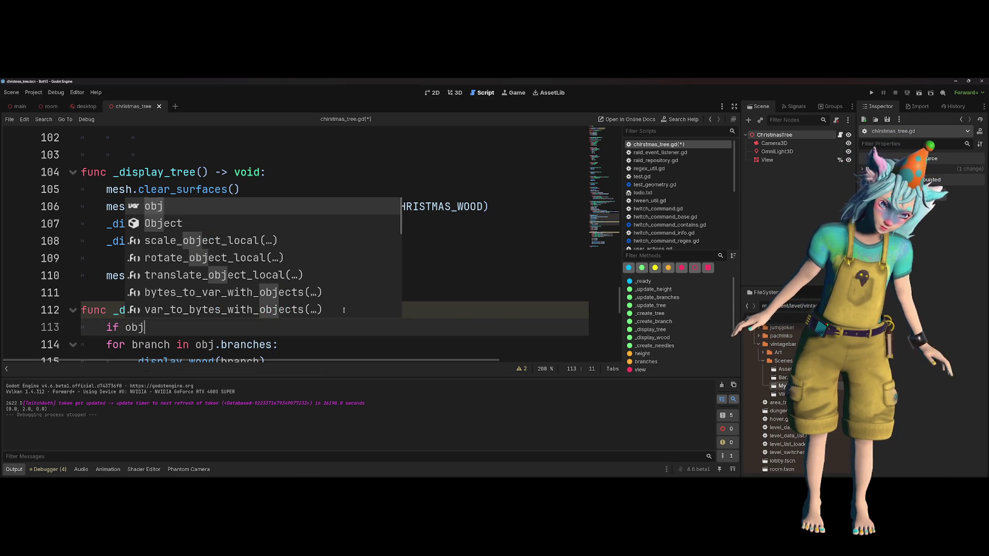
key("BackSpace")
key("BackSpace")
key("BackSpace")
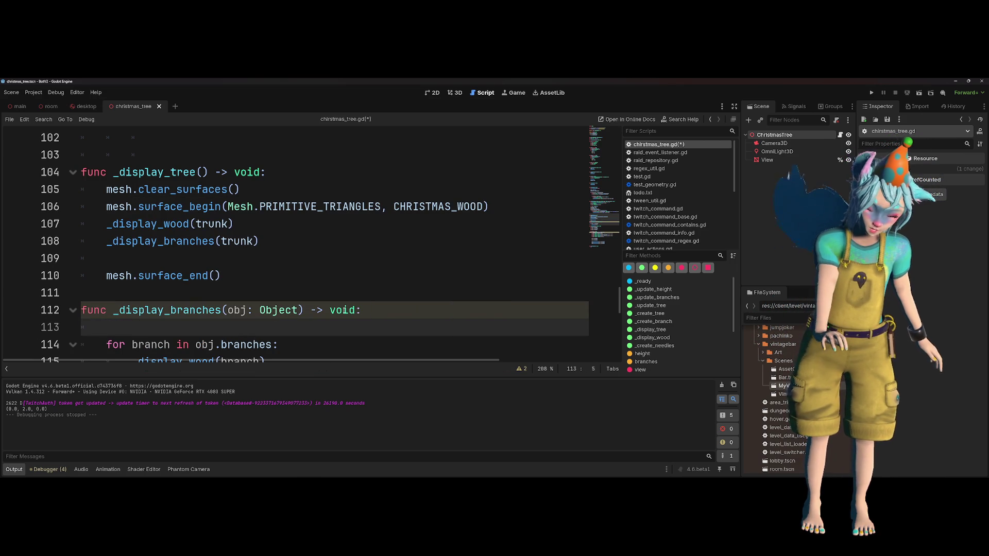
- Tidy the blank lines around the new _display_branches function
scroll(344, 310, "down", 2)
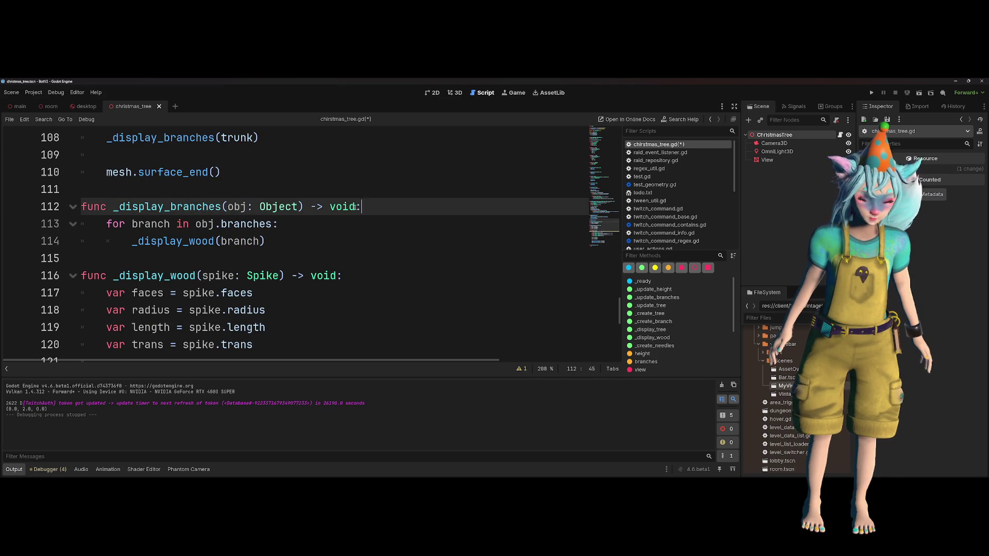
key("Up")
key("Return")
key("Up")
key("Up")
key("Up")
key("BackSpace")
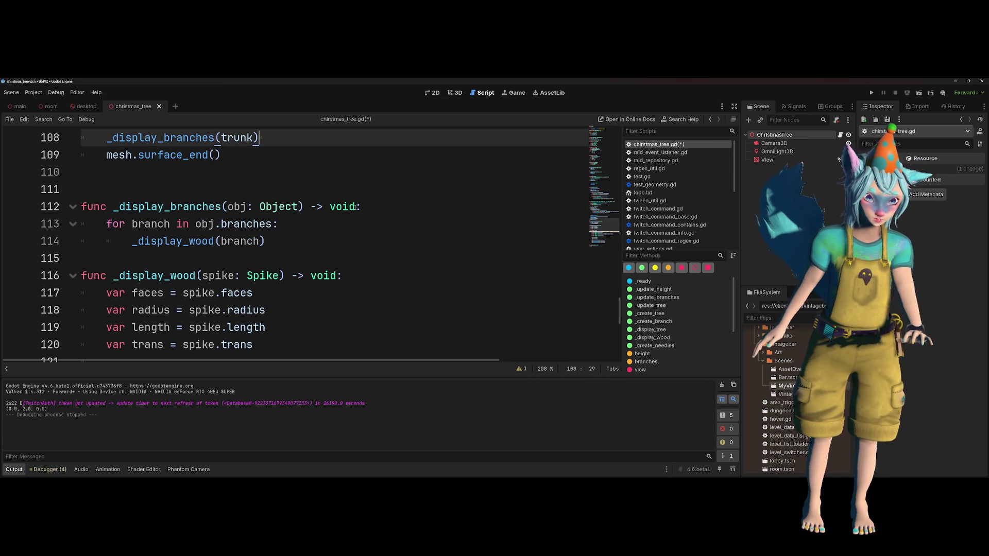
left_click(384, 253)
key("Return")
left_click(383, 230)
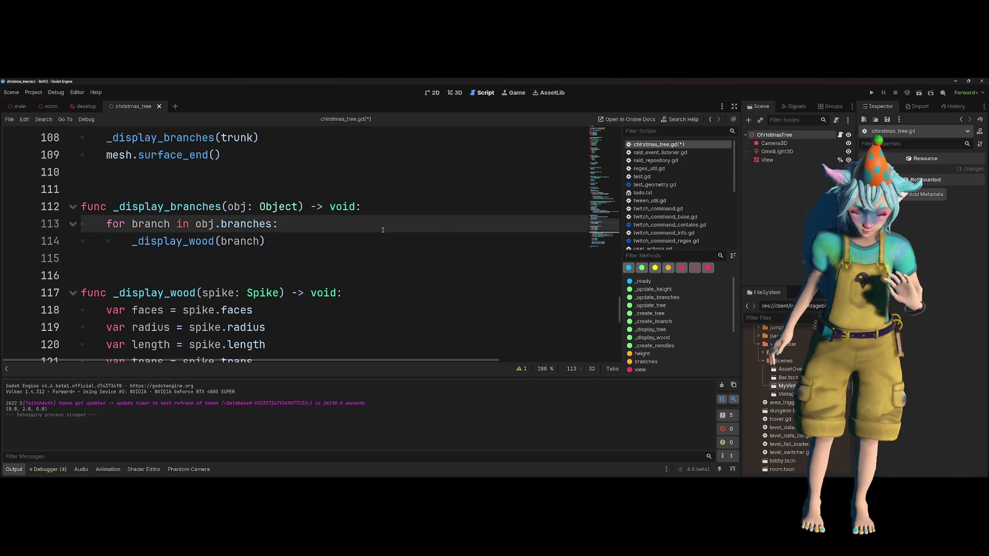
- Add an if "branches" in branch: check below _display_wood(branch) inside the loop
double_click(142, 233)
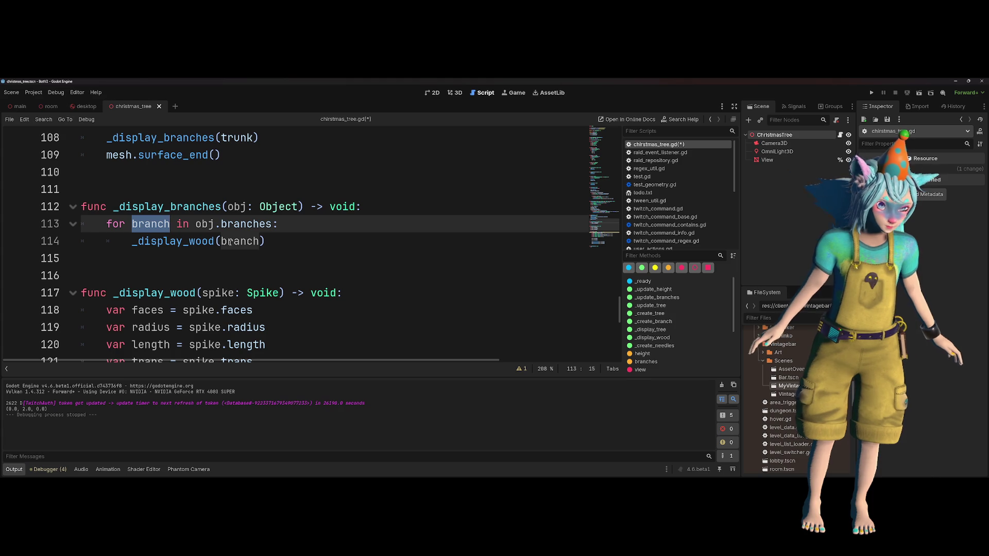
left_click(189, 241)
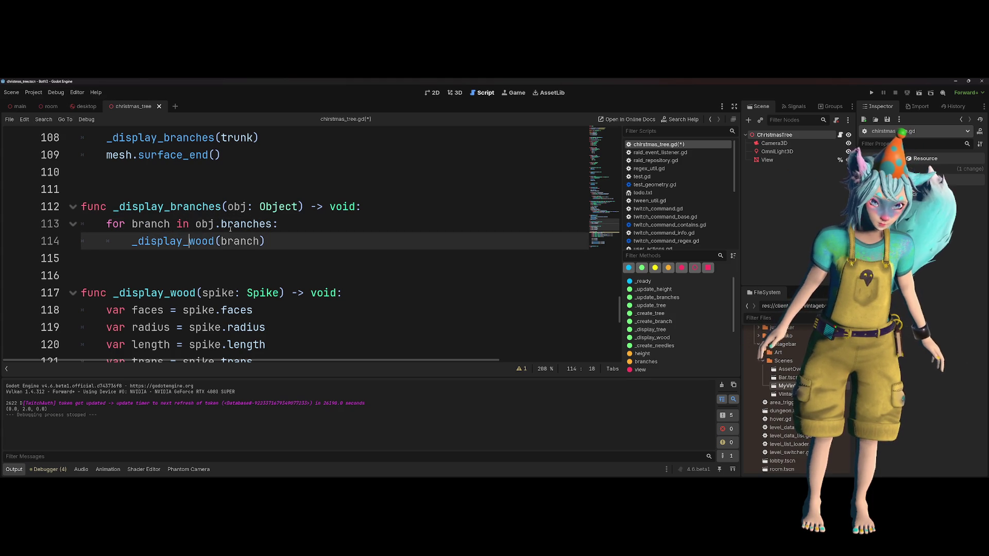
left_click(299, 234)
left_click(299, 232)
left_click(295, 238)
key("Return")
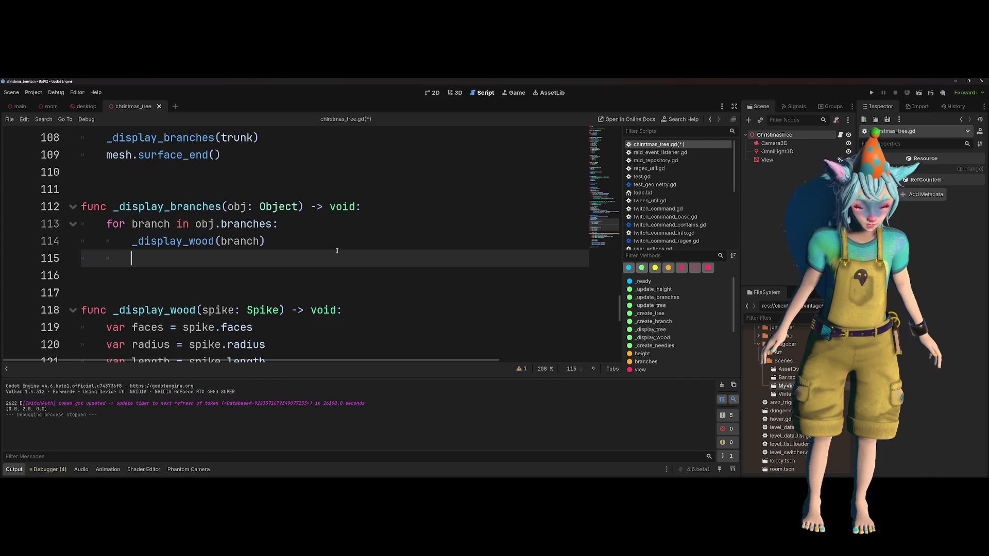
type("for")
key("ctrl+shift+Left")
type("if branch")
key("BackSpace")
key("BackSpace")
key("BackSpace")
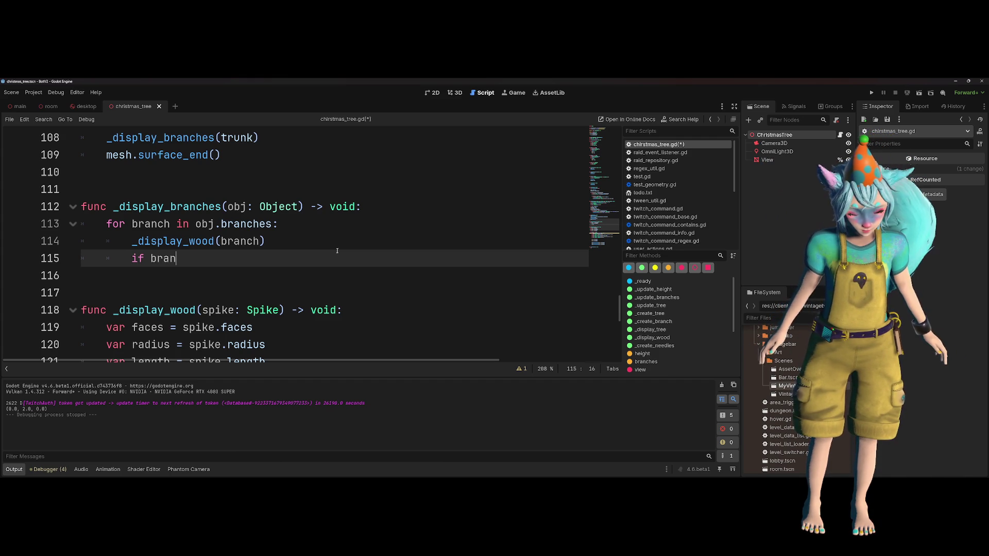
type("\"branches\" ")
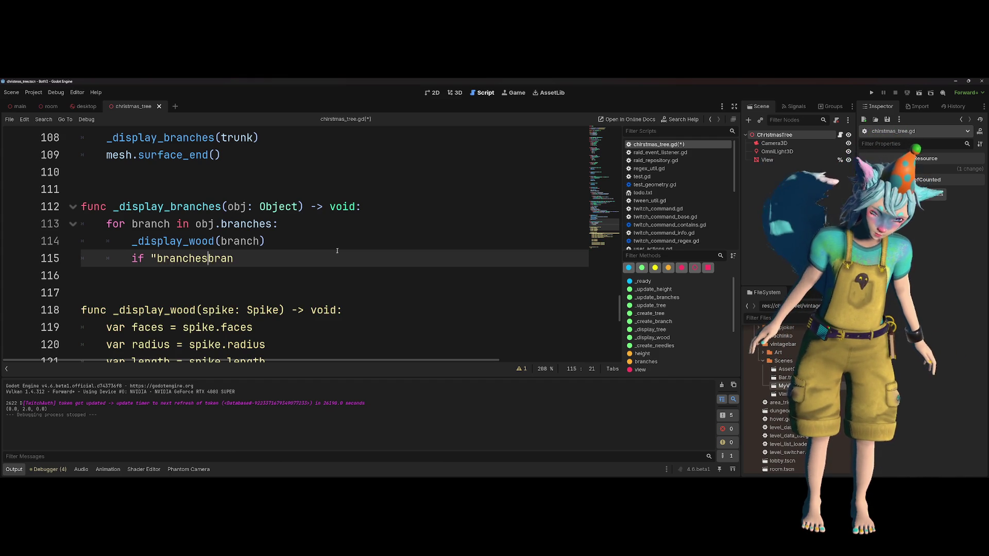
type("in")
key("ctrl+Delete")
type("branch:")
key("Return")
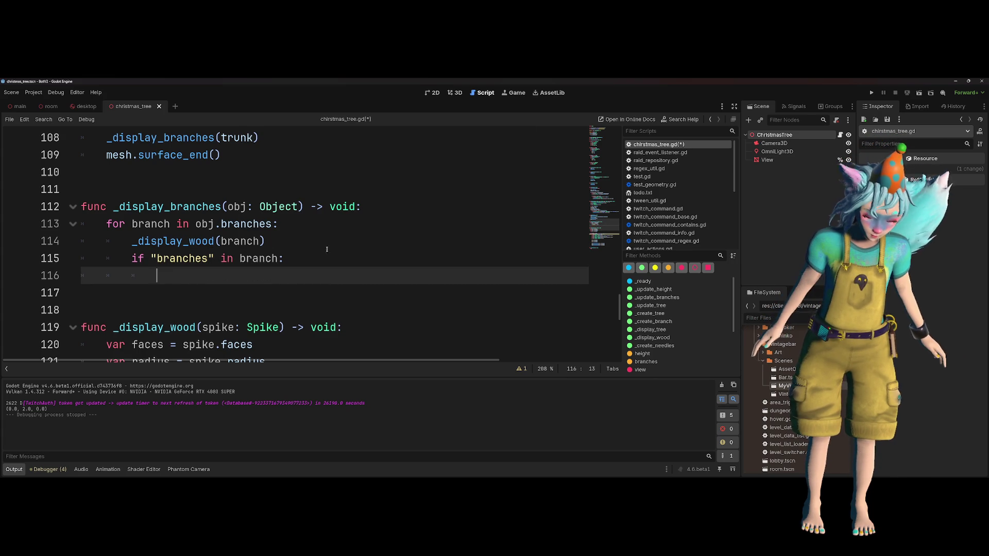
double_click(262, 259)
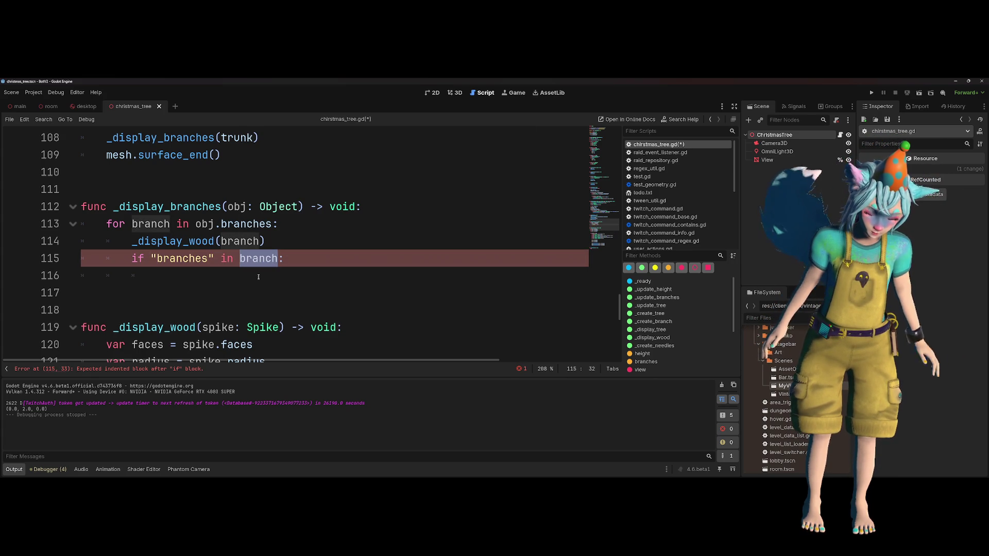